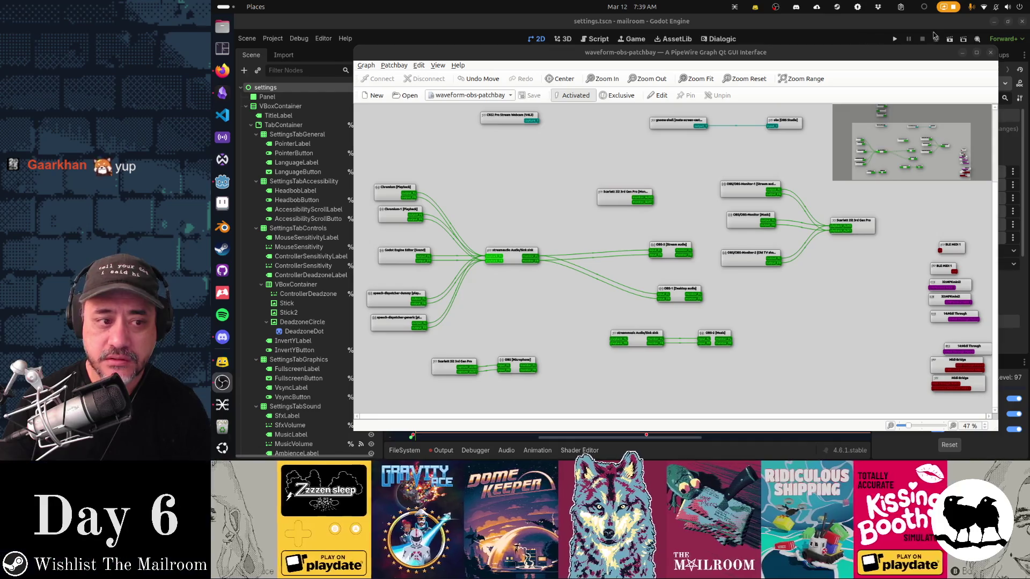
# Minimize the qpwgraph patchbay to reveal Godot with settings.tscn open
pyautogui.click(963, 52)
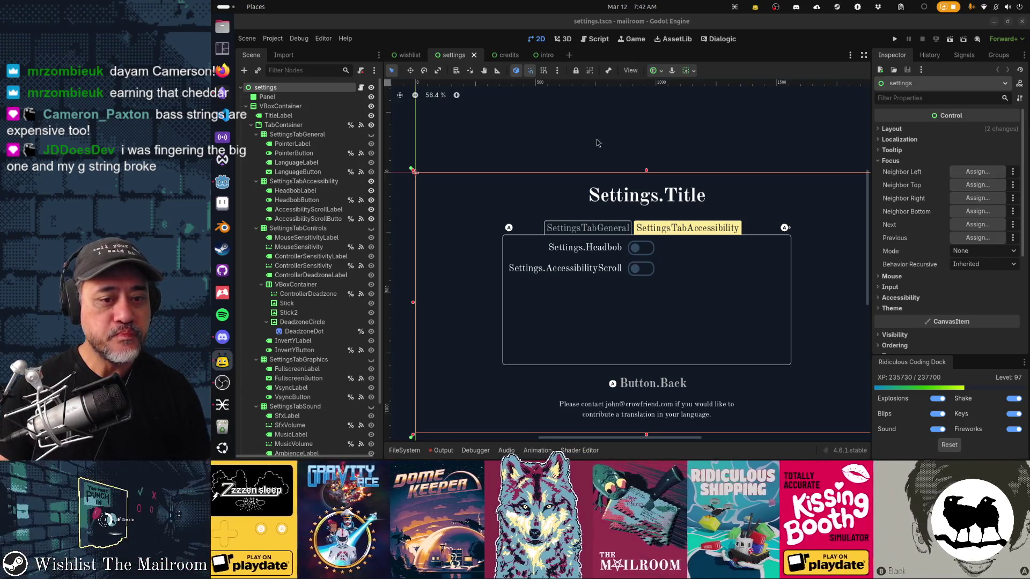
# Close the credits scene tab, leaving wishlist, settings and intro open
pyautogui.middleClick(507, 56)
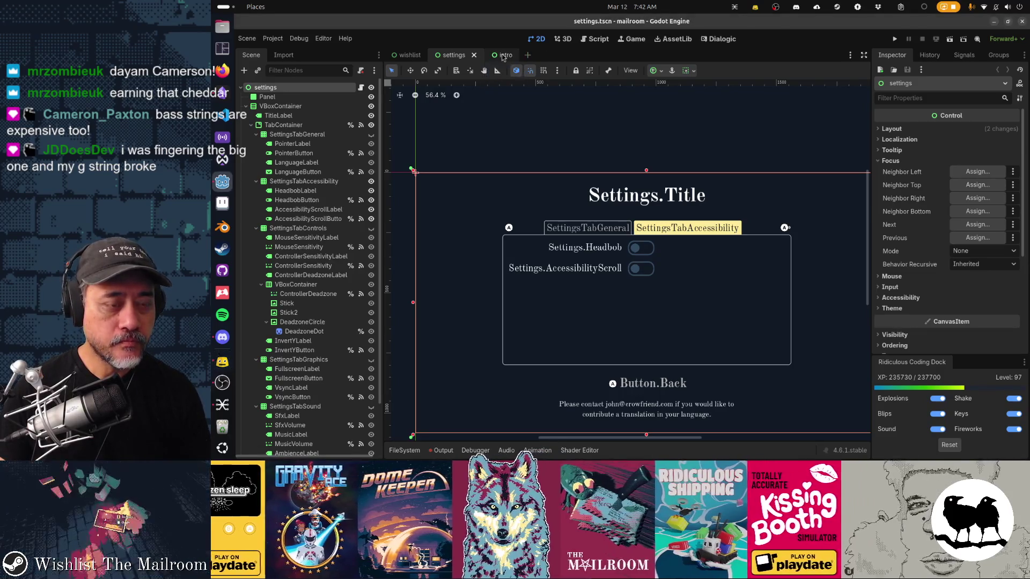
# Close the settings, wishlist and intro scene tabs, leaving one empty unsaved scene
pyautogui.click(474, 55)
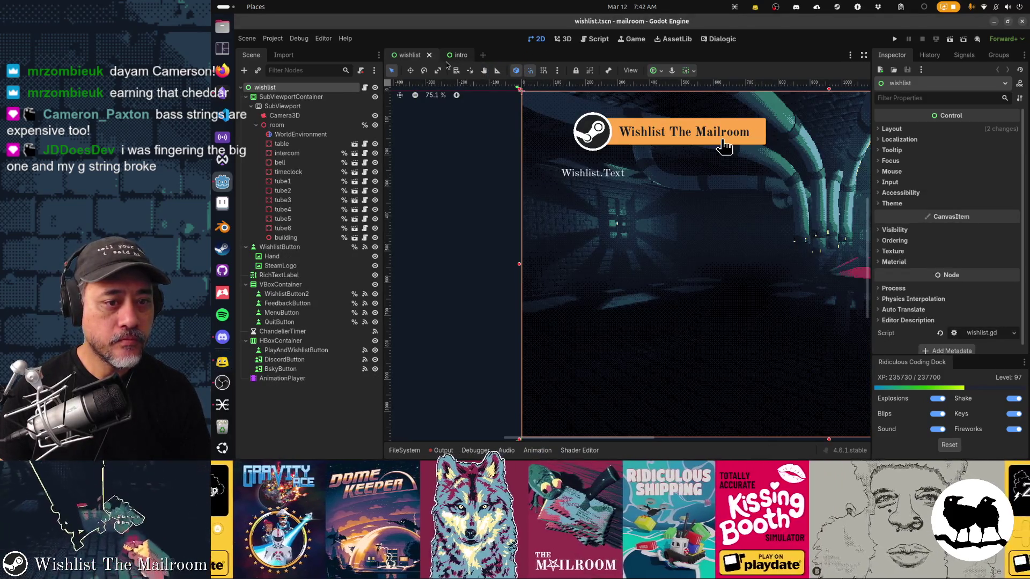
pyautogui.middleClick(414, 57)
pyautogui.middleClick(414, 57)
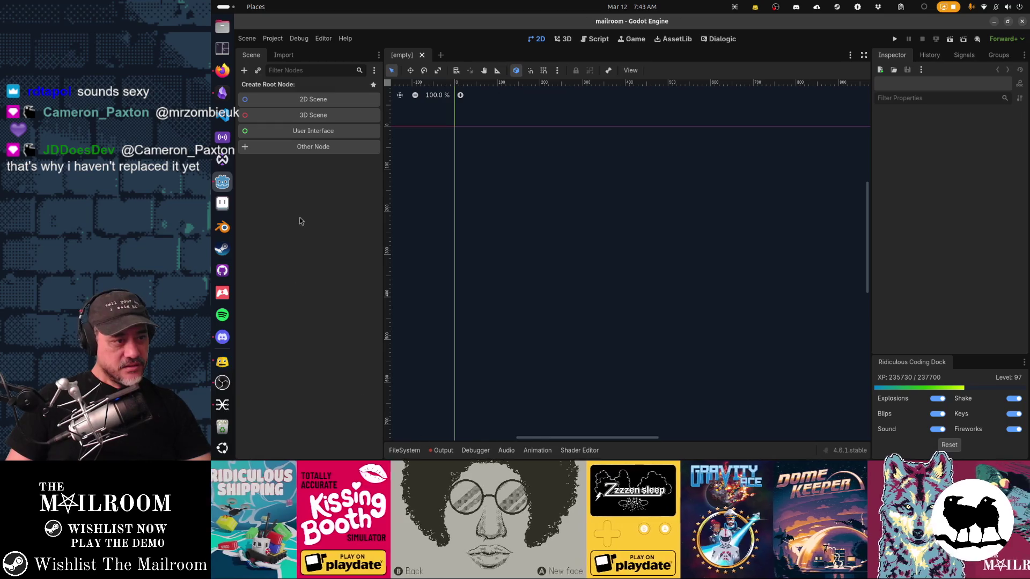
# Switch to Obsidian to view the Gamedev TODO kanban board
pyautogui.click(227, 98)
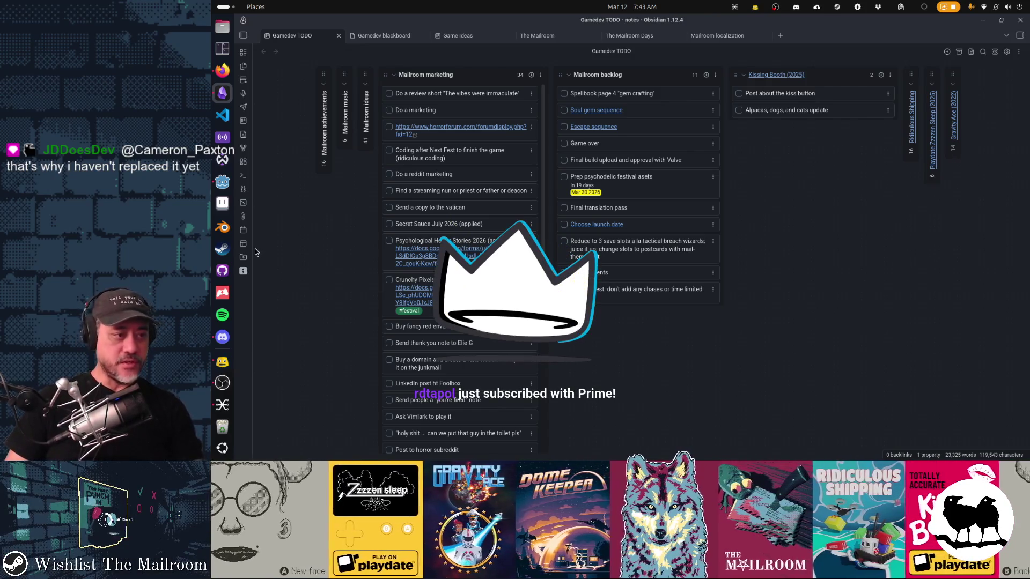
# Return from Obsidian to the Godot editor with its empty scene
pyautogui.click(222, 182)
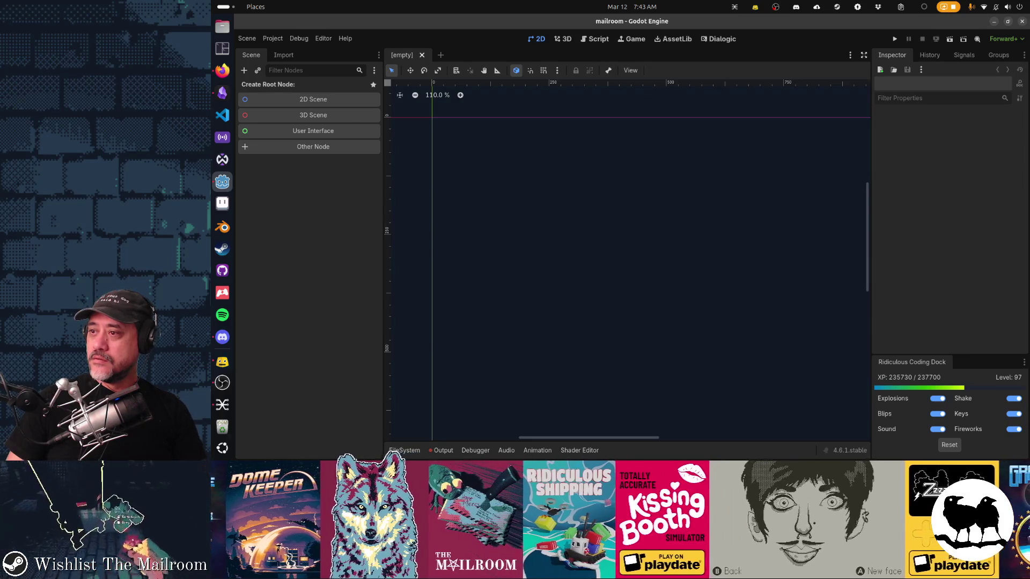
pyautogui.hotkey('alt', 'Tab')
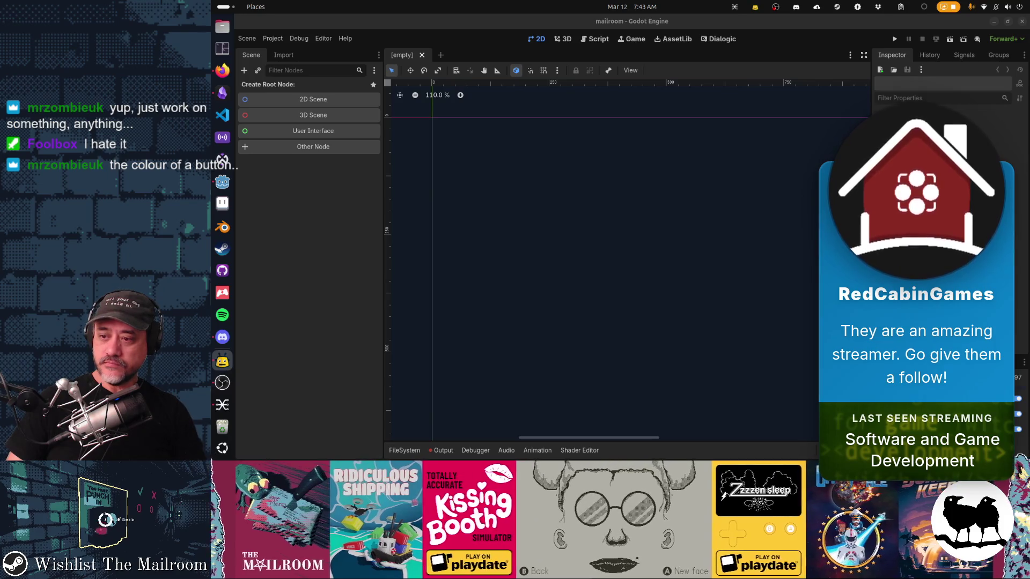
# Refocus Godot, then launch Aseprite to its Home tab of recent spellbook files
pyautogui.click(607, 191)
pyautogui.click(222, 203)
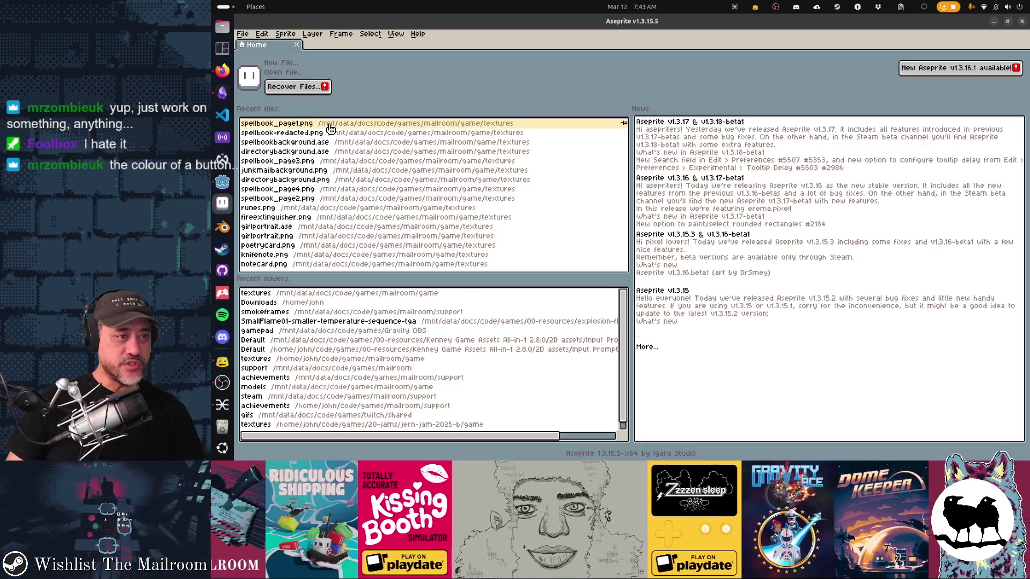
# Open spellbook_page1.png alone, not as an animation, and centre the page in view
pyautogui.click(328, 123)
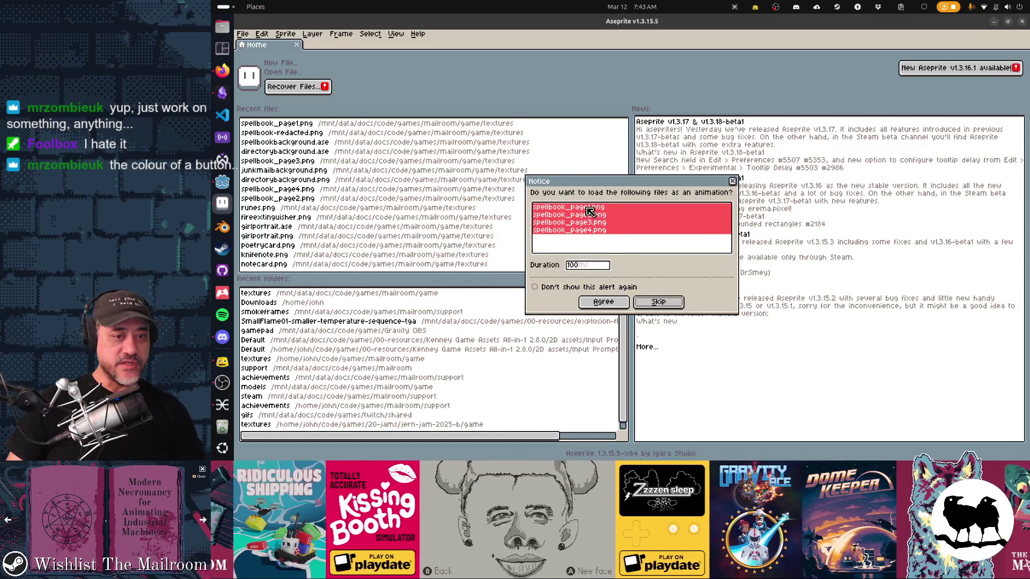
pyautogui.click(587, 208)
pyautogui.click(659, 303)
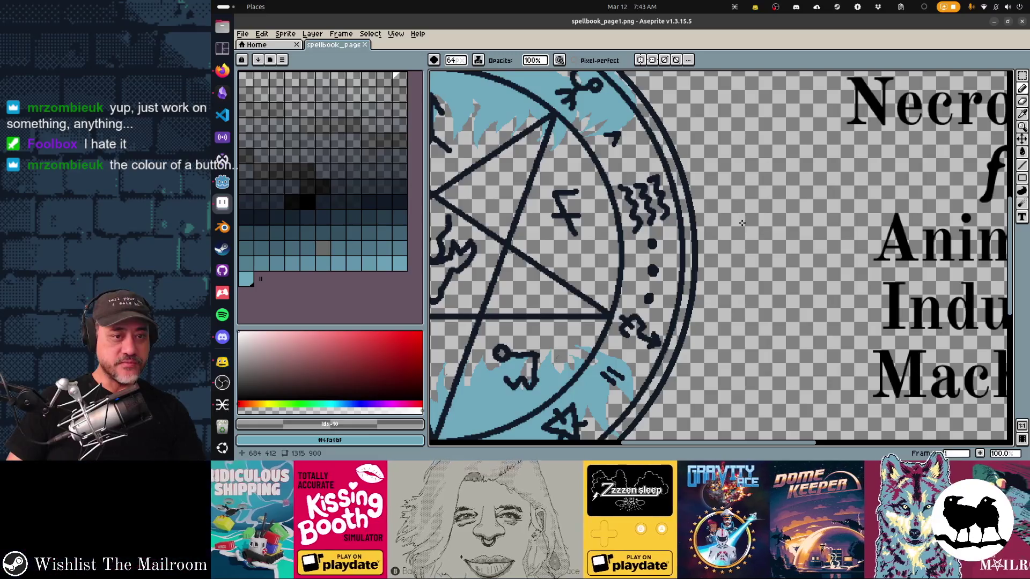
pyautogui.scroll(-3, 741, 223)
pyautogui.moveTo(741, 223); pyautogui.dragTo(701, 249)
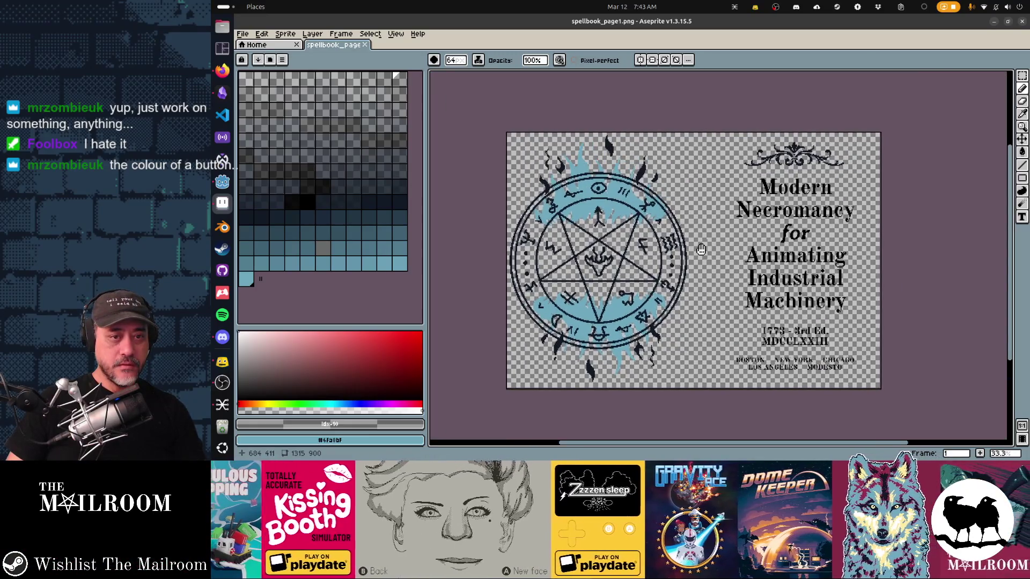
# Switch to the default palette and delete everything on the canvas to transparent
pyautogui.click(286, 61)
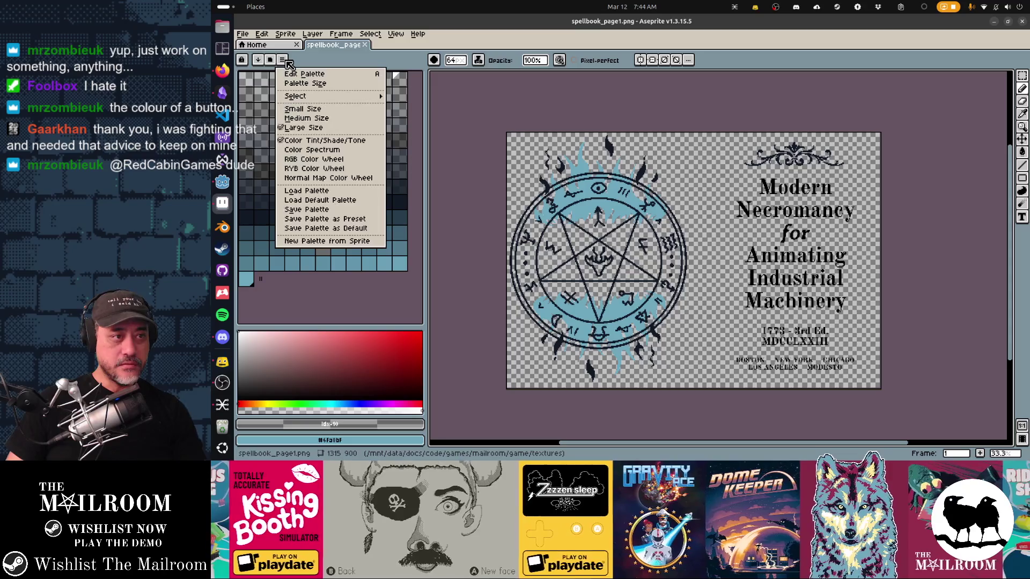
pyautogui.click(375, 203)
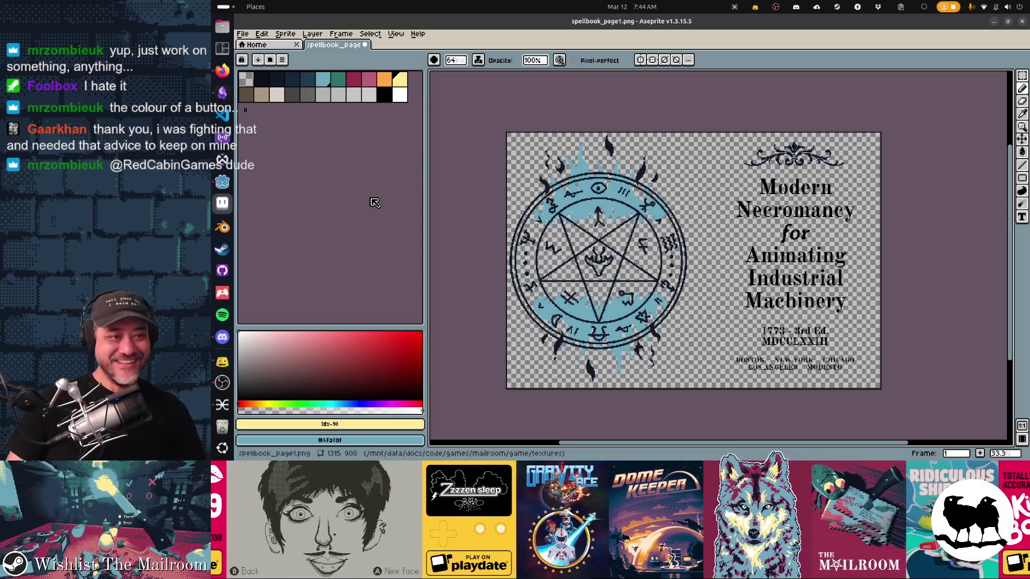
pyautogui.hotkey('ctrl', 'a')
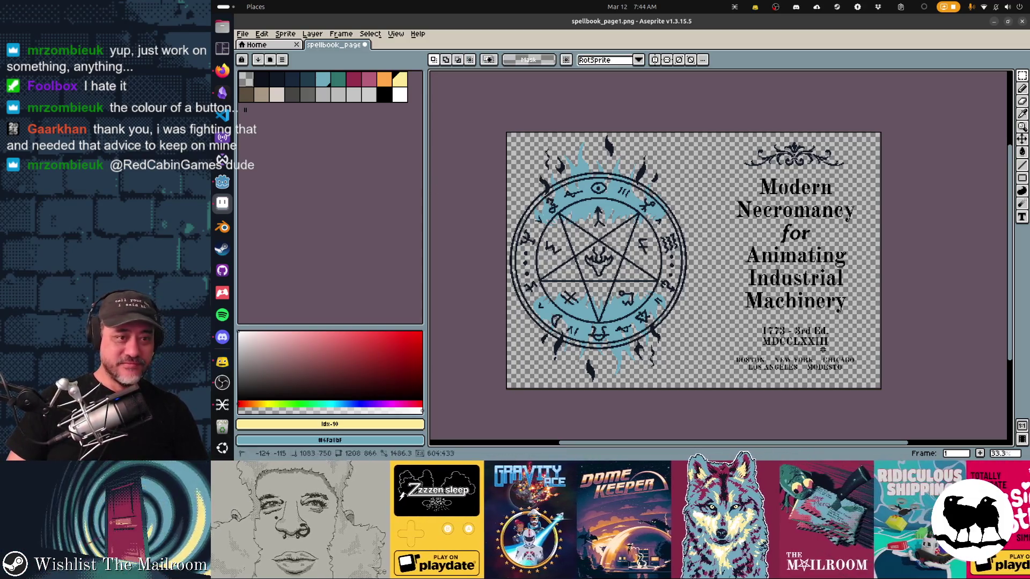
pyautogui.press('Delete')
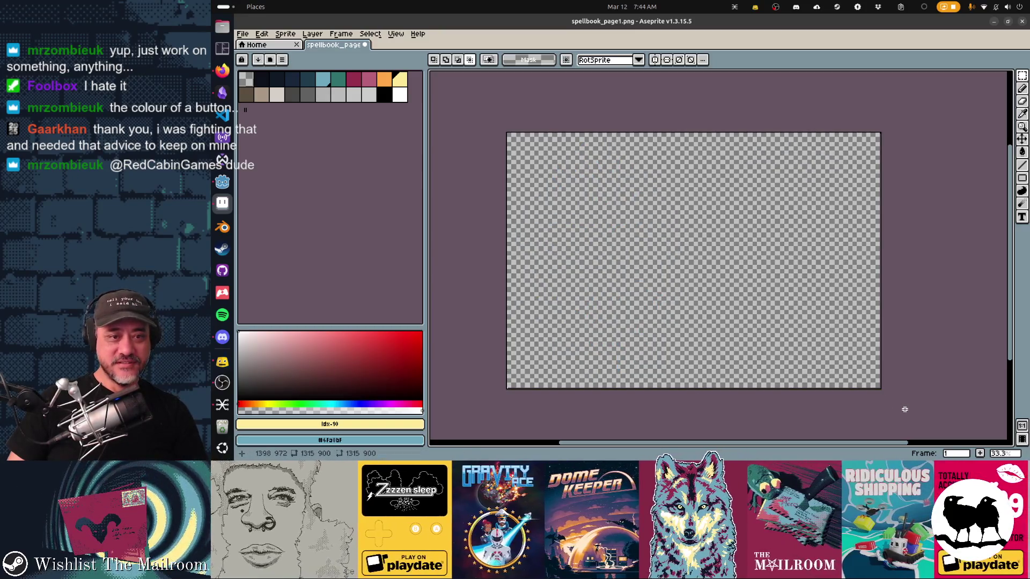
pyautogui.hotkey('ctrl', 'shift', 's')
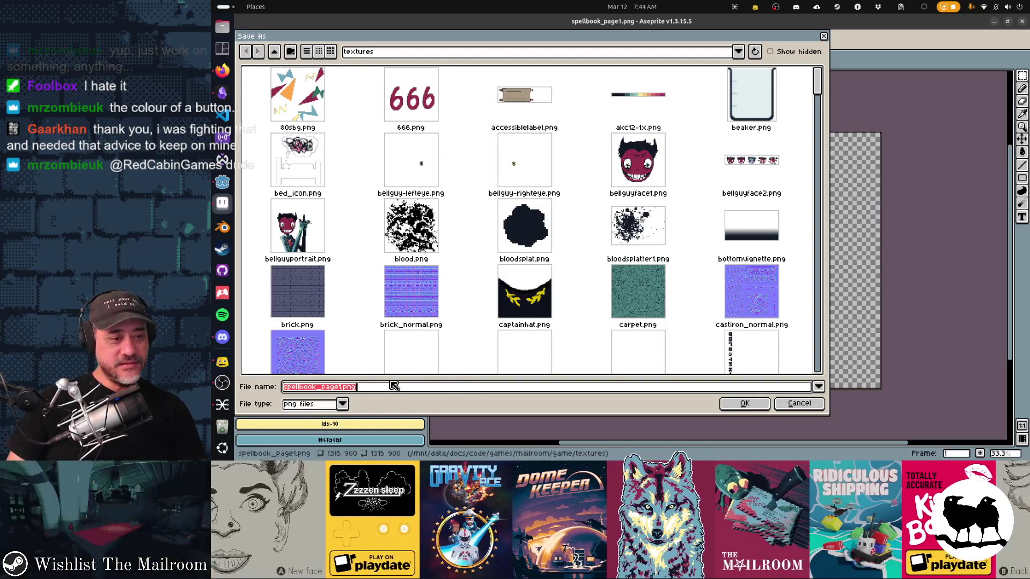
# Try saving as spellbook_page4.png but decline overwriting the existing file
pyautogui.click(383, 389)
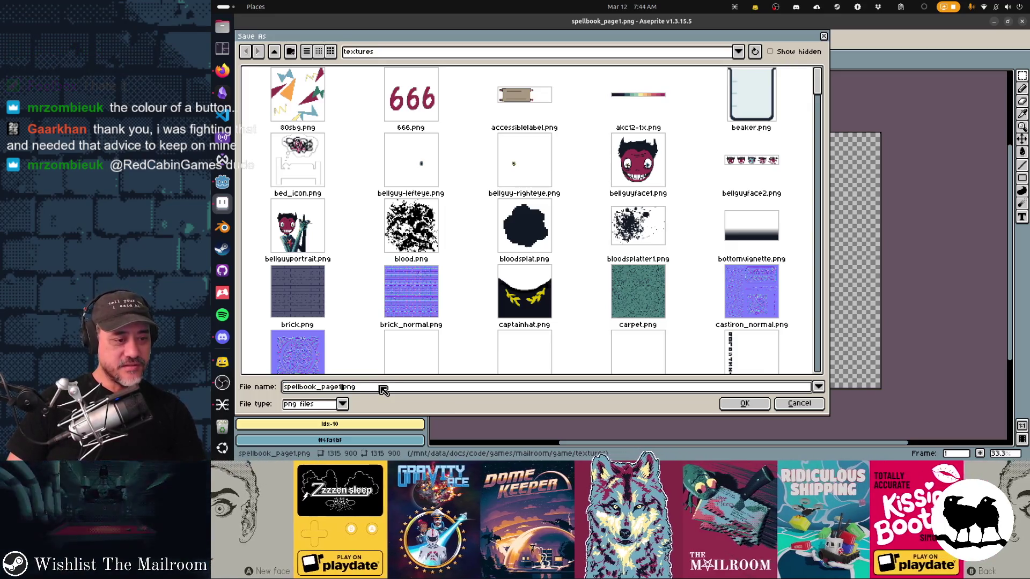
pyautogui.press('Left')
pyautogui.press('Left')
pyautogui.press('Left')
pyautogui.press('BackSpace')
pyautogui.write('4')
pyautogui.press('Return')
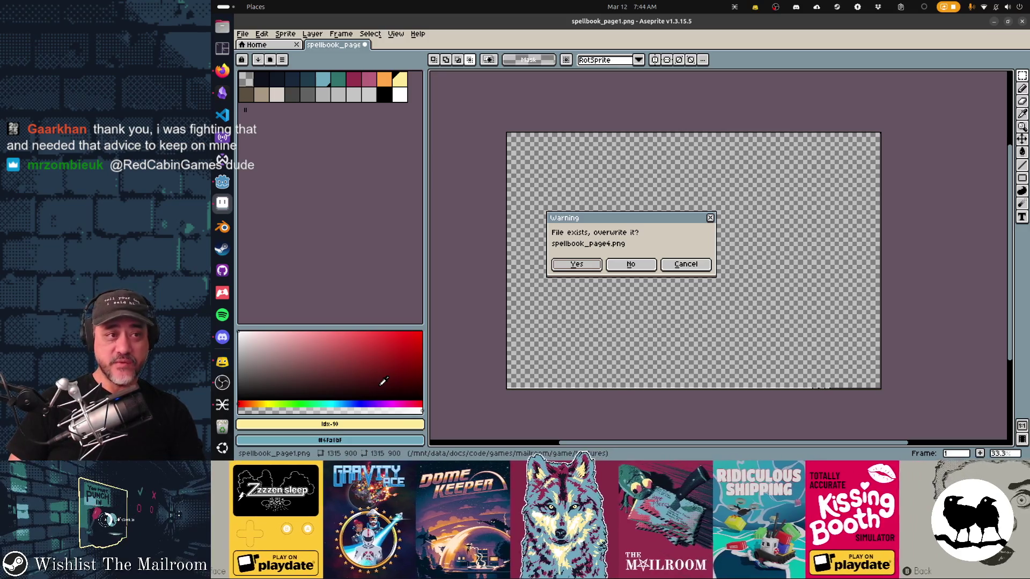
pyautogui.press('Return')
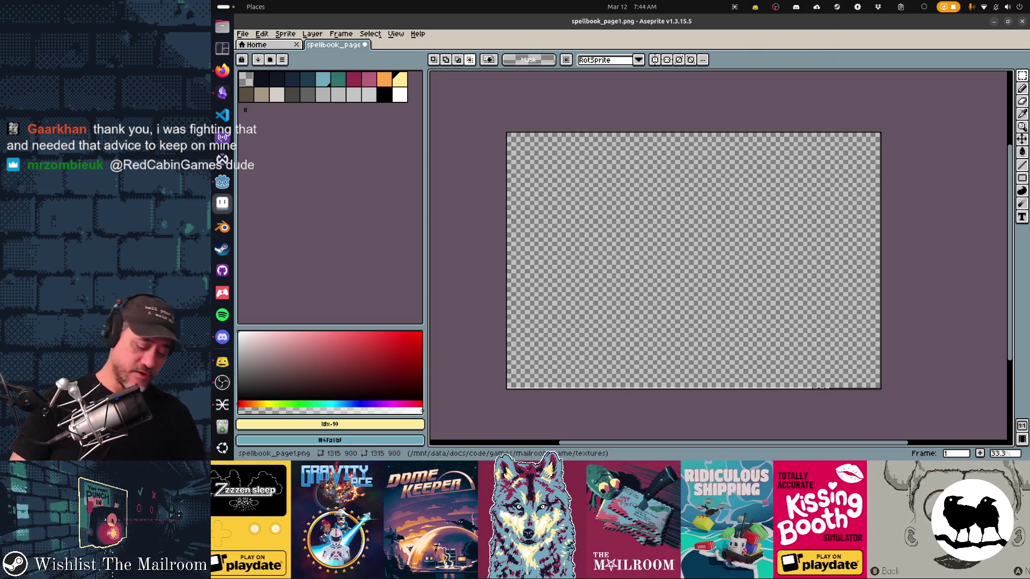
# Open spellbook_page4.png from the textures folder
pyautogui.hotkey('ctrl', 'o')
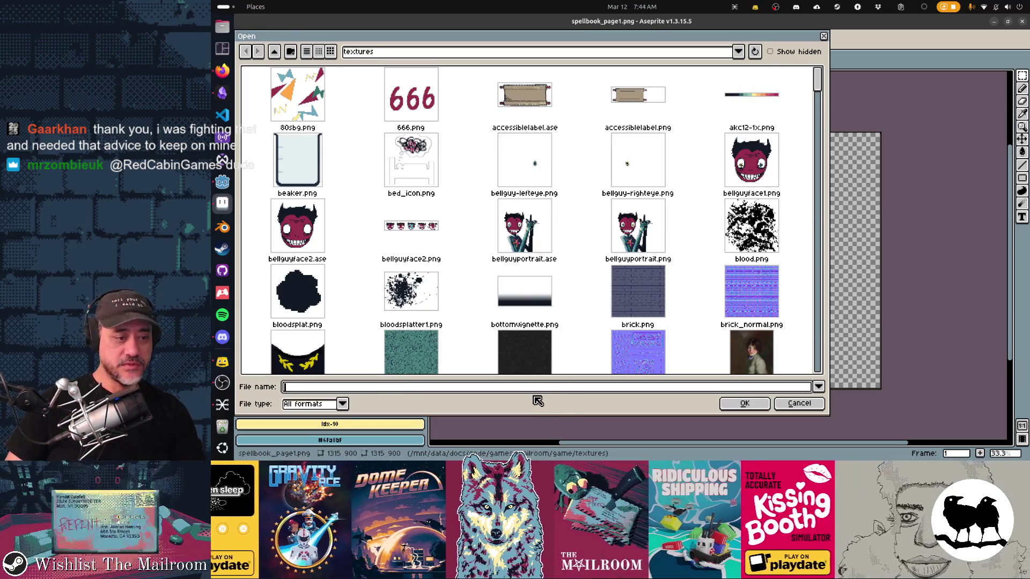
pyautogui.write('spellbook_page4.png')
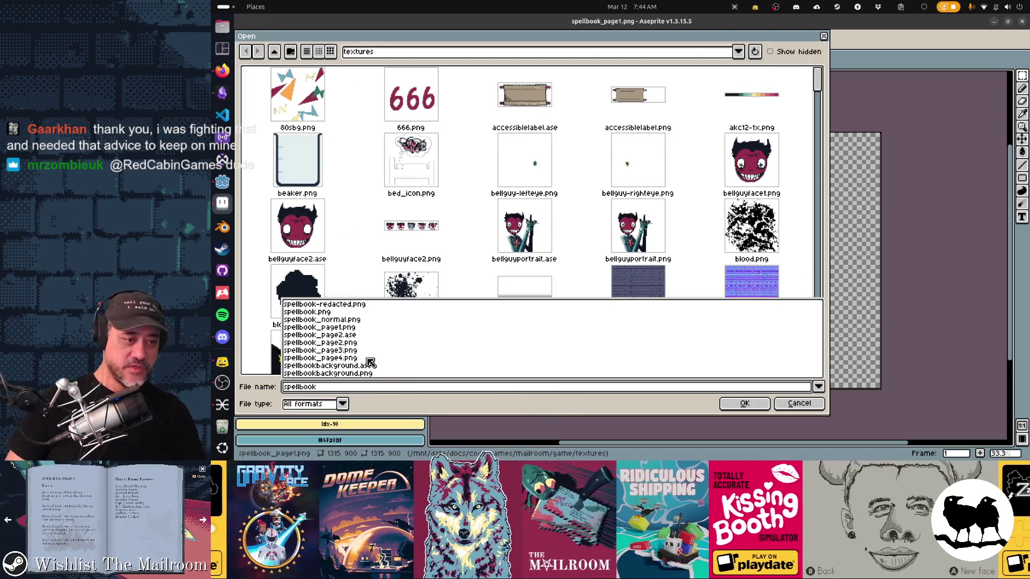
pyautogui.click(369, 358)
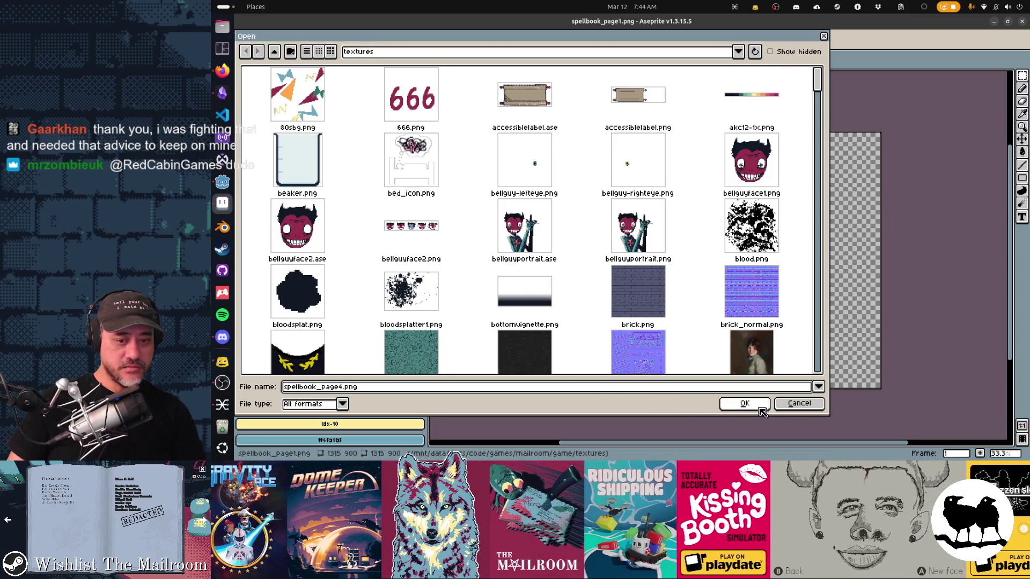
pyautogui.click(757, 408)
pyautogui.scroll(-2, 662, 383)
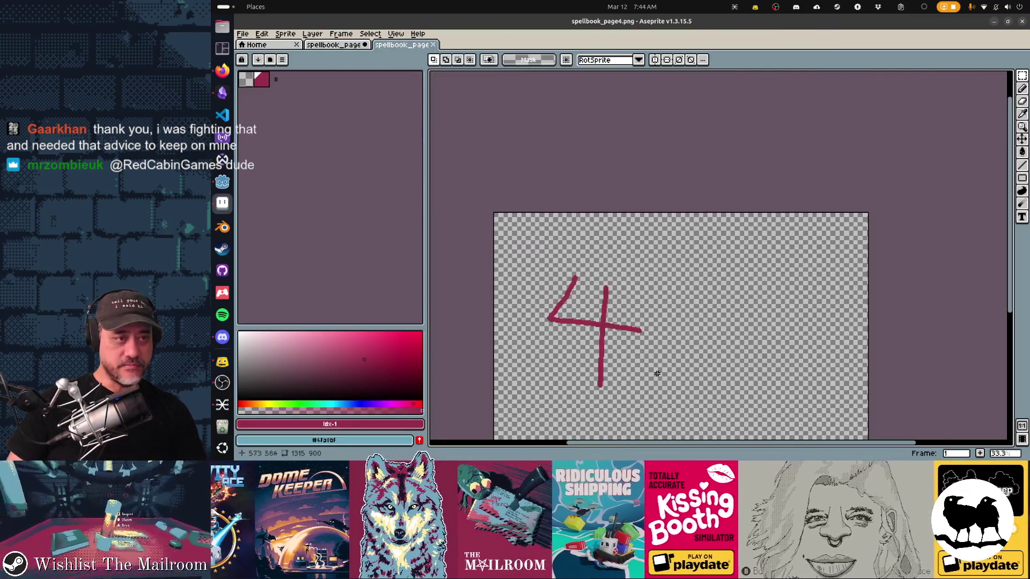
# Close spellbook_page1.png without saving and erase the magenta 4 sketch on page 4
pyautogui.click(364, 45)
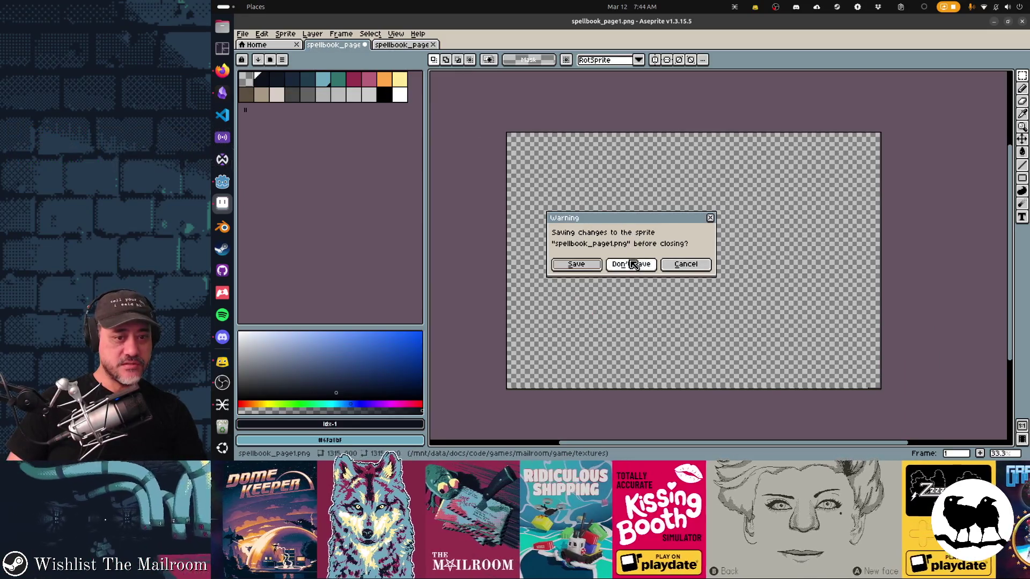
pyautogui.click(631, 264)
pyautogui.moveTo(646, 311); pyautogui.dragTo(646, 251)
pyautogui.press('Delete')
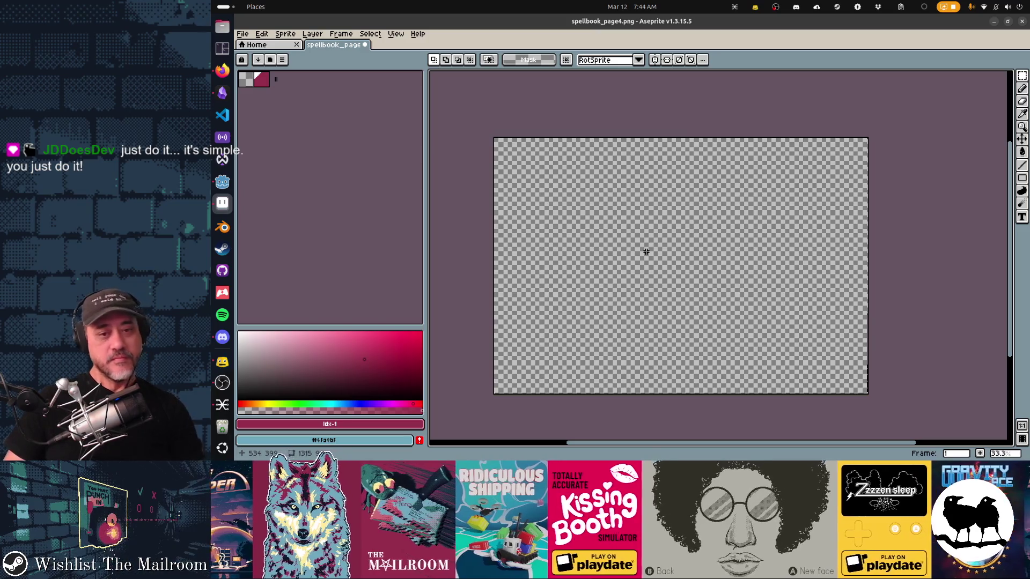
pyautogui.click(223, 71)
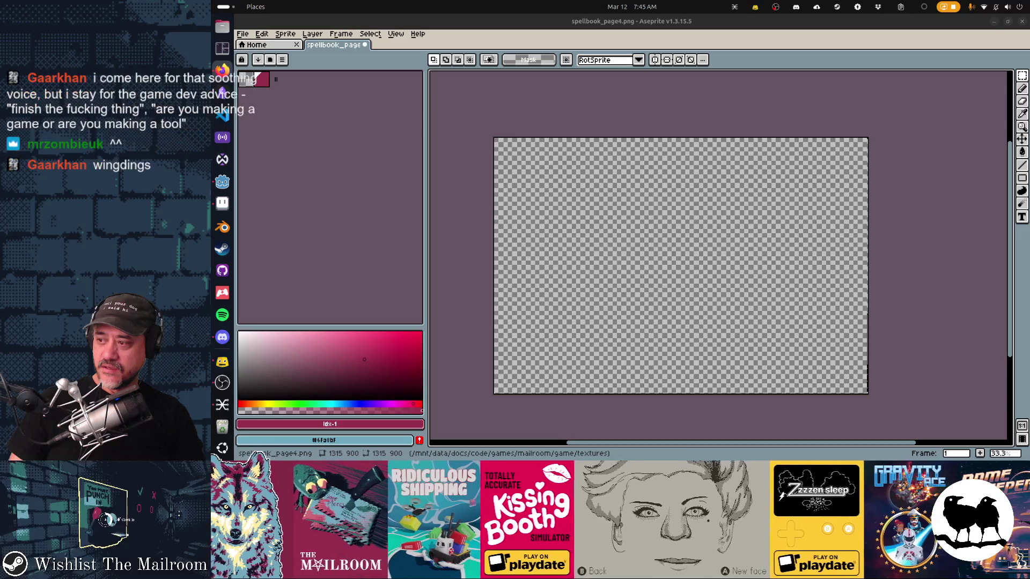
# Bring up the 'ancient runes and glyphs' image results and preview the Study of Ancient Runes book
pyautogui.hotkey('alt', 'Tab')
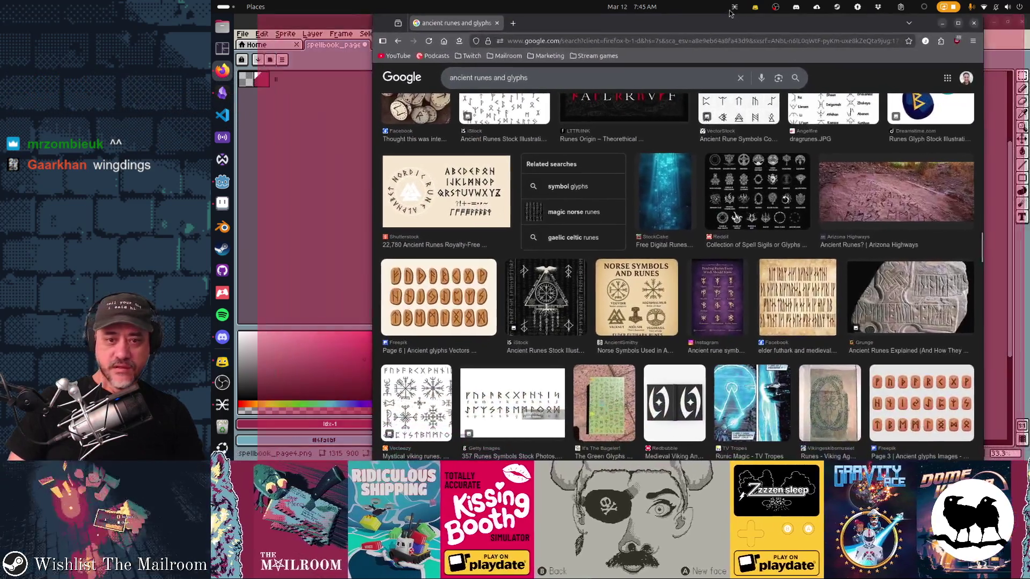
pyautogui.moveTo(730, 12)
pyautogui.mouseDown()
pyautogui.moveTo(714, 12)
pyautogui.moveTo(734, 22)
pyautogui.moveTo(741, 115)
pyautogui.moveTo(731, 17)
pyautogui.mouseUp()
pyautogui.hotkey('alt', 'Tab')
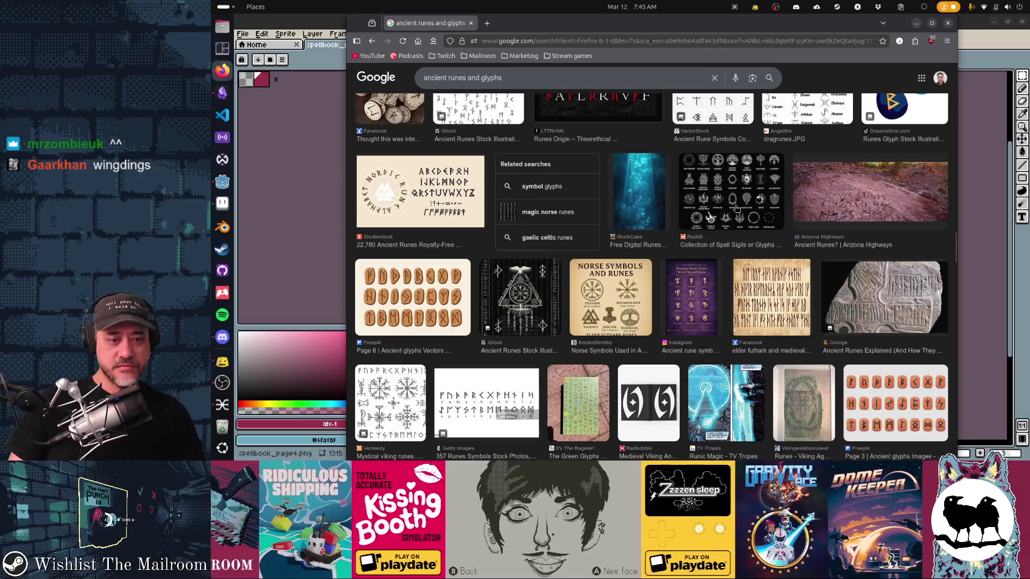
pyautogui.scroll(-2, 736, 206)
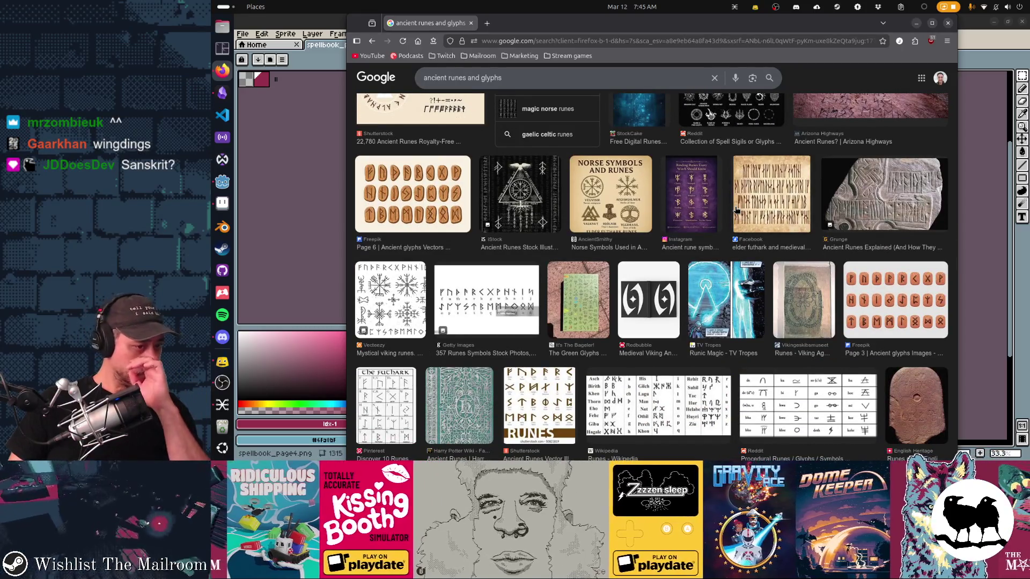
pyautogui.scroll(-2, 576, 288)
pyautogui.click(473, 296)
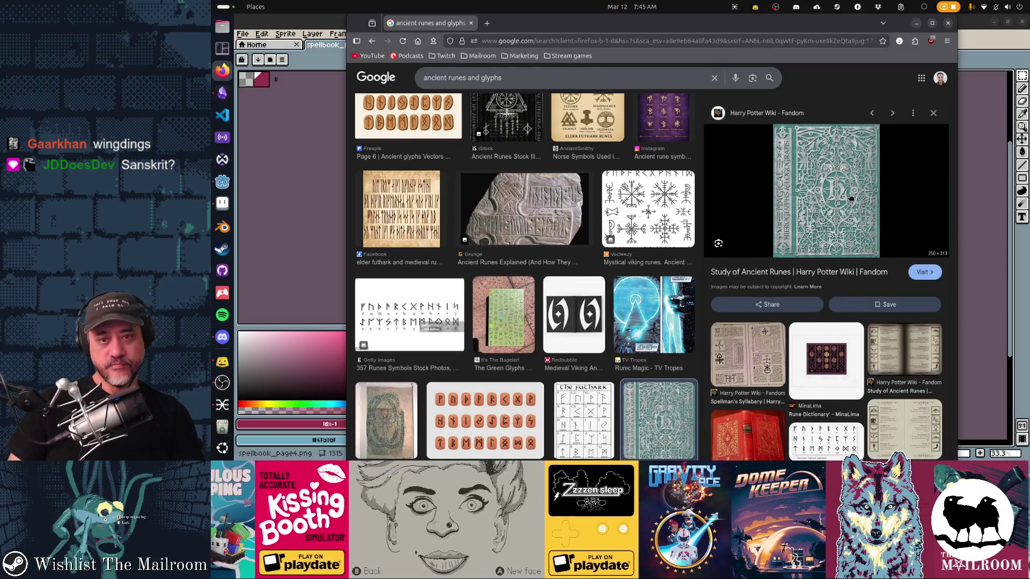
pyautogui.scroll(-3, 850, 197)
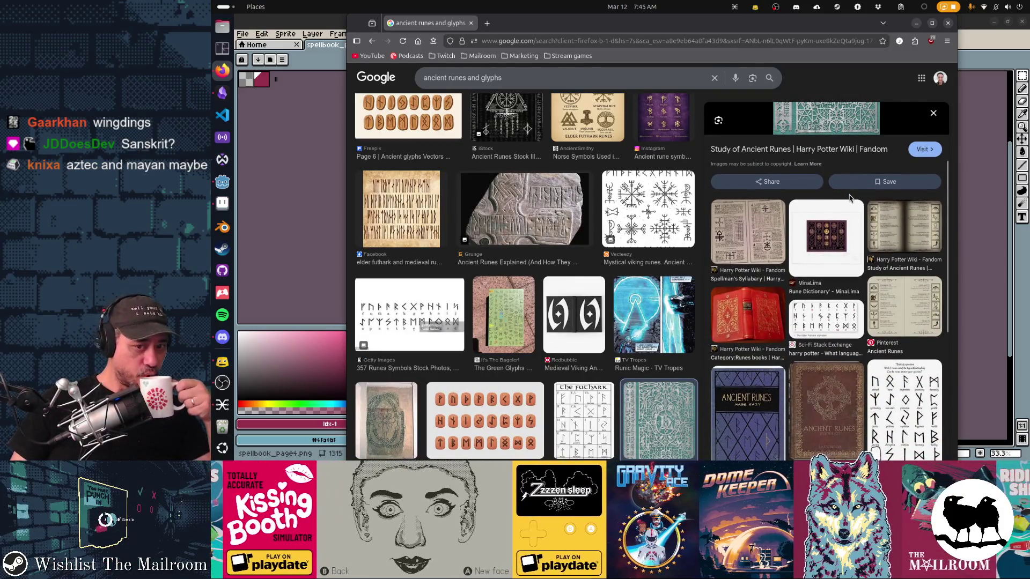
# Preview the Spellman's Syllabary rune image, browse the results, then filter to moon glyph symbols
pyautogui.click(756, 243)
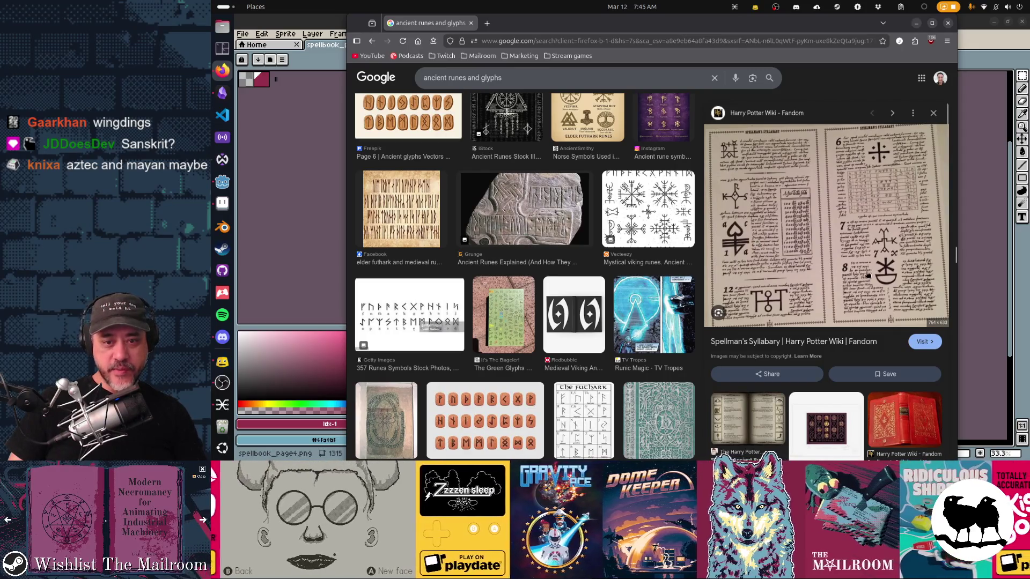
pyautogui.scroll(-5, 602, 285)
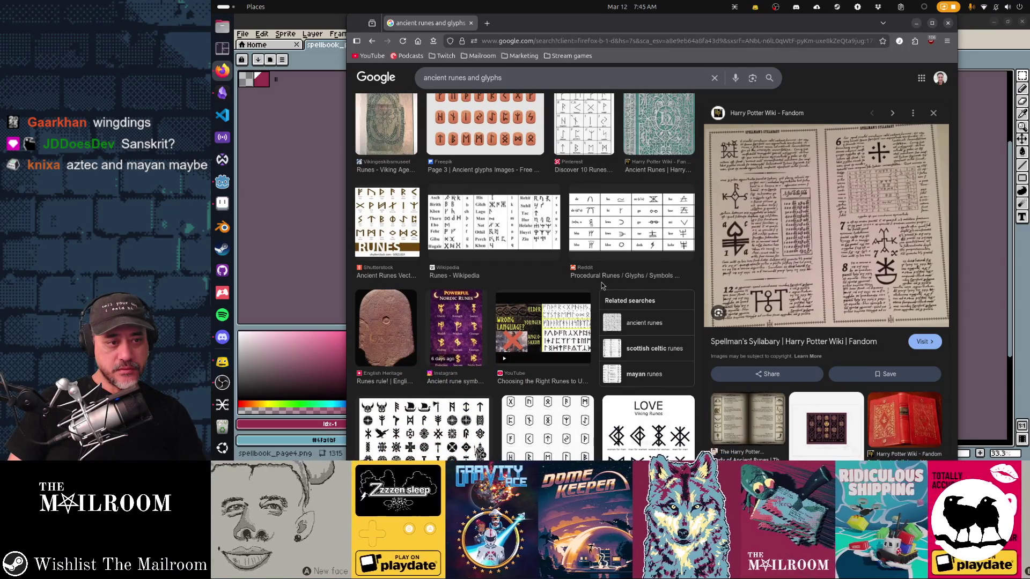
pyautogui.scroll(-3, 602, 286)
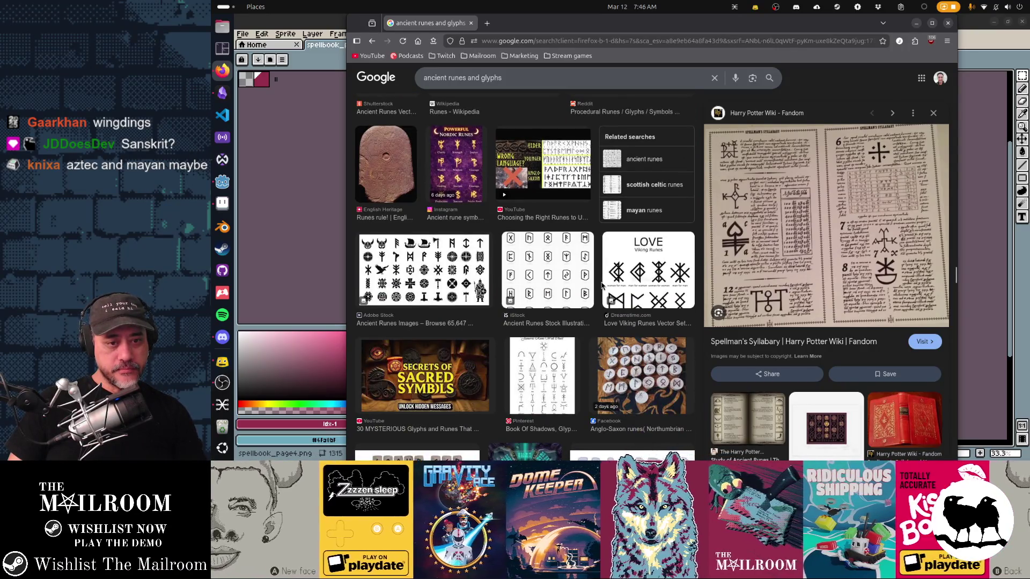
pyautogui.scroll(-2, 601, 285)
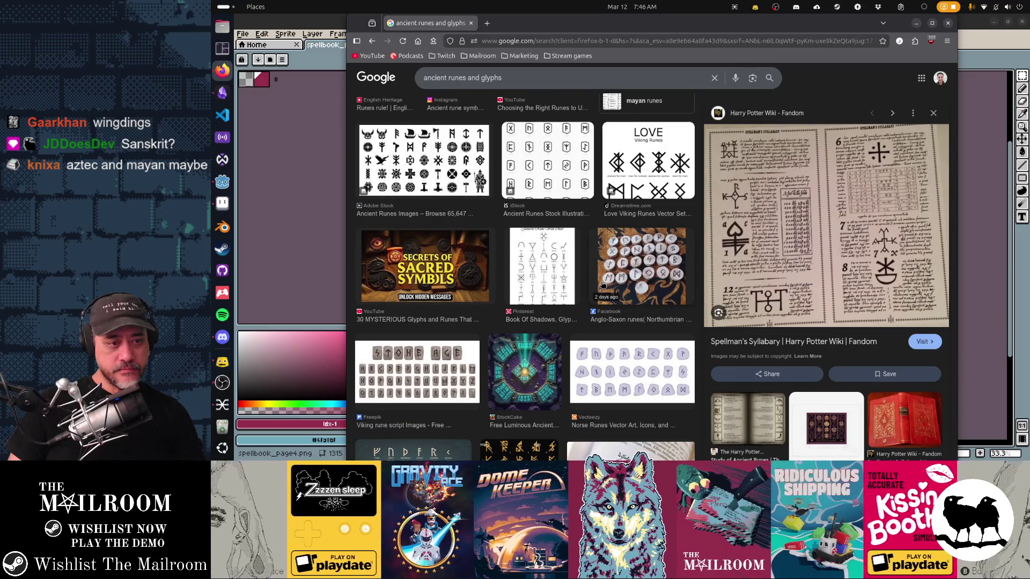
pyautogui.scroll(-6, 603, 285)
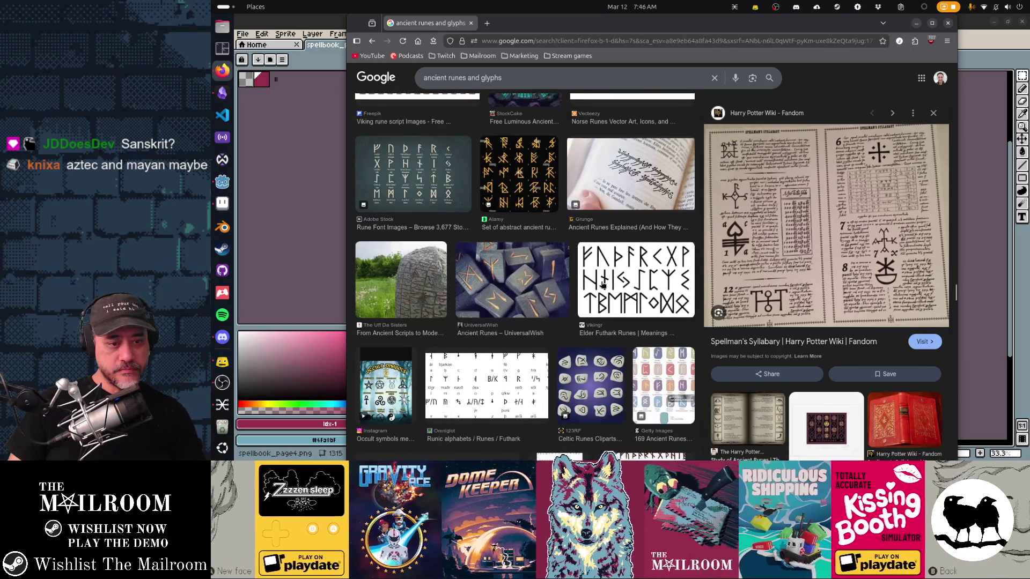
pyautogui.scroll(-4, 603, 284)
pyautogui.scroll(8, 602, 285)
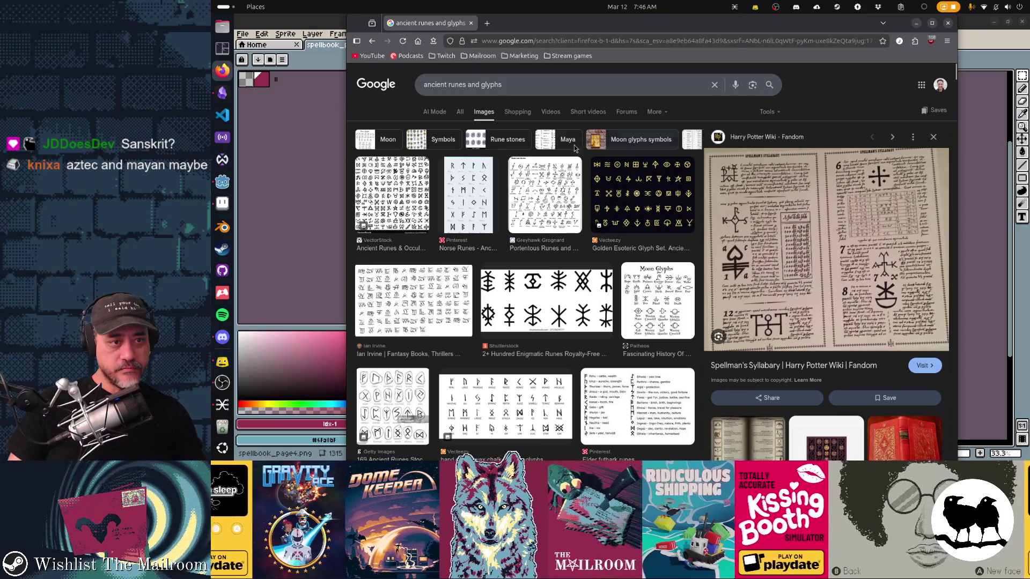
pyautogui.click(639, 139)
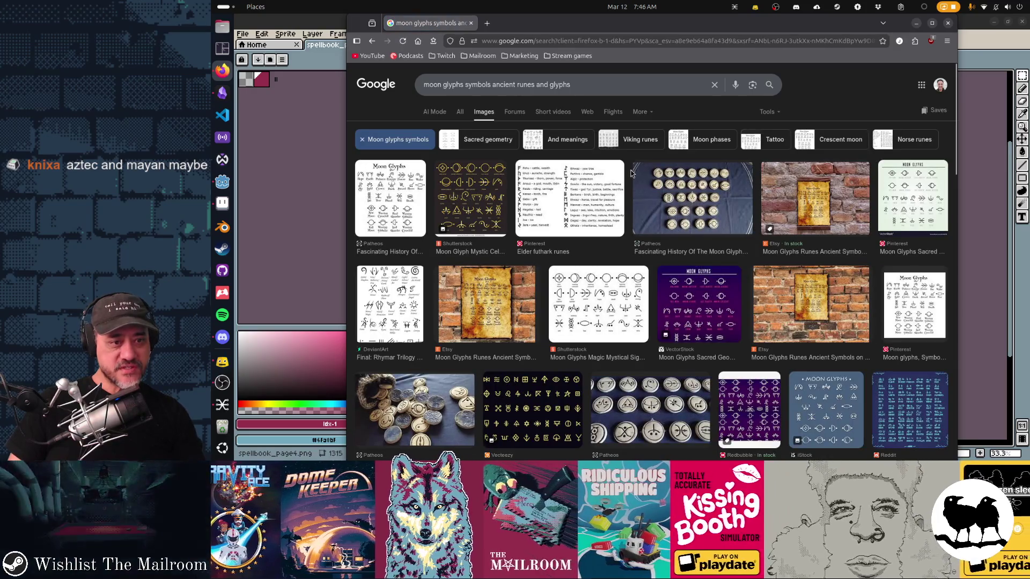
# Scroll through the moon glyph reference charts, including witch symbols and bind runes
pyautogui.scroll(-3, 719, 272)
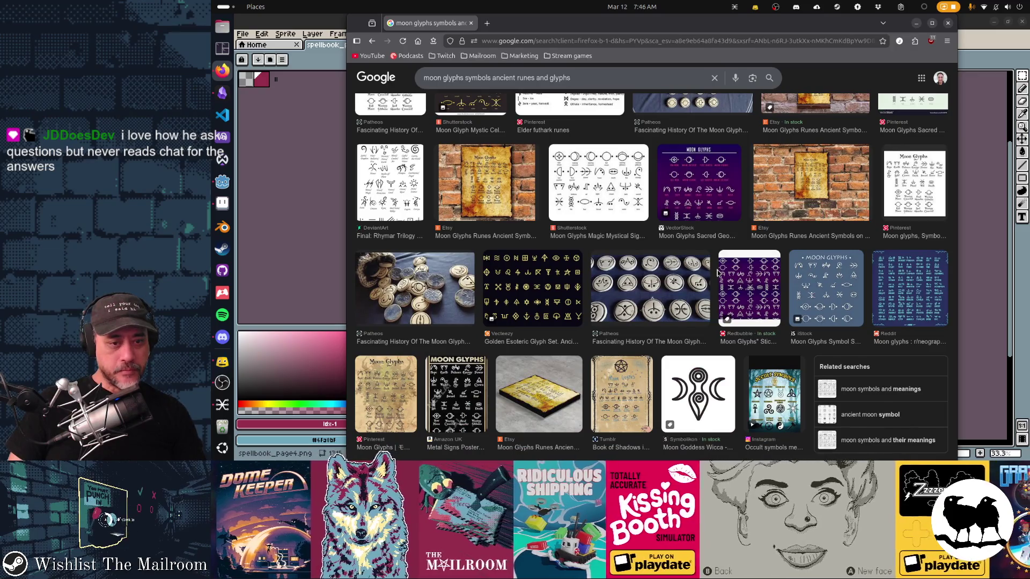
pyautogui.scroll(-3, 718, 272)
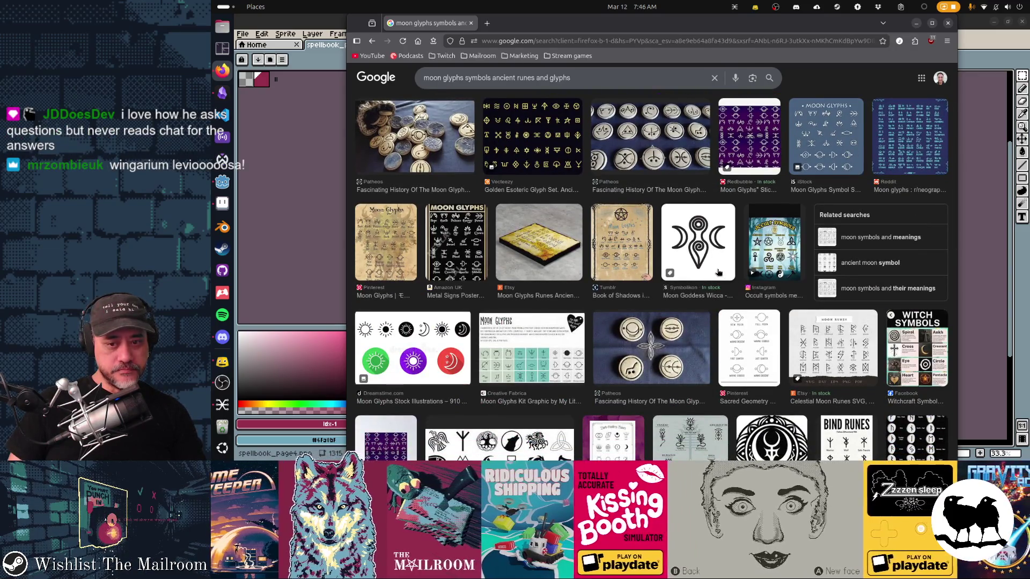
pyautogui.scroll(-2, 718, 272)
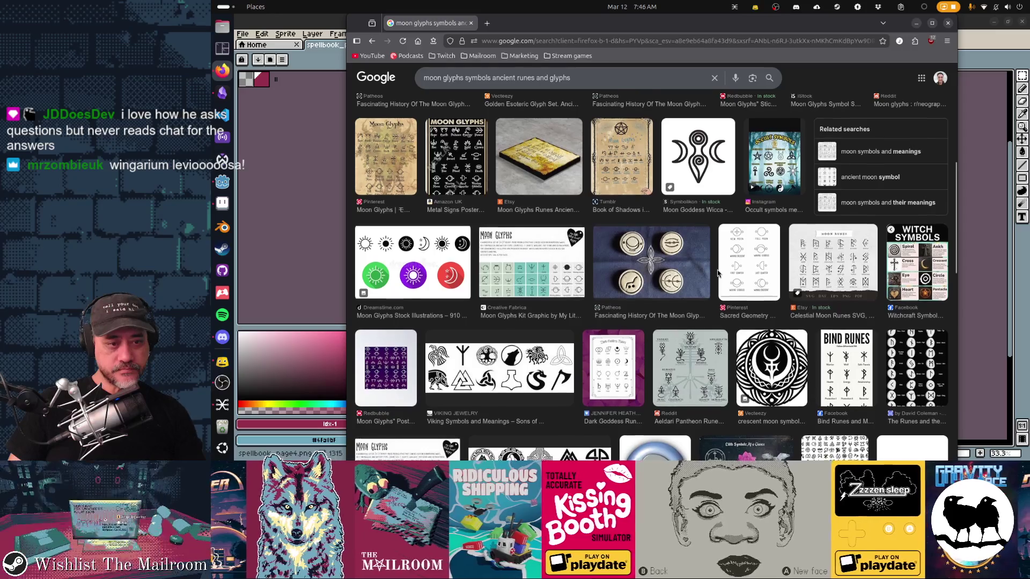
pyautogui.scroll(-5, 718, 272)
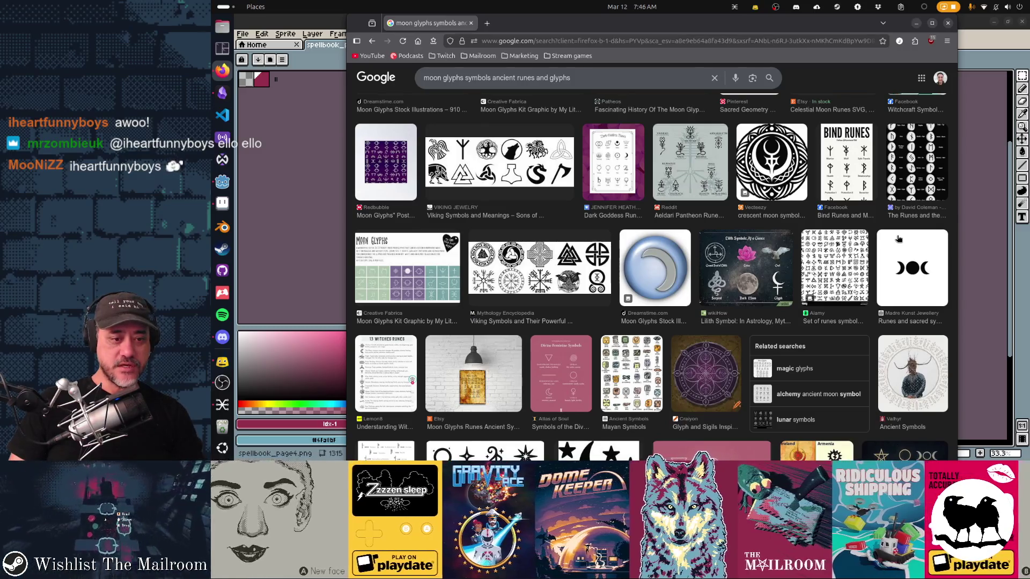
pyautogui.scroll(-5, 899, 238)
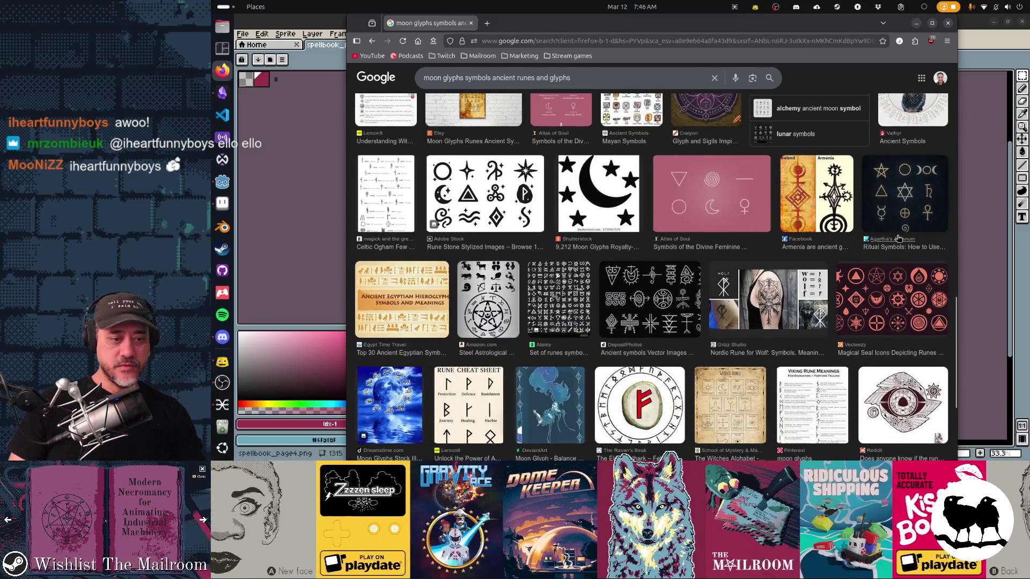
pyautogui.scroll(-3, 898, 238)
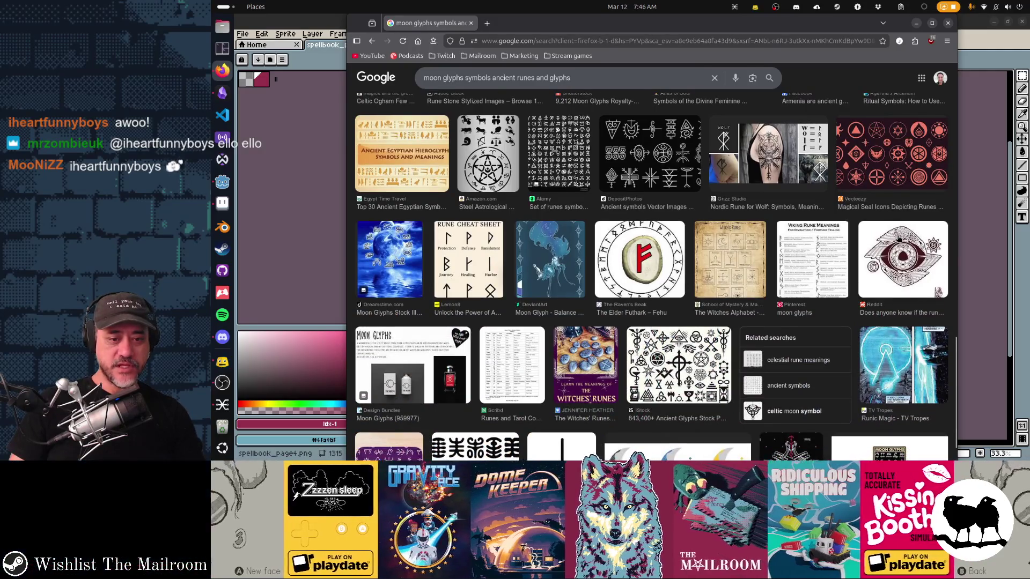
pyautogui.scroll(-2, 899, 239)
pyautogui.scroll(-1, 899, 238)
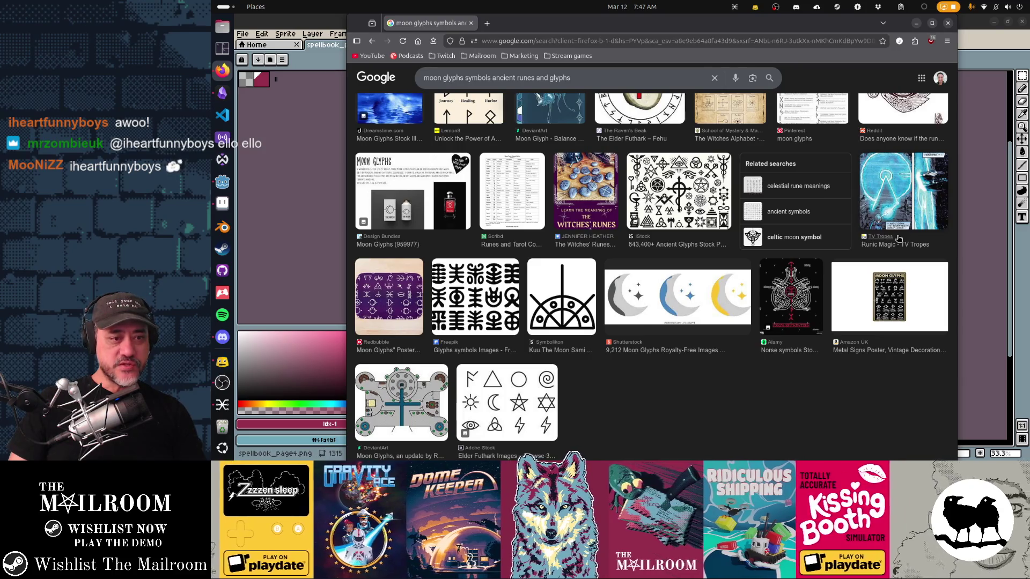
pyautogui.scroll(2, 898, 239)
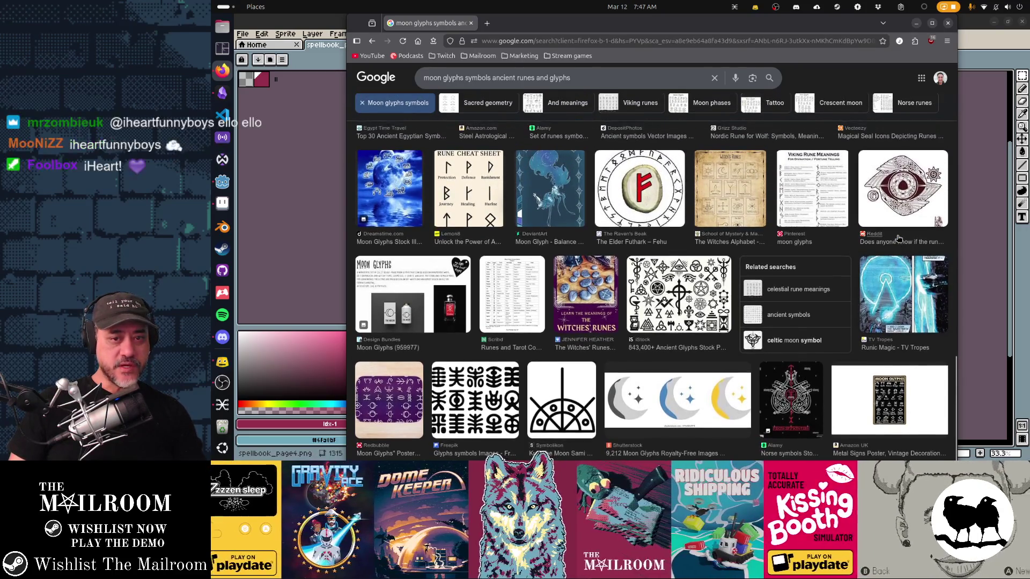
pyautogui.scroll(1, 899, 239)
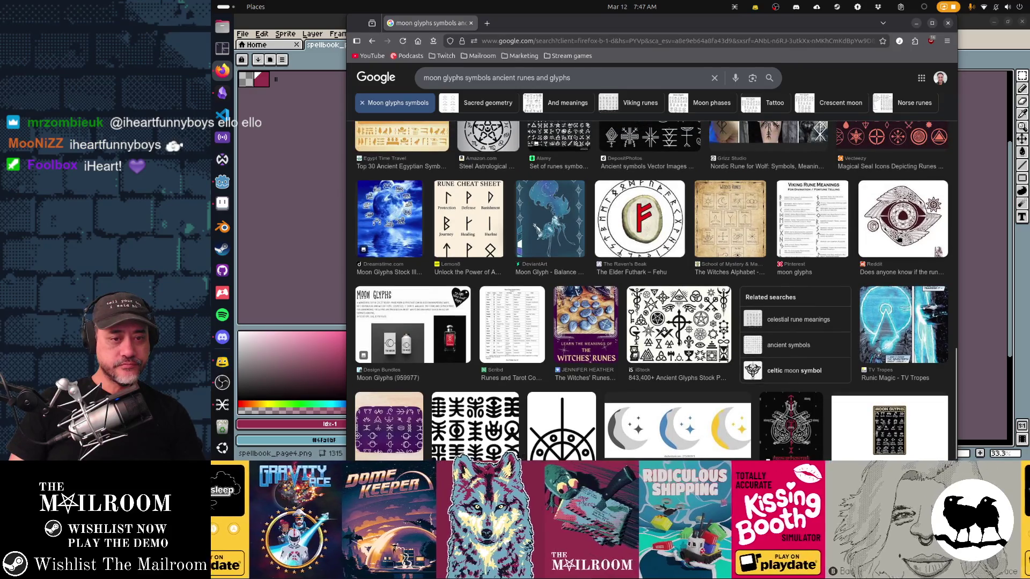
pyautogui.scroll(5, 899, 239)
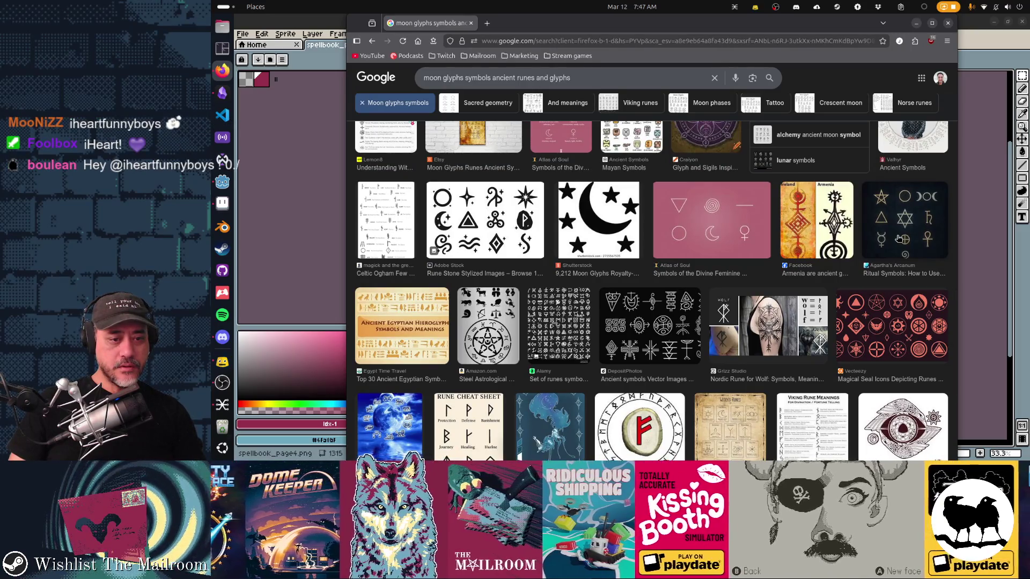
pyautogui.scroll(3, 900, 239)
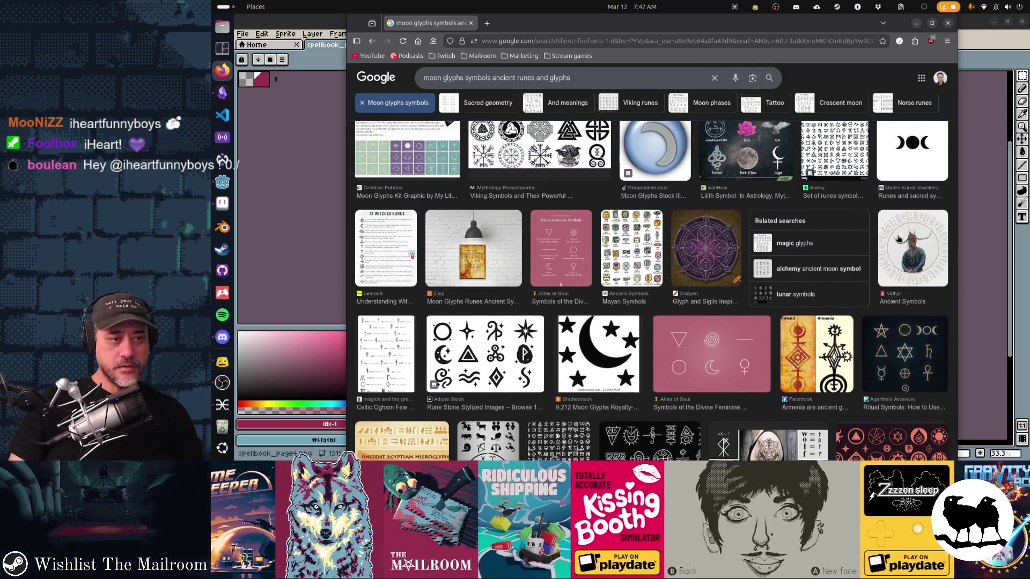
pyautogui.scroll(2, 899, 239)
pyautogui.scroll(-1, 899, 239)
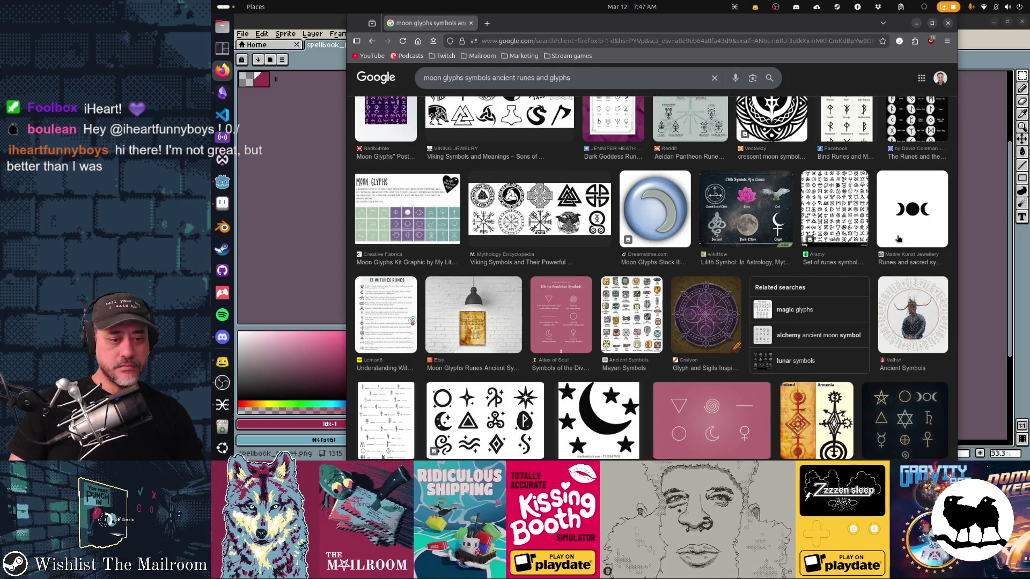
pyautogui.scroll(5, 899, 239)
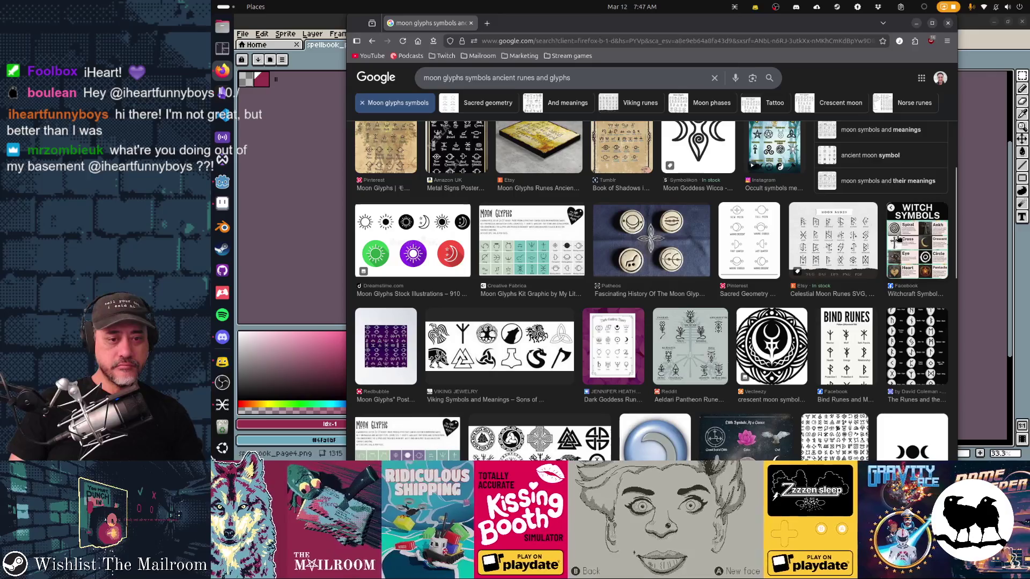
pyautogui.scroll(5, 899, 239)
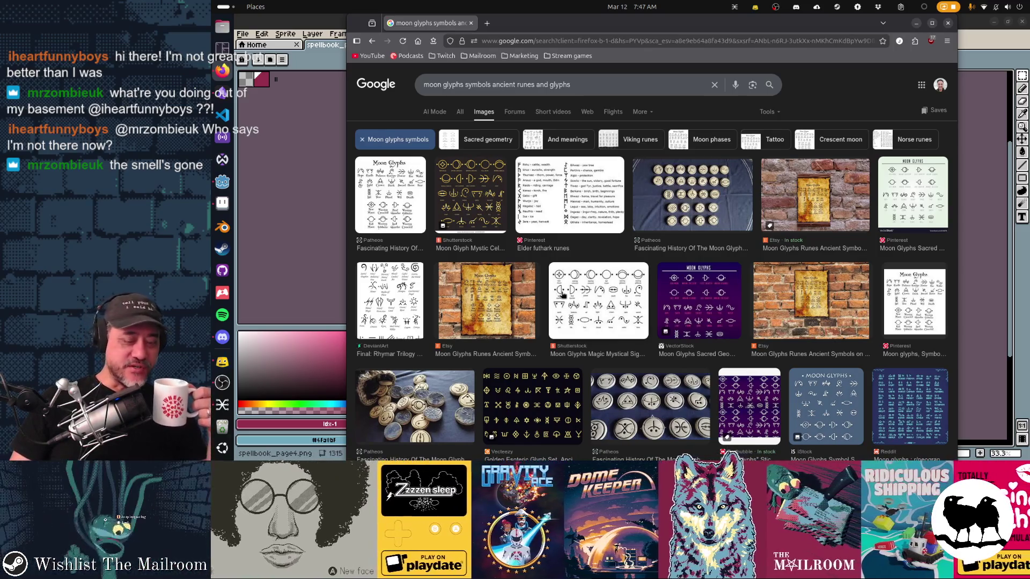
pyautogui.scroll(-3, 562, 293)
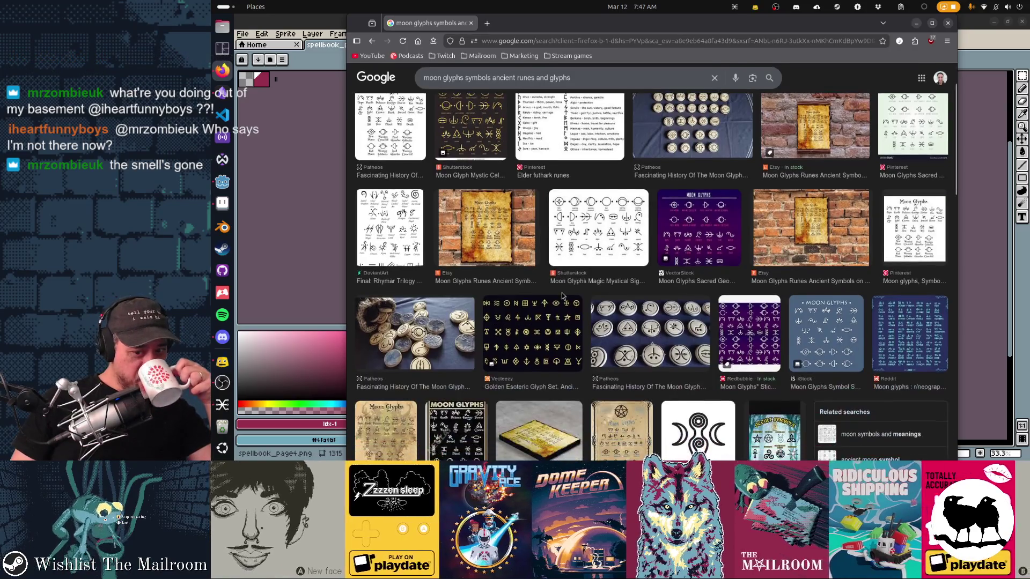
pyautogui.scroll(-3, 562, 293)
pyautogui.scroll(-3, 562, 294)
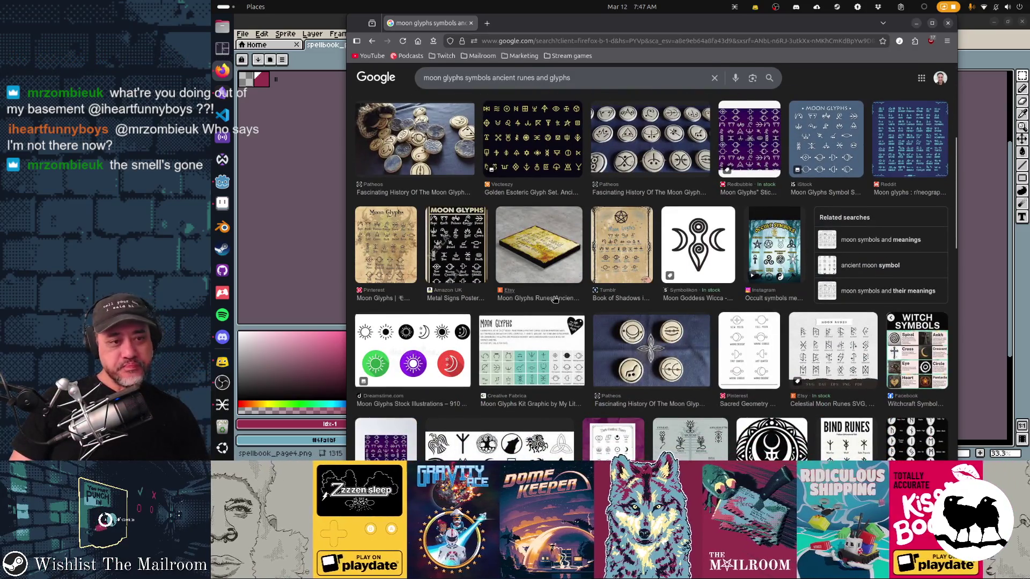
# Search Google Images for 'aztec' and preview the Legend of the Fifth Sun calendar stone
pyautogui.tripleClick(472, 78)
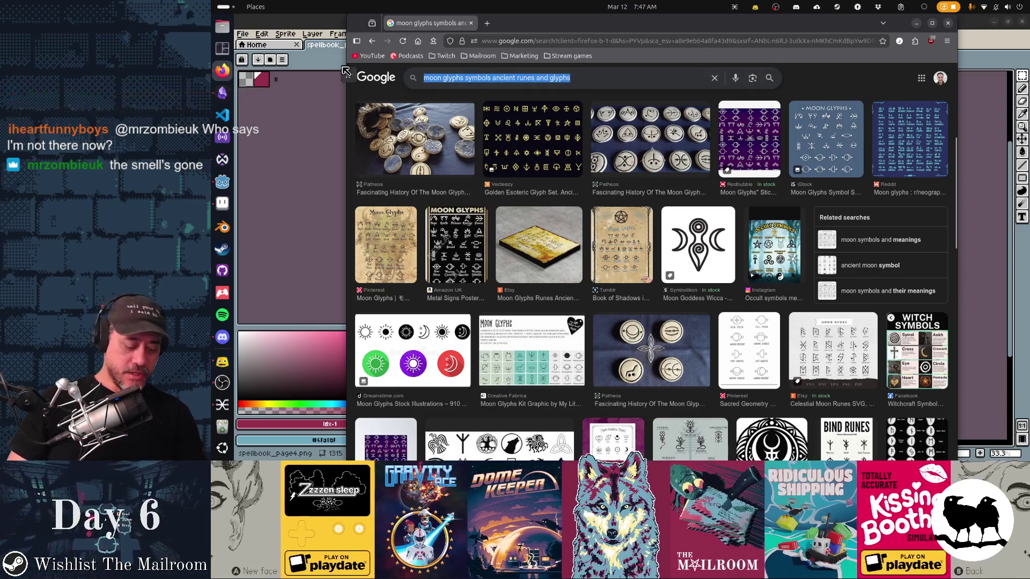
pyautogui.write('aztec')
pyautogui.press('Return')
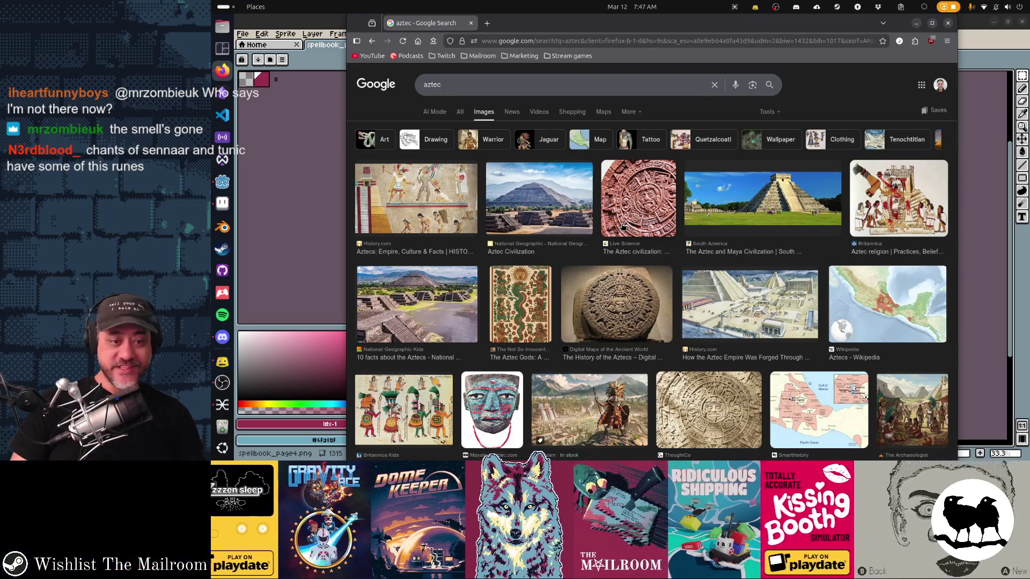
pyautogui.scroll(-2, 622, 226)
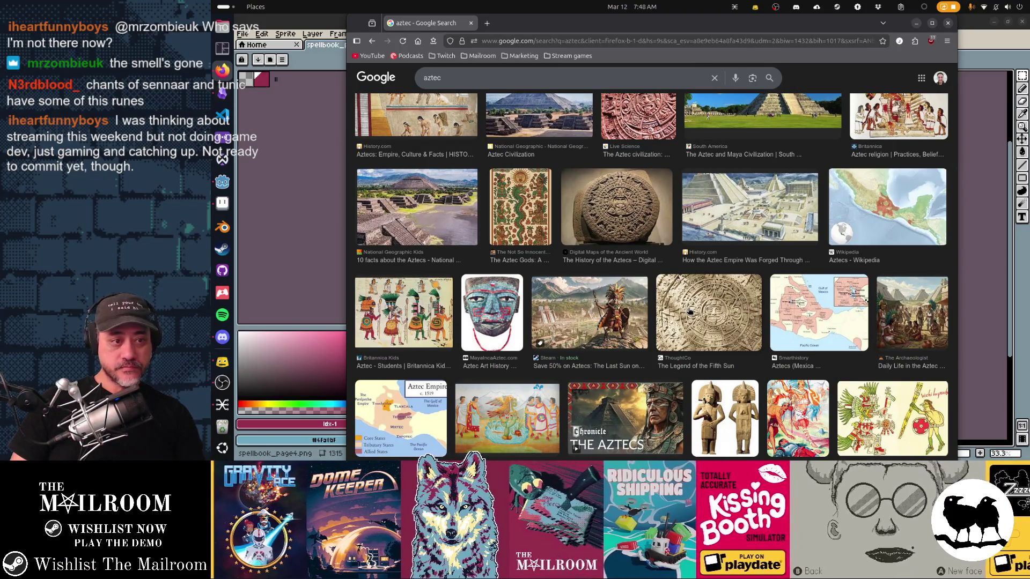
pyautogui.click(690, 311)
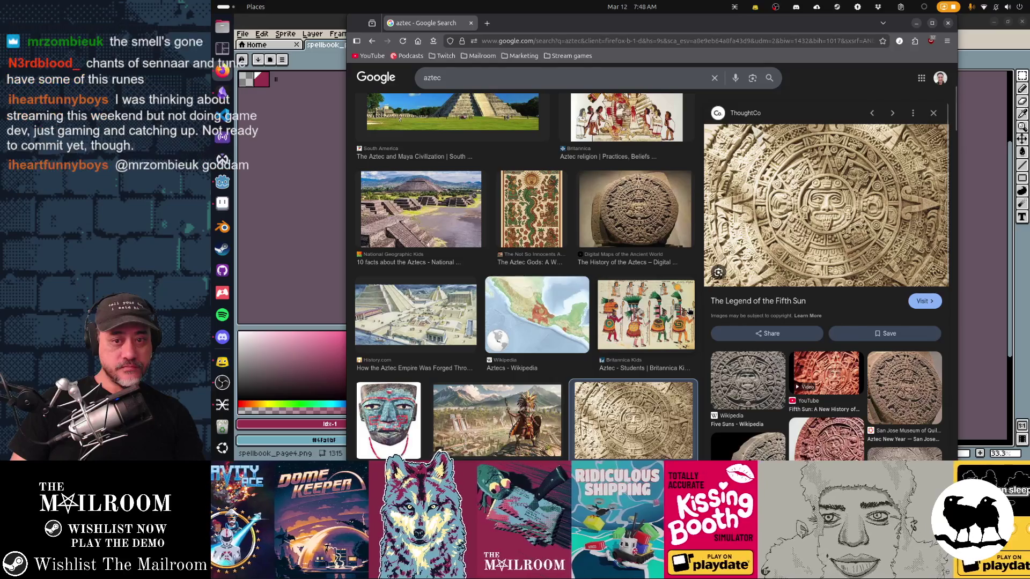
# Browse the related images and preview the brown Chimu Adventures calendar stone
pyautogui.scroll(-3, 835, 376)
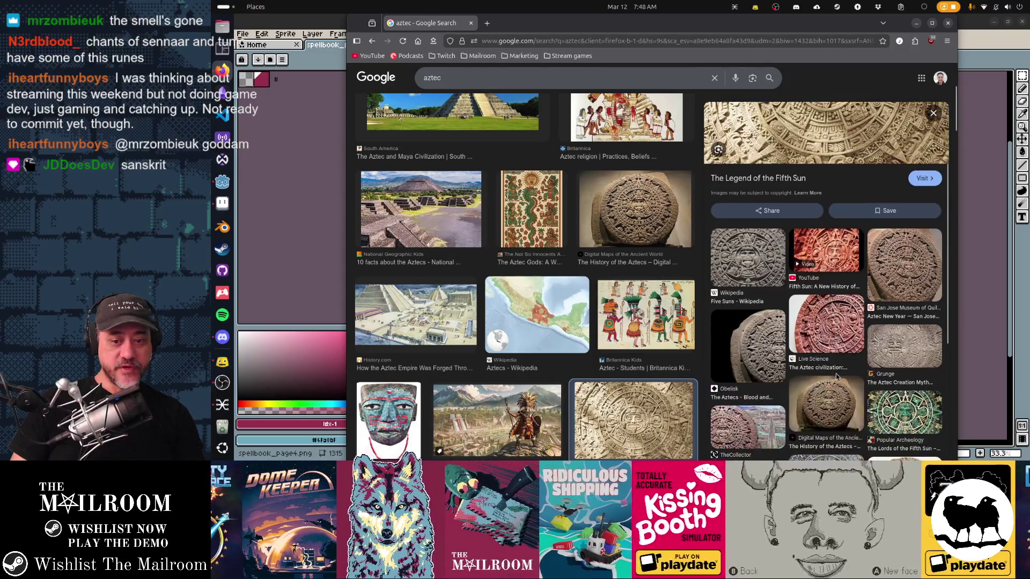
pyautogui.scroll(3, 835, 373)
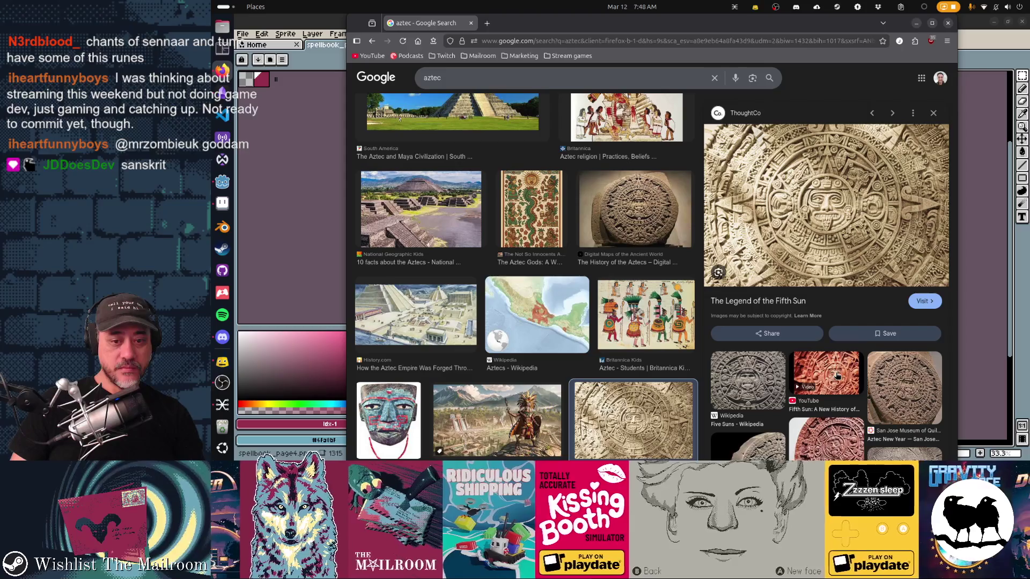
pyautogui.scroll(-2, 836, 375)
pyautogui.scroll(-1, 837, 375)
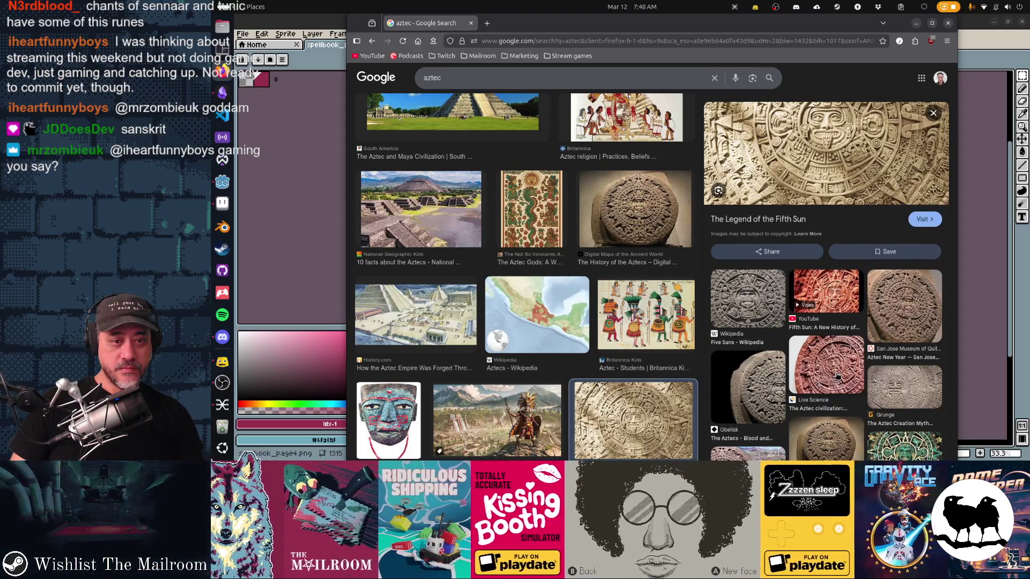
pyautogui.scroll(2, 837, 375)
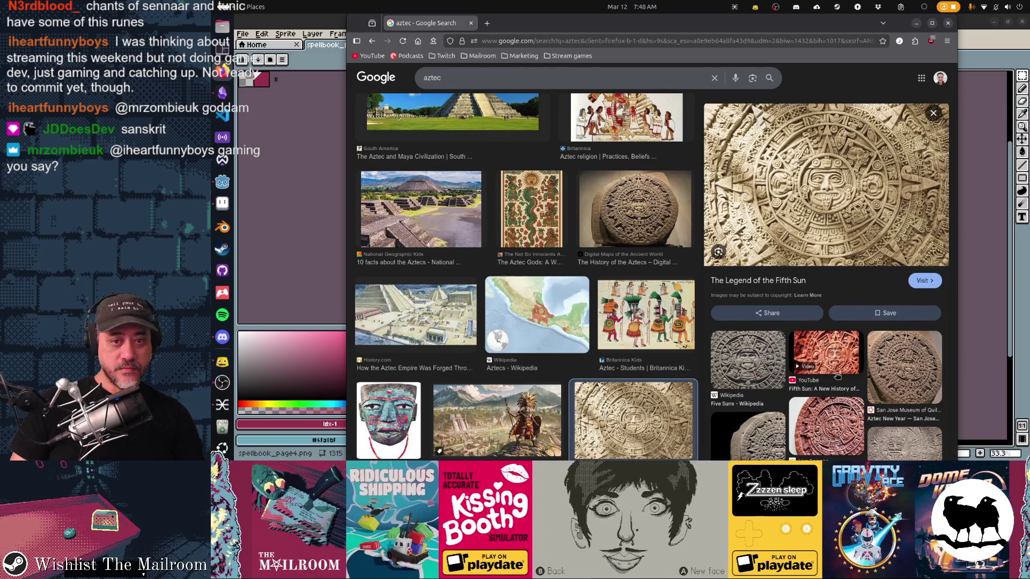
pyautogui.scroll(1, 837, 376)
pyautogui.scroll(-3, 837, 375)
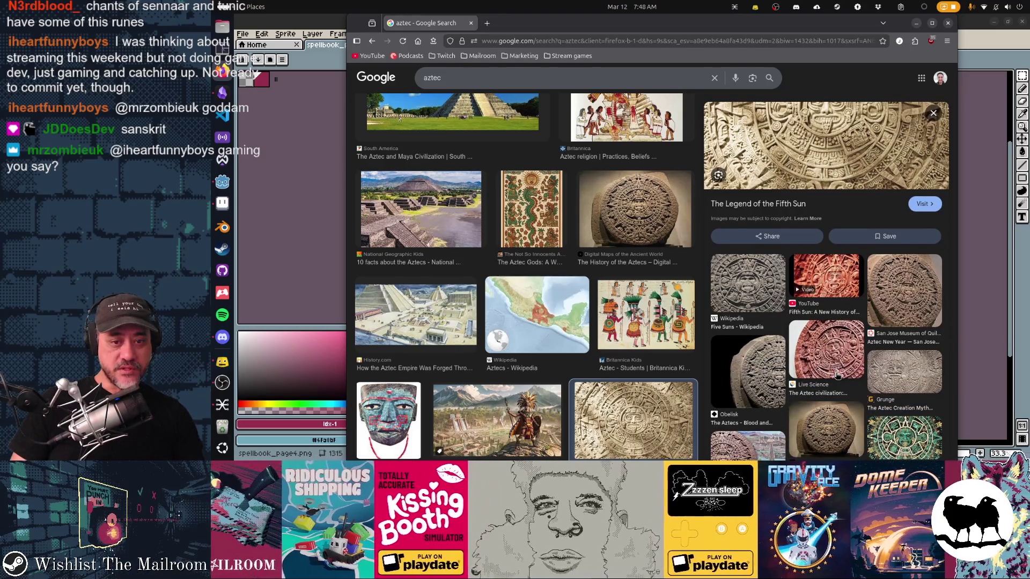
pyautogui.scroll(-2, 837, 375)
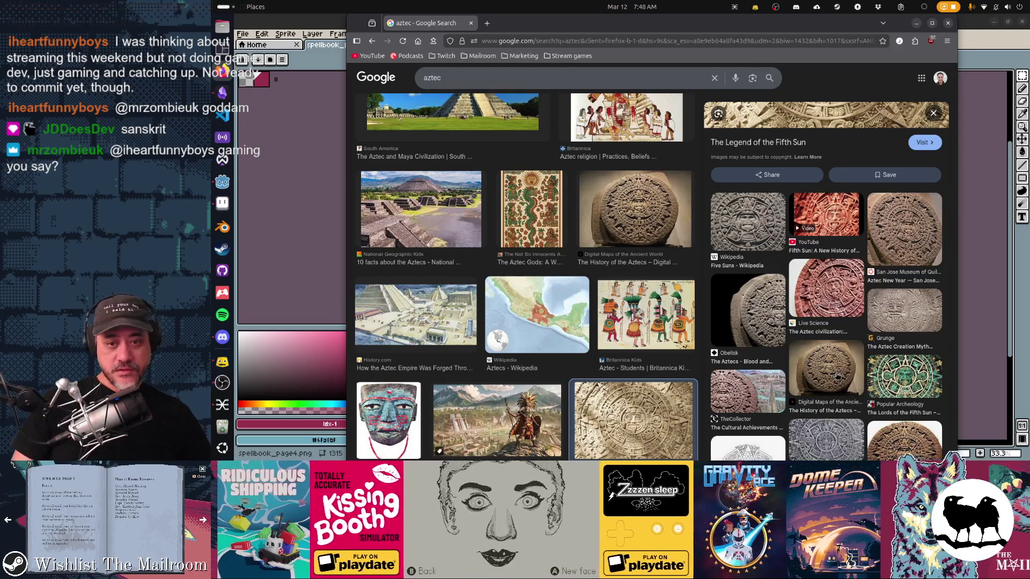
pyautogui.scroll(5, 813, 163)
pyautogui.scroll(-2, 847, 256)
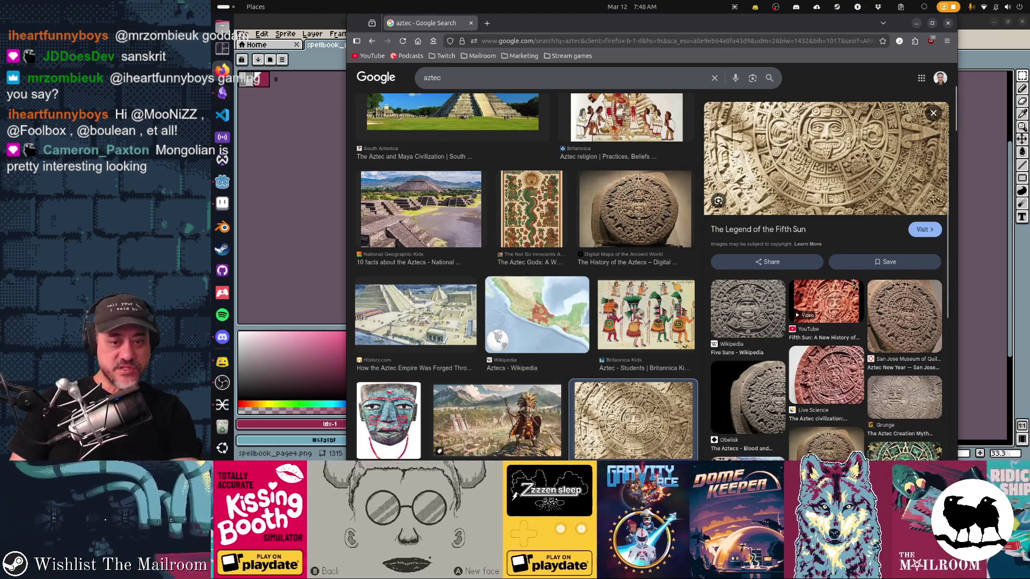
pyautogui.scroll(-3, 854, 284)
pyautogui.click(780, 261)
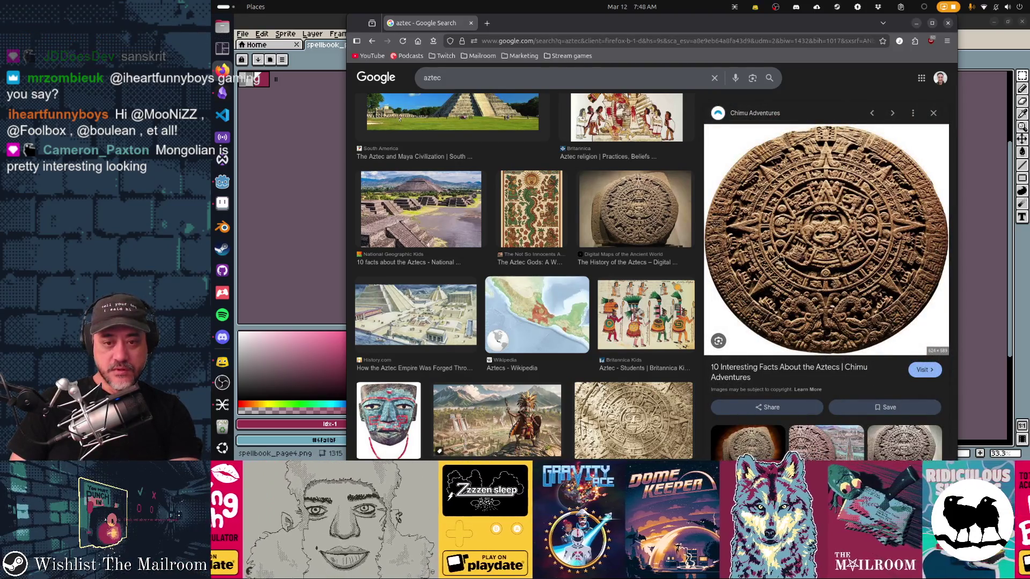
# Copy the Chimu Adventures calendar stone and paste it onto the spellbook page, toward the lower right
pyautogui.rightClick(782, 260)
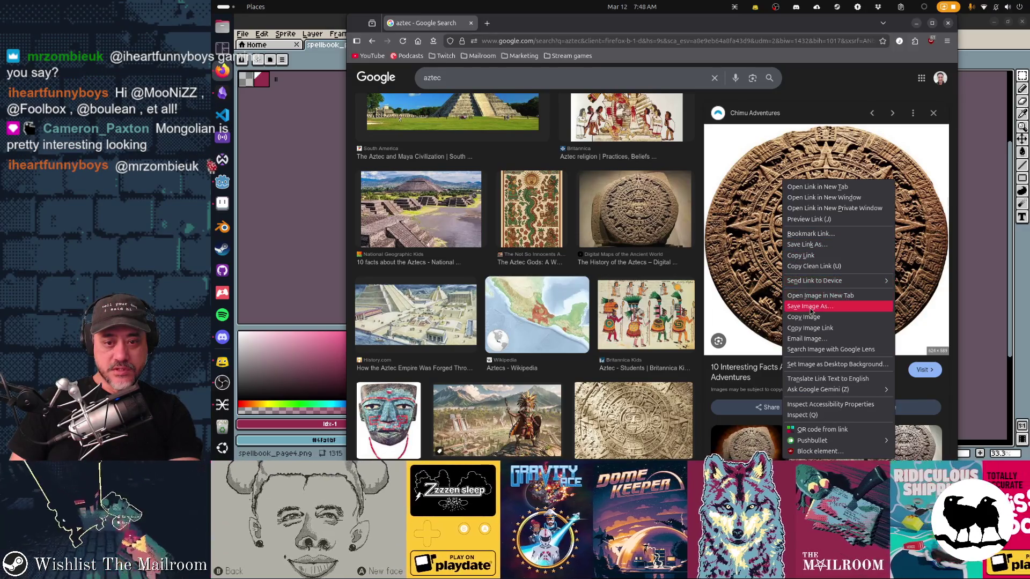
pyautogui.click(803, 317)
pyautogui.click(303, 25)
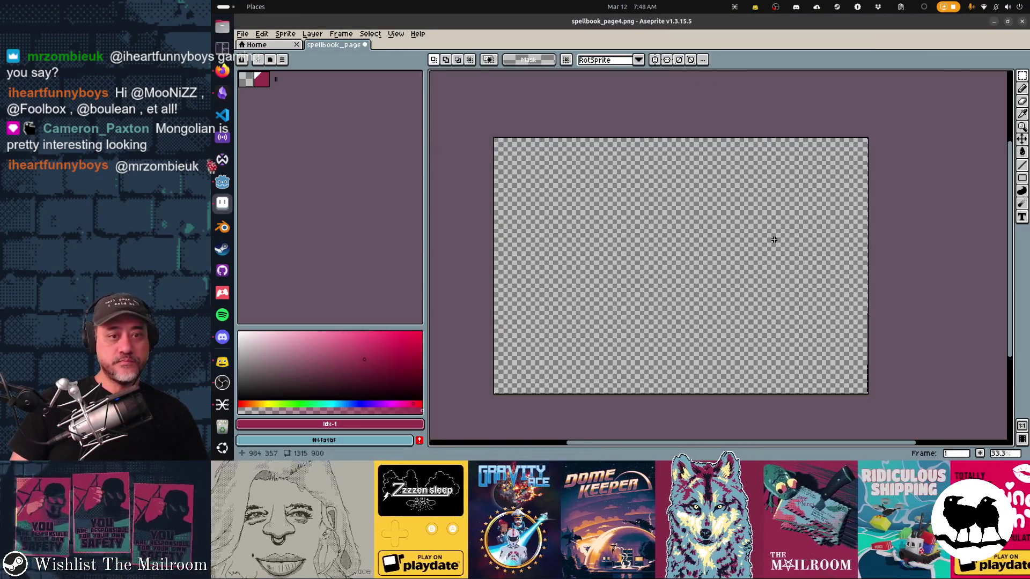
pyautogui.hotkey('ctrl', 'v')
pyautogui.moveTo(679, 278)
pyautogui.mouseDown()
pyautogui.moveTo(791, 292)
pyautogui.moveTo(780, 290)
pyautogui.mouseUp()
# Back in Firefox, preview other calendar stones: the black-and-white drawing, the Flight Centre image and the Pinterest image
pyautogui.hotkey('alt', 'Tab')
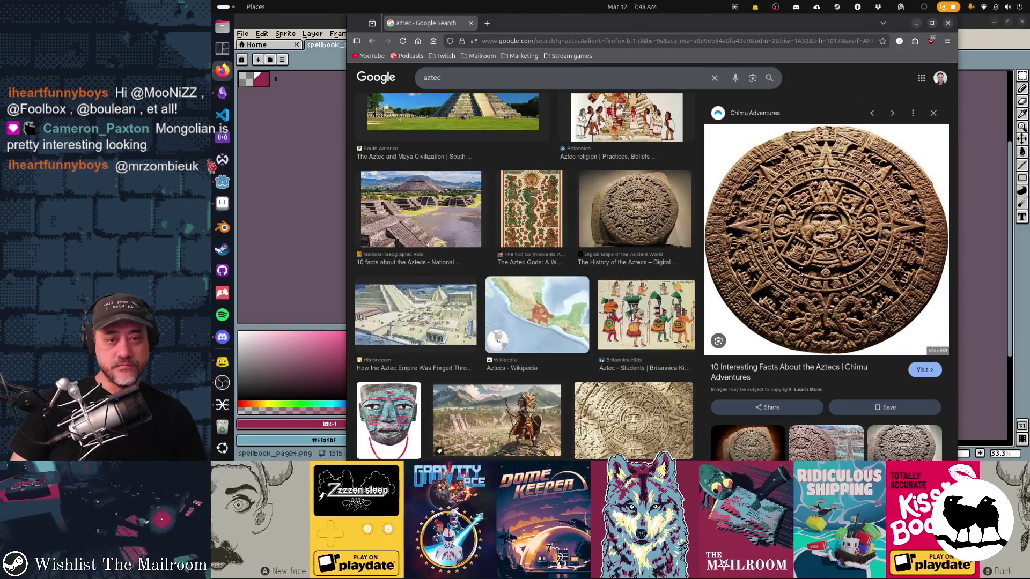
pyautogui.scroll(-4, 800, 272)
pyautogui.scroll(-3, 803, 275)
pyautogui.click(816, 279)
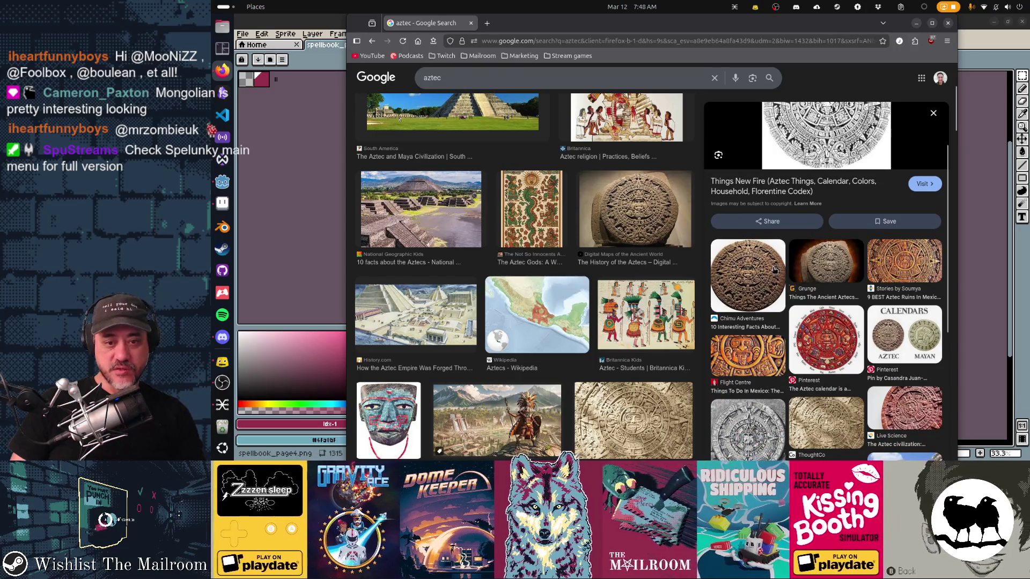
pyautogui.scroll(-2, 774, 269)
pyautogui.click(760, 290)
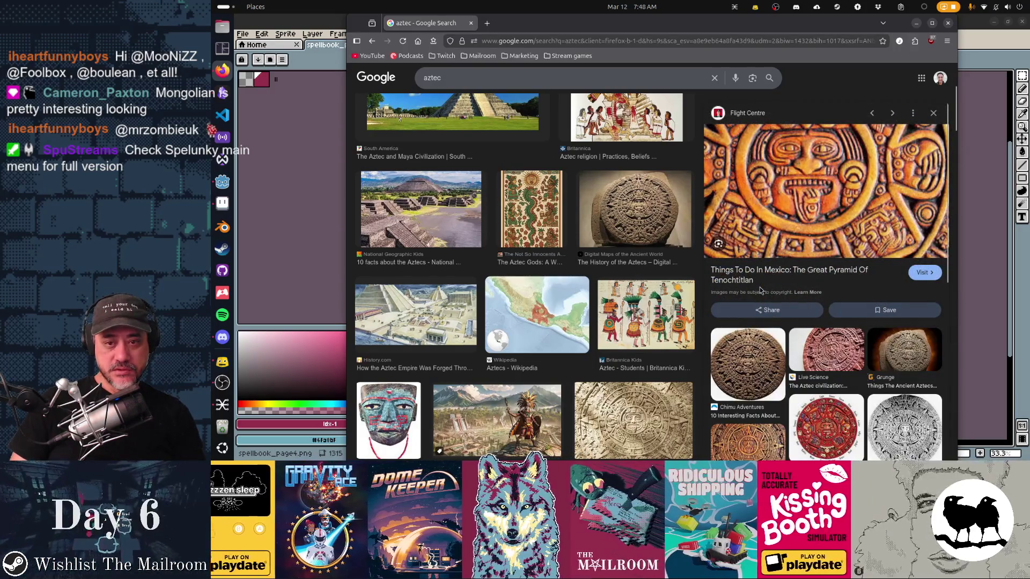
pyautogui.scroll(-3, 760, 290)
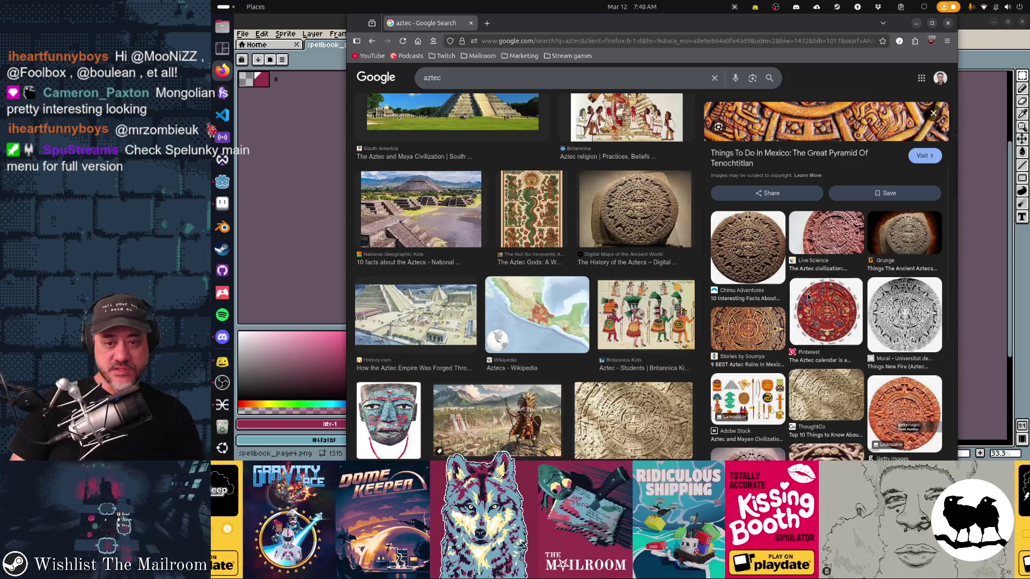
pyautogui.click(808, 296)
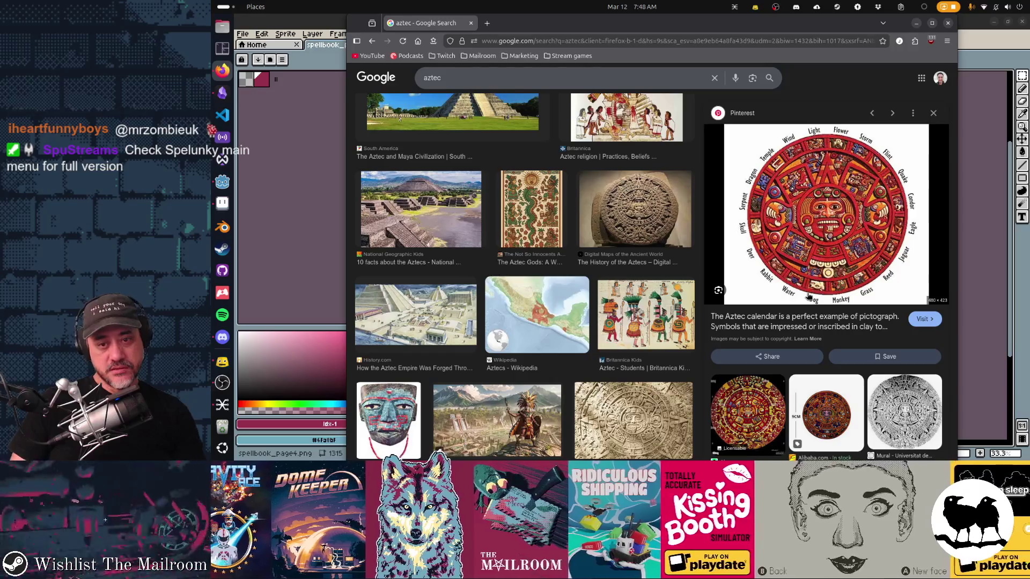
# Scroll further through related images and preview the beige ThoughtCo carved sun stone
pyautogui.scroll(-5, 812, 220)
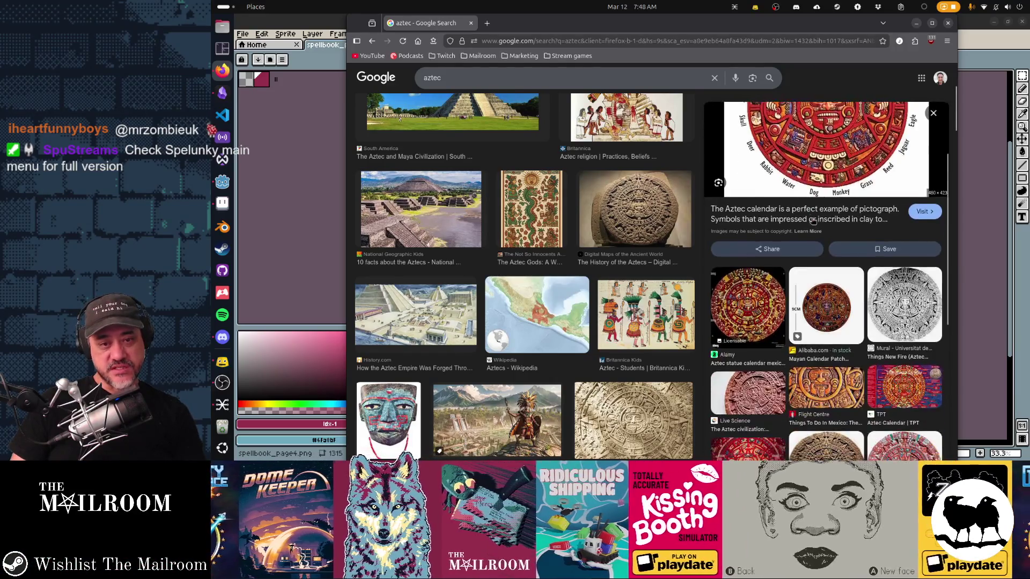
pyautogui.scroll(-3, 812, 221)
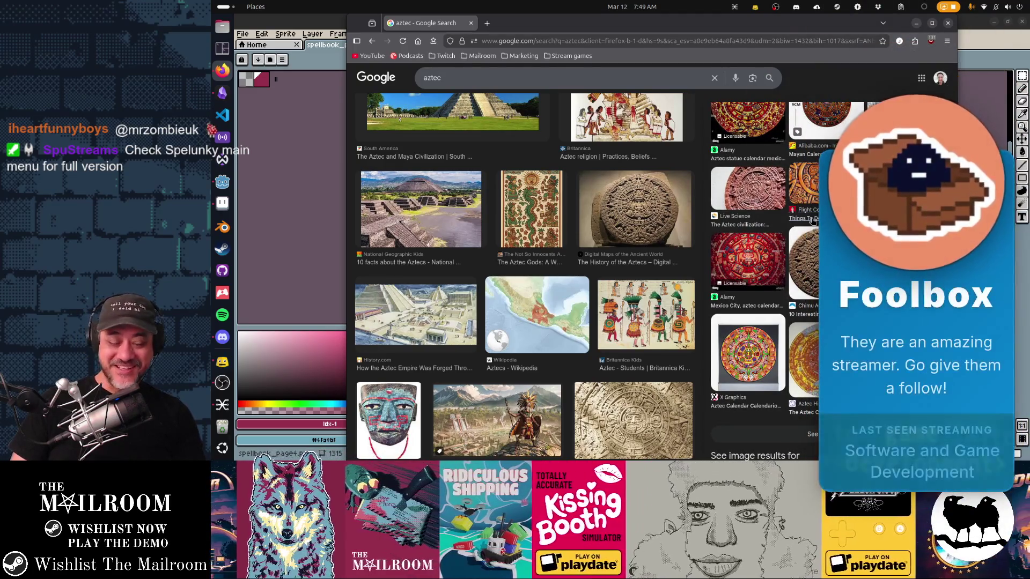
pyautogui.scroll(-3, 812, 221)
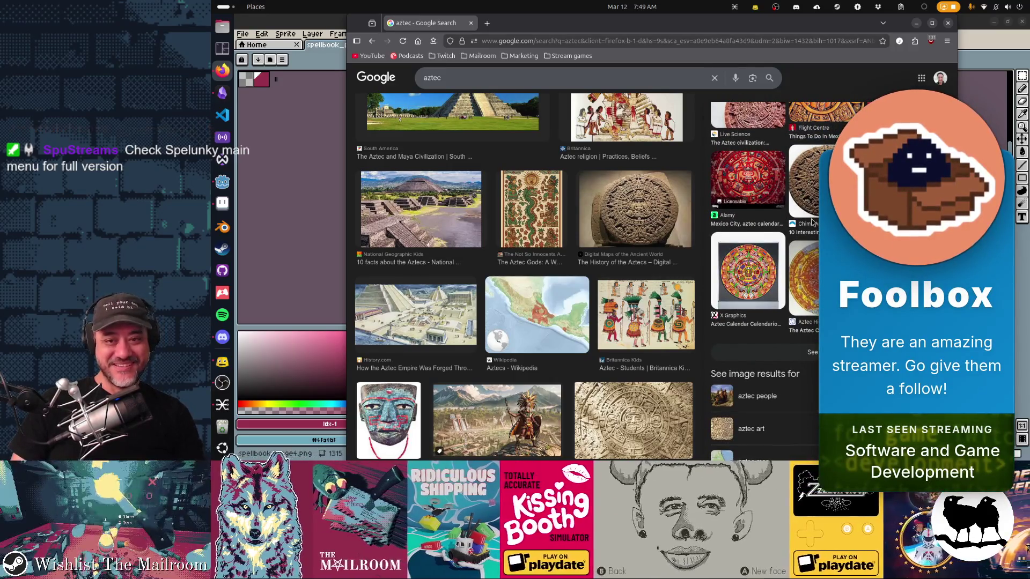
pyautogui.scroll(5, 804, 300)
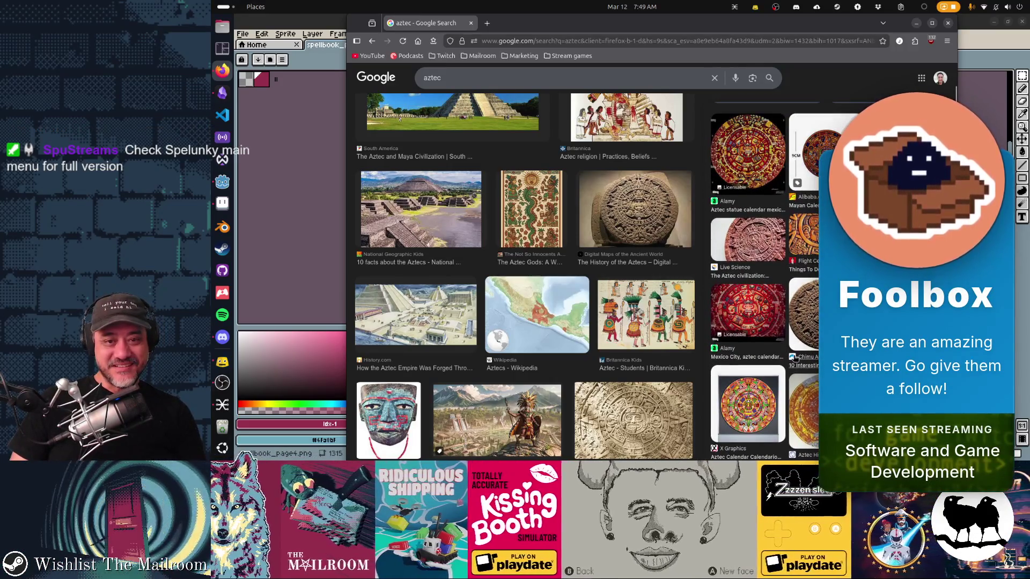
pyautogui.scroll(3, 805, 318)
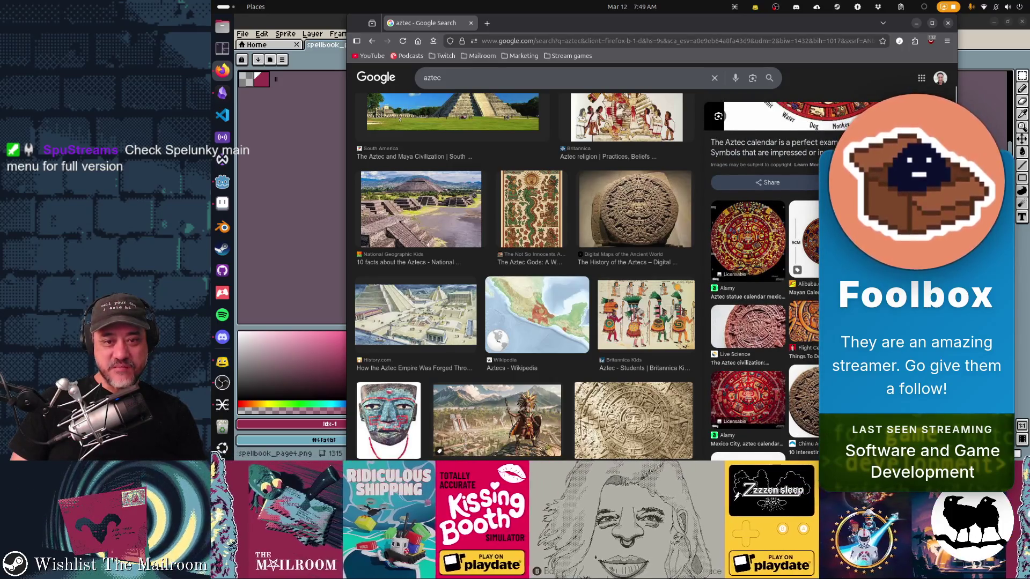
pyautogui.scroll(-10, 835, 292)
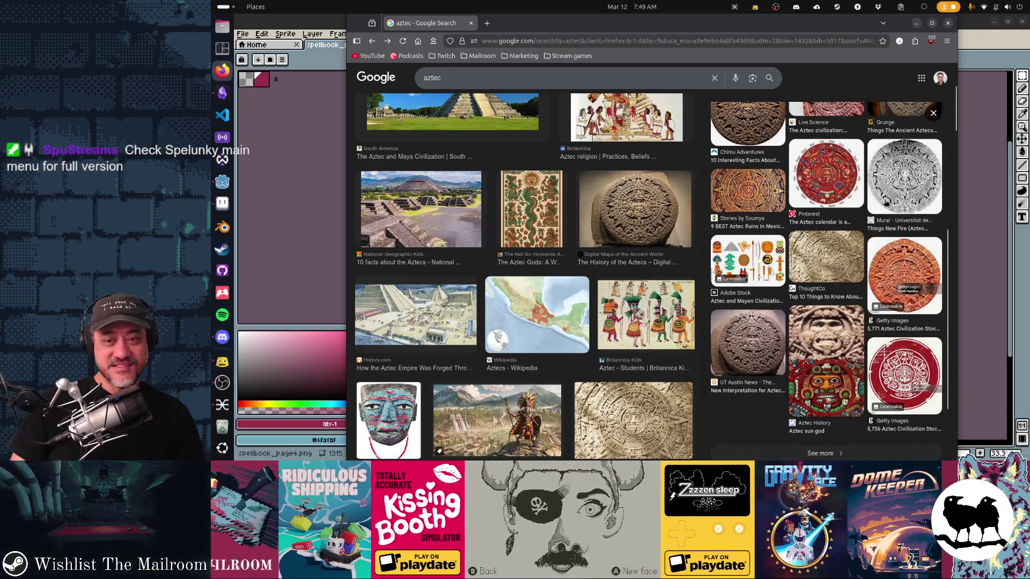
pyautogui.click(851, 249)
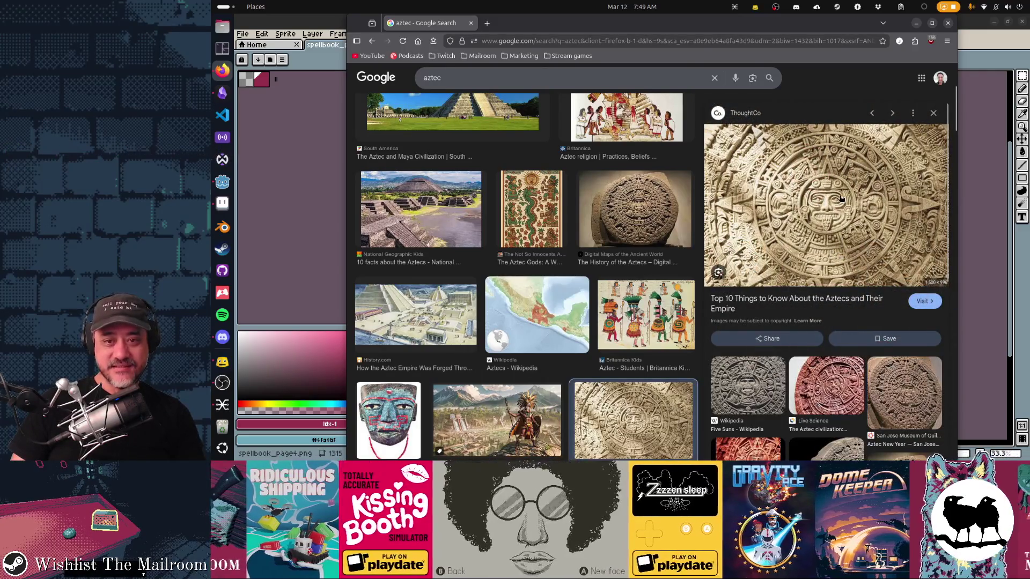
# Copy the ThoughtCo sun stone image and paste it into Aseprite
pyautogui.rightClick(830, 189)
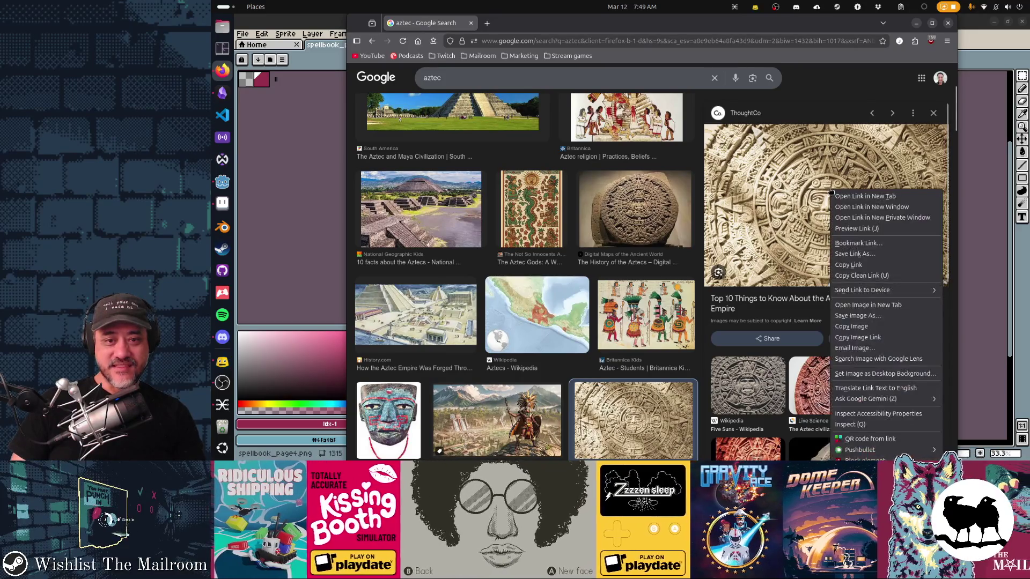
pyautogui.click(852, 326)
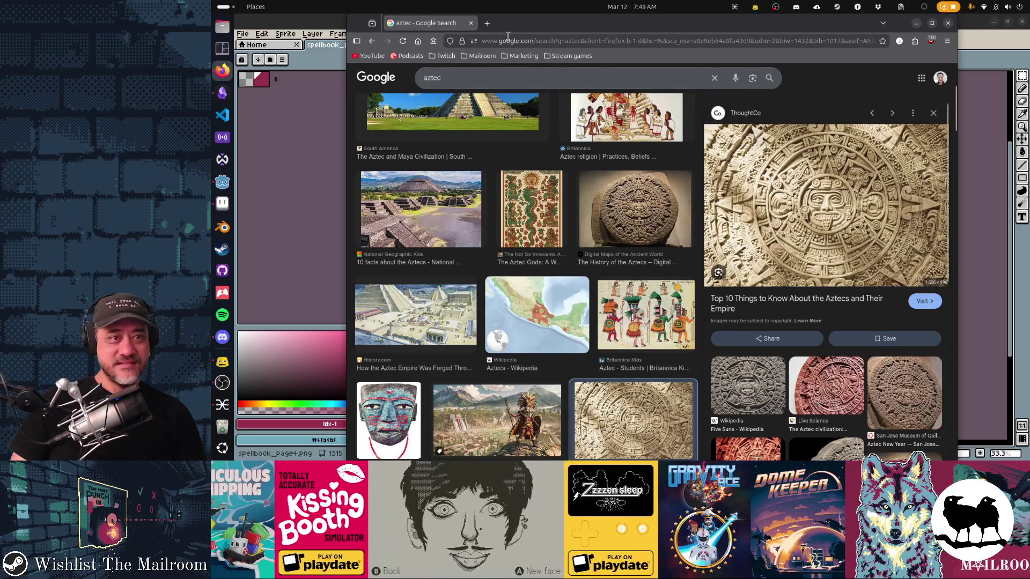
pyautogui.hotkey('alt', 'Tab')
pyautogui.hotkey('ctrl', 'v')
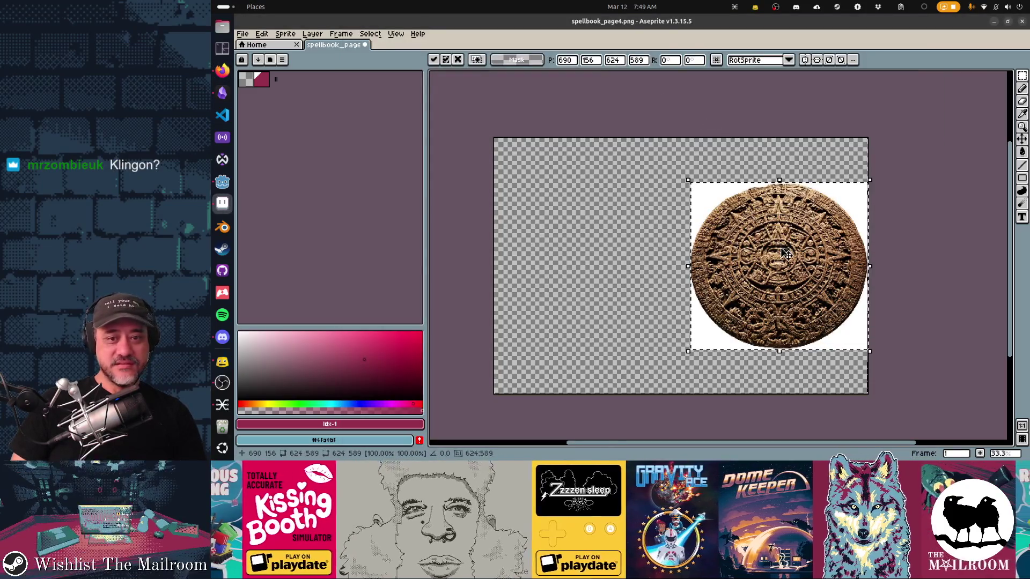
# Replace the brown stone paste with the ThoughtCo stone and shrink it to roughly half size
pyautogui.press('Escape')
pyautogui.hotkey('ctrl', 'v')
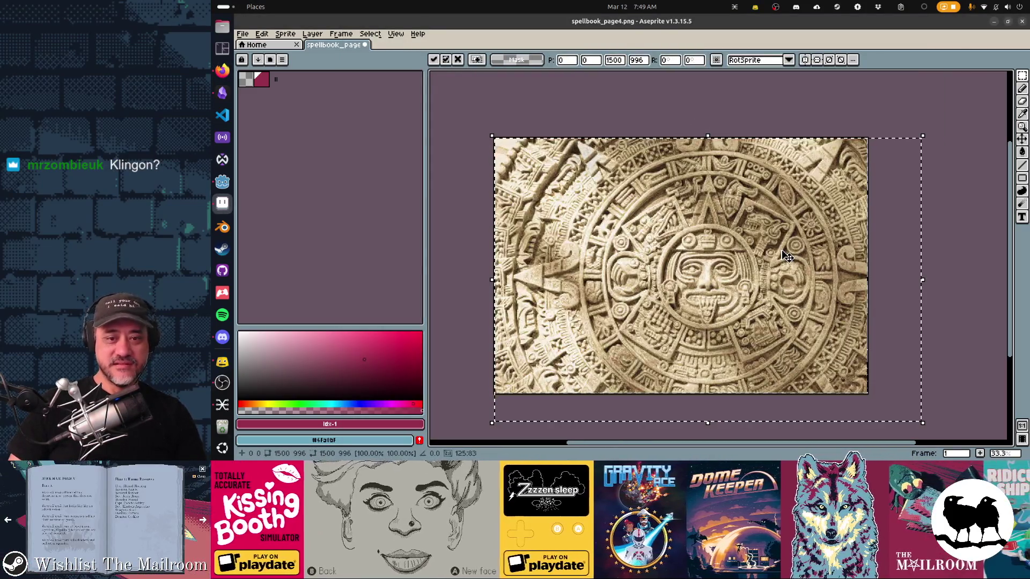
pyautogui.moveTo(492, 136)
pyautogui.mouseDown()
pyautogui.moveTo(697, 220)
pyautogui.moveTo(735, 279)
pyautogui.mouseUp()
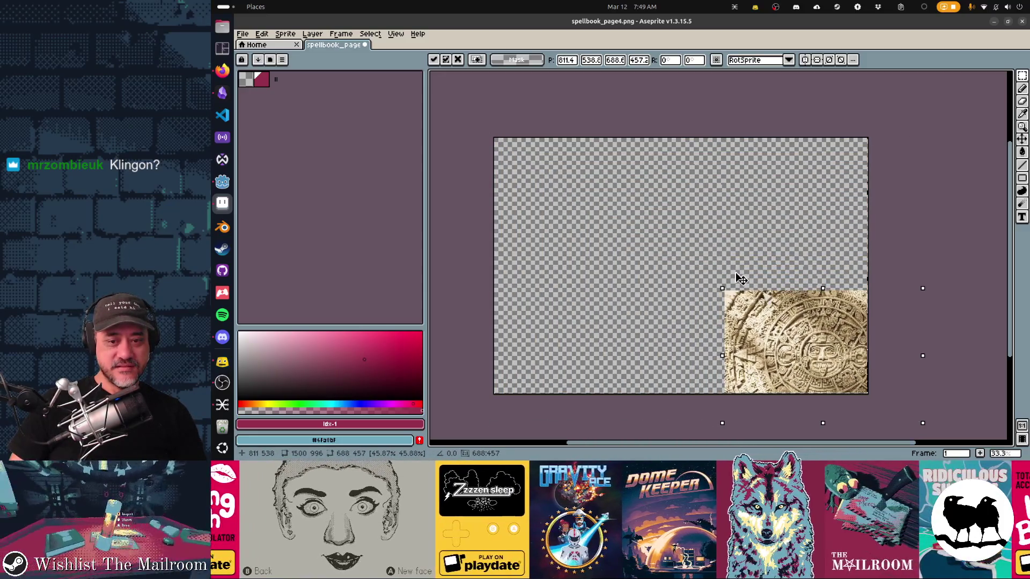
pyautogui.moveTo(809, 362)
pyautogui.mouseDown()
pyautogui.moveTo(731, 257)
pyautogui.moveTo(757, 281)
pyautogui.moveTo(740, 271)
pyautogui.mouseUp()
# Resize and position the stone to 693×460 on the right side of the page
pyautogui.moveTo(657, 198); pyautogui.dragTo(619, 172)
pyautogui.moveTo(713, 239); pyautogui.dragTo(726, 246)
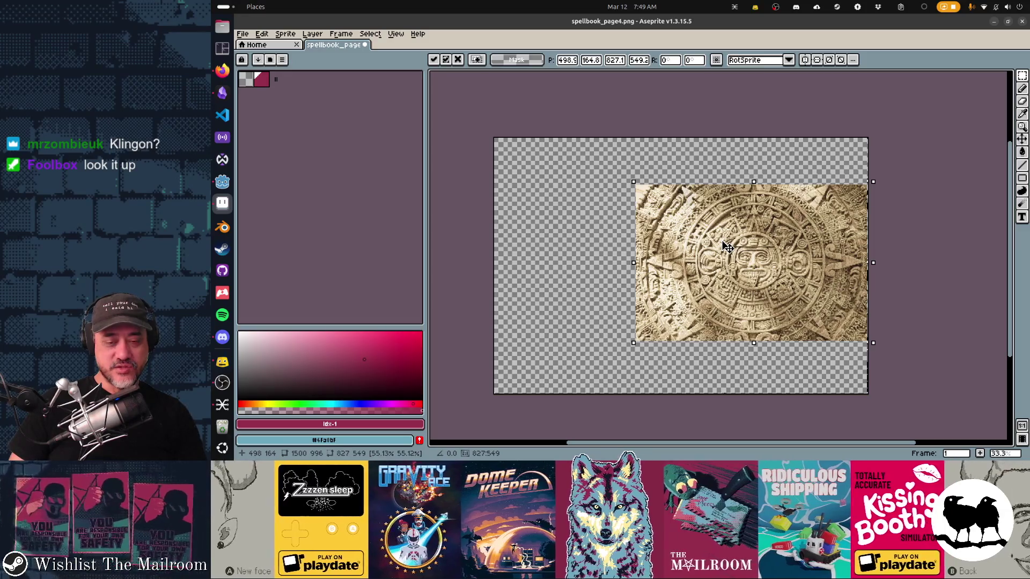
pyautogui.moveTo(634, 262); pyautogui.dragTo(675, 266)
pyautogui.moveTo(788, 281); pyautogui.dragTo(782, 280)
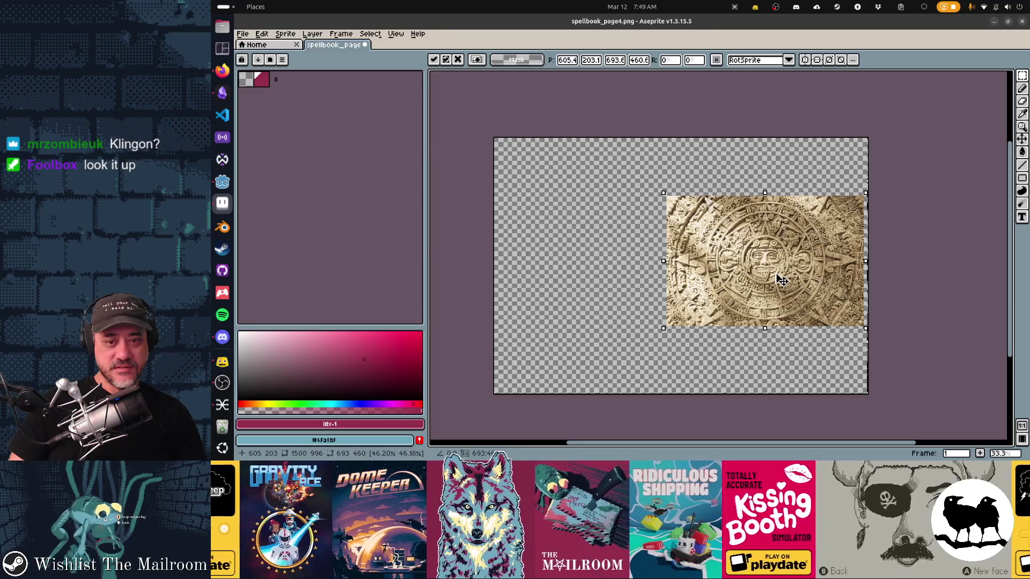
pyautogui.hotkey('alt', 'Tab')
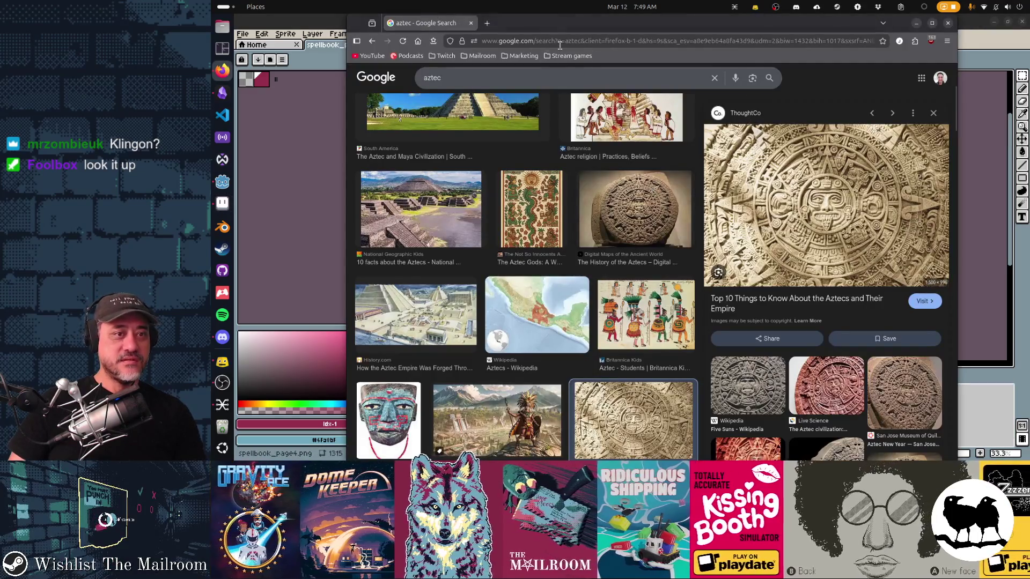
# Search Google Images for 'sanskrit' and preview the World History Encyclopedia and East+West Yoga images
pyautogui.doubleClick(535, 77)
pyautogui.write('sanskrit')
pyautogui.press('Return')
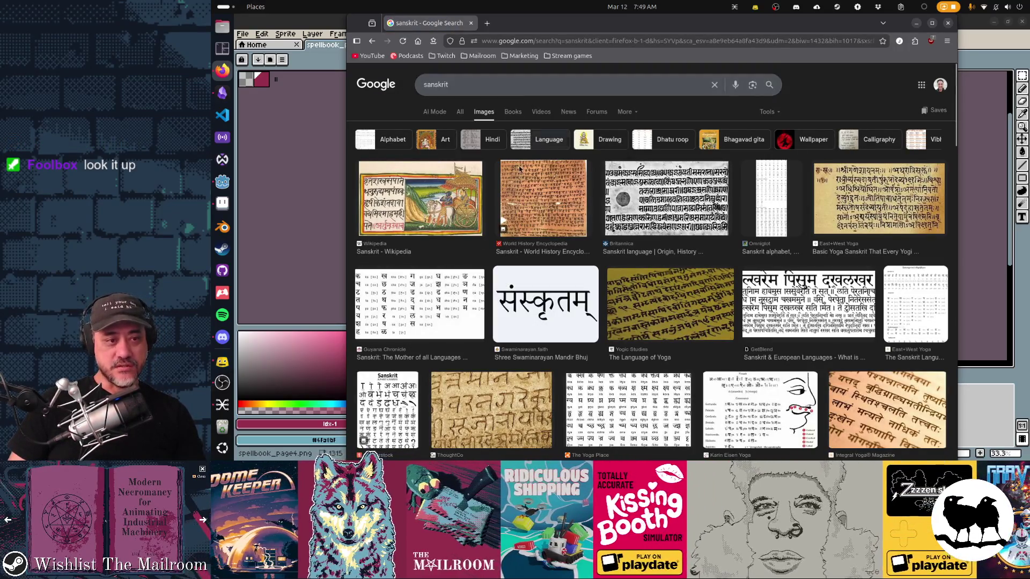
pyautogui.scroll(-2, 528, 192)
pyautogui.scroll(2, 529, 192)
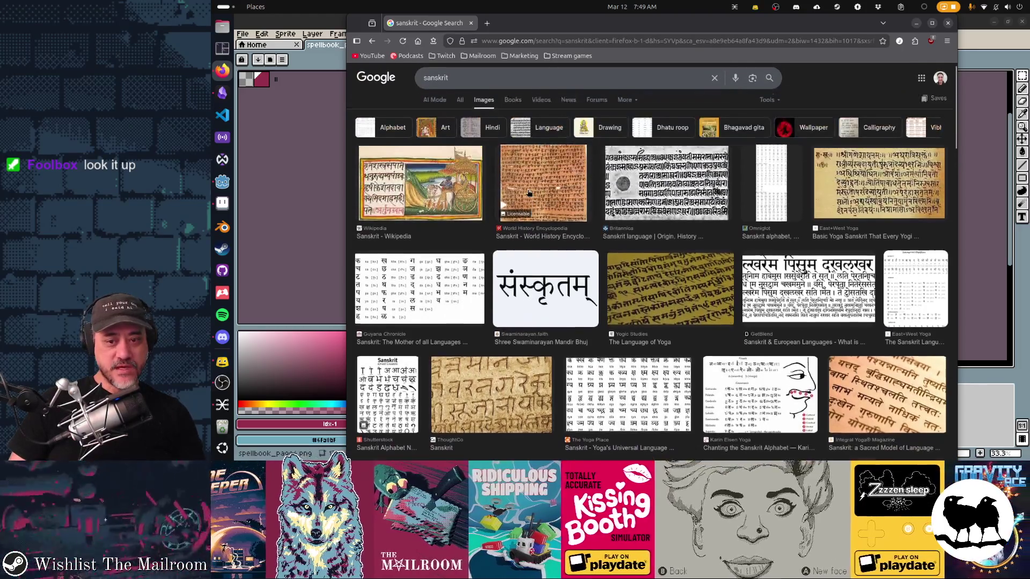
pyautogui.click(528, 192)
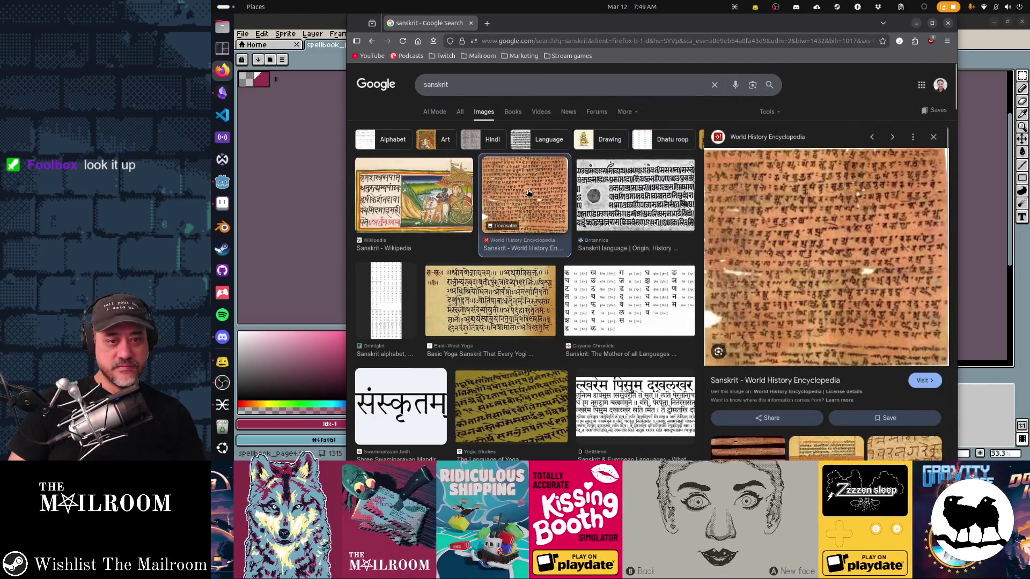
pyautogui.click(537, 277)
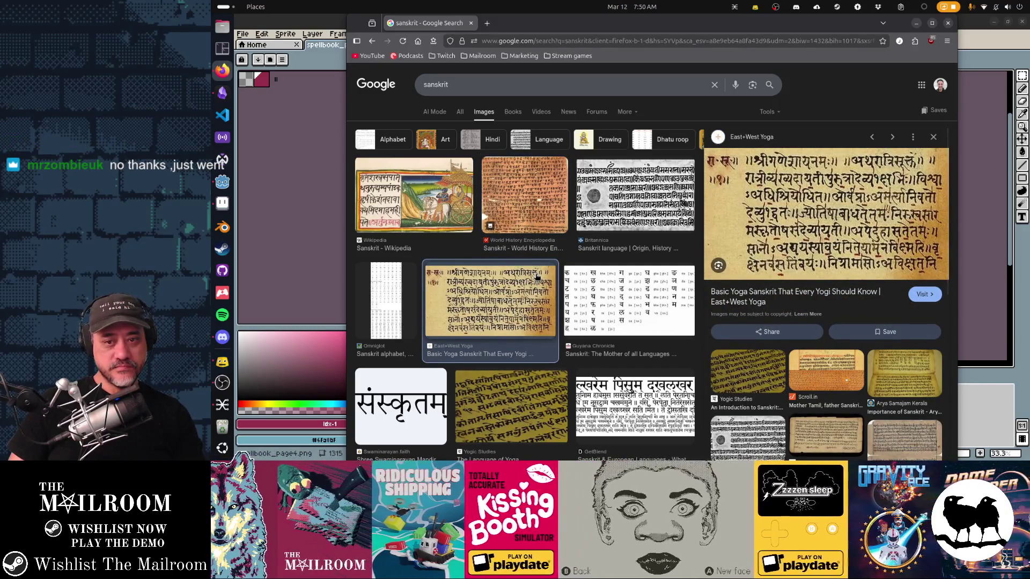
# Look over the Sanskrit text image and the Scroll.in article, then return to the results
pyautogui.rightClick(854, 169)
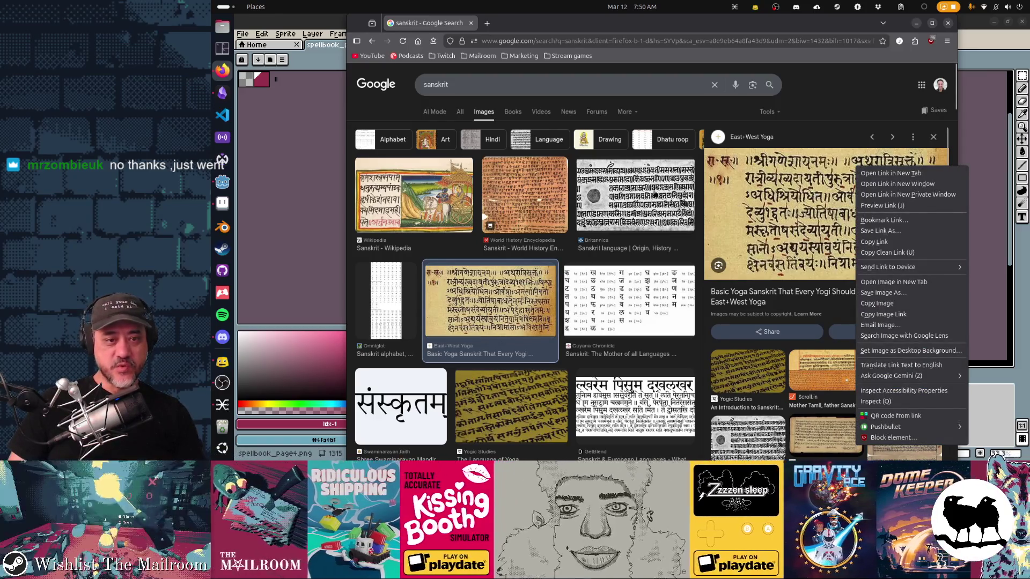
pyautogui.press('Escape')
pyautogui.scroll(-5, 785, 215)
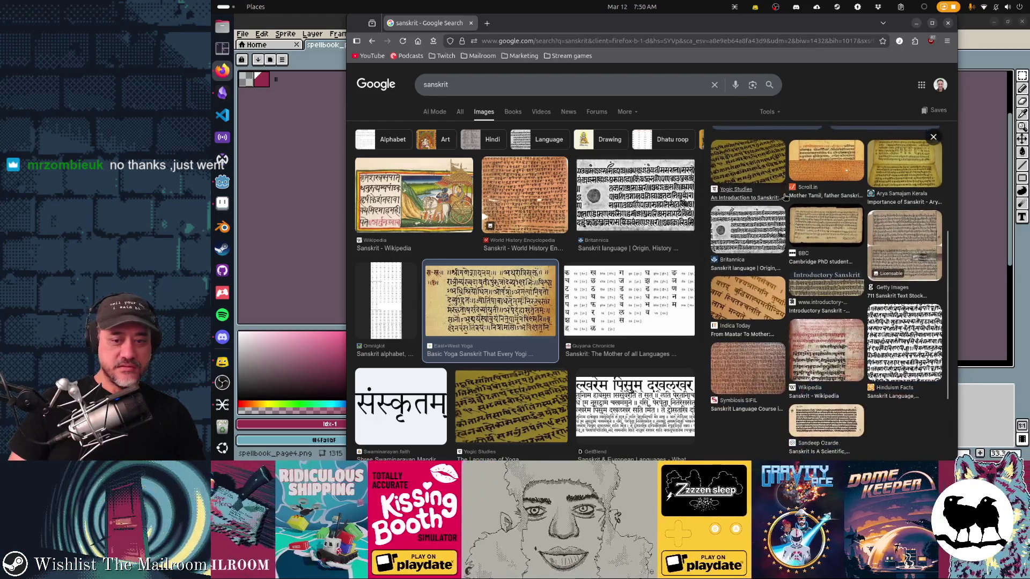
pyautogui.click(809, 218)
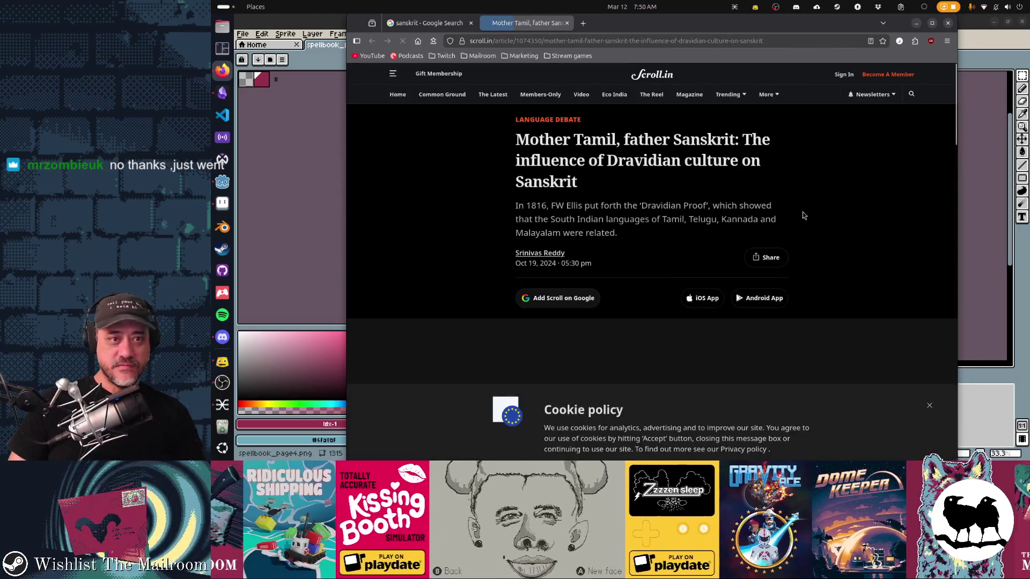
pyautogui.hotkey('ctrl', 'w')
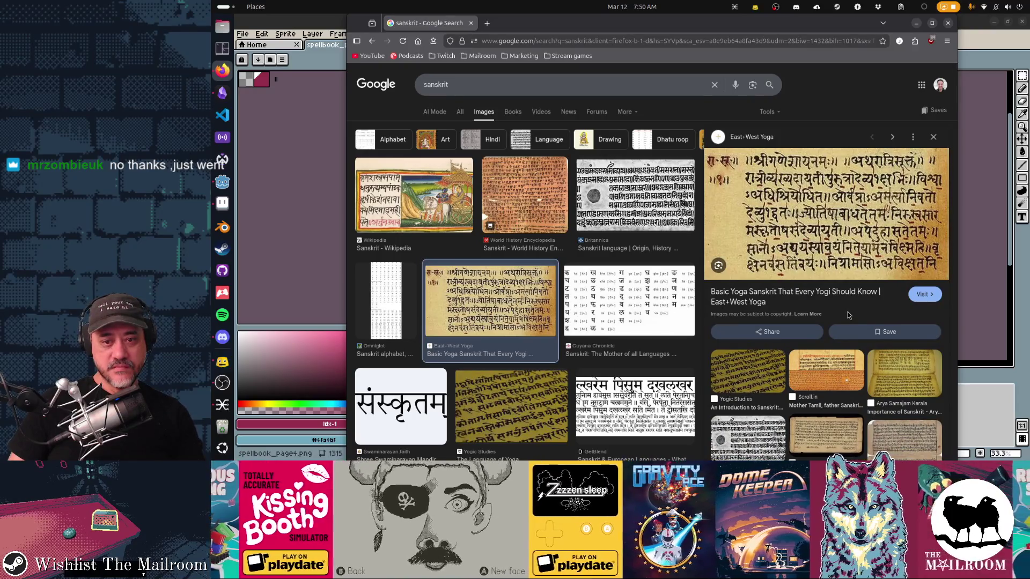
# Copy the Sanskrit manuscript image and paste it onto the Aseprite canvas
pyautogui.rightClick(810, 180)
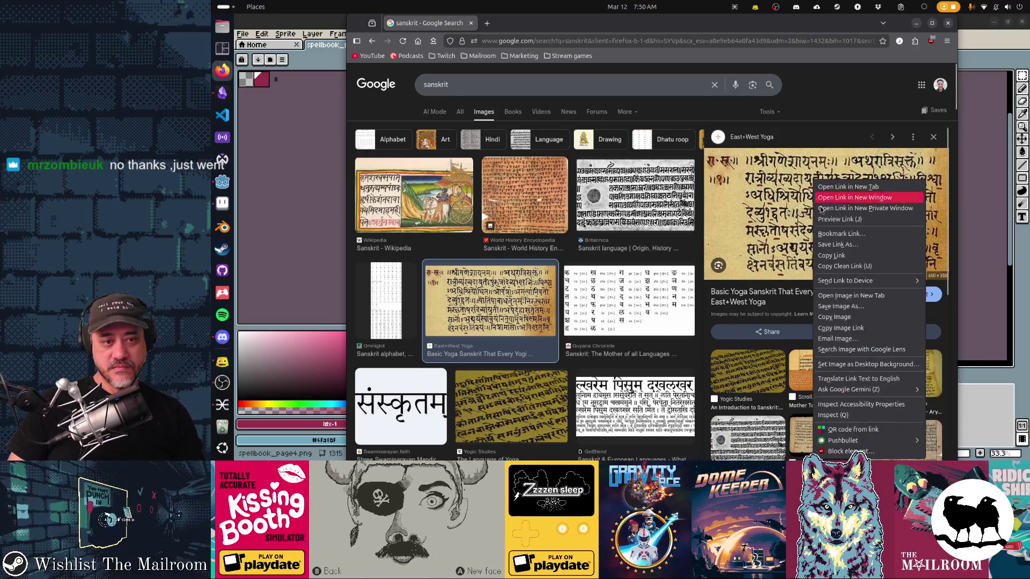
pyautogui.click(830, 318)
pyautogui.hotkey('alt', 'Tab')
pyautogui.hotkey('ctrl', 'v')
# Try placing the Sanskrit image below the calendar stone, then undo and paste it again near the top
pyautogui.moveTo(719, 275)
pyautogui.mouseDown()
pyautogui.moveTo(802, 207)
pyautogui.moveTo(784, 221)
pyautogui.mouseUp()
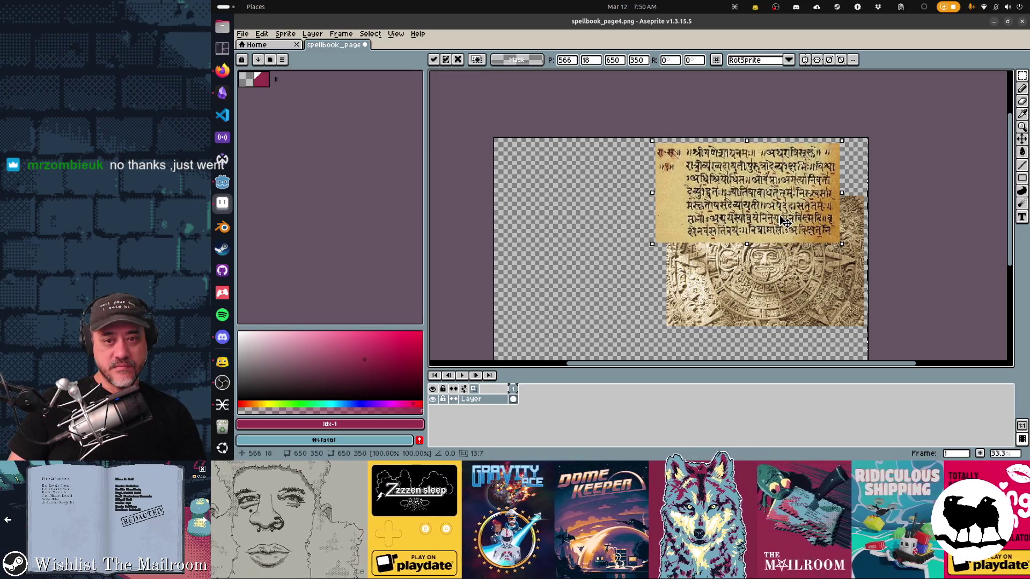
pyautogui.moveTo(765, 182)
pyautogui.mouseDown()
pyautogui.moveTo(788, 354)
pyautogui.moveTo(789, 257)
pyautogui.moveTo(783, 268)
pyautogui.mouseUp()
pyautogui.scroll(1, 795, 300)
pyautogui.scroll(-1, 790, 279)
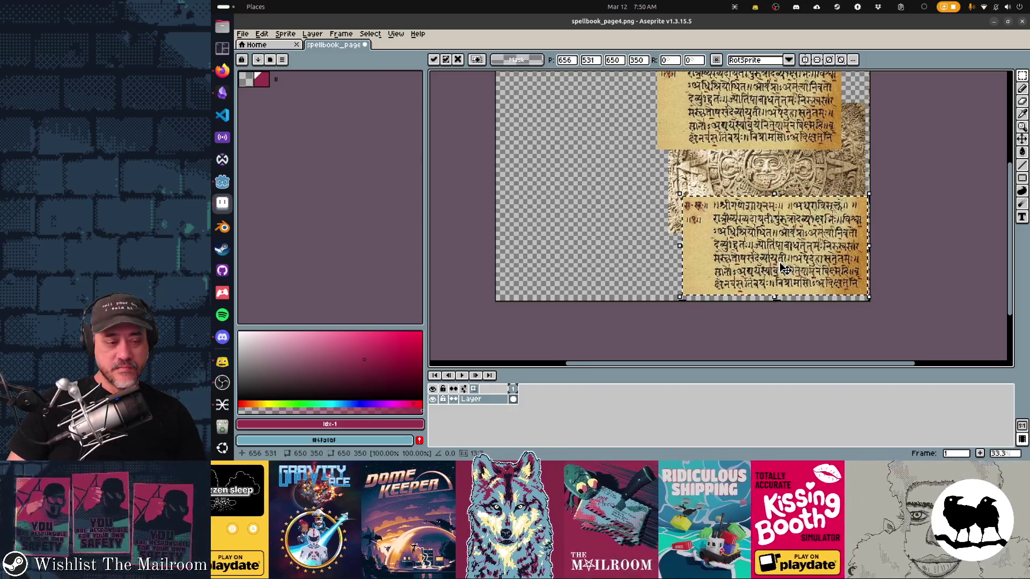
pyautogui.press('Escape')
pyautogui.hotkey('ctrl', 'z')
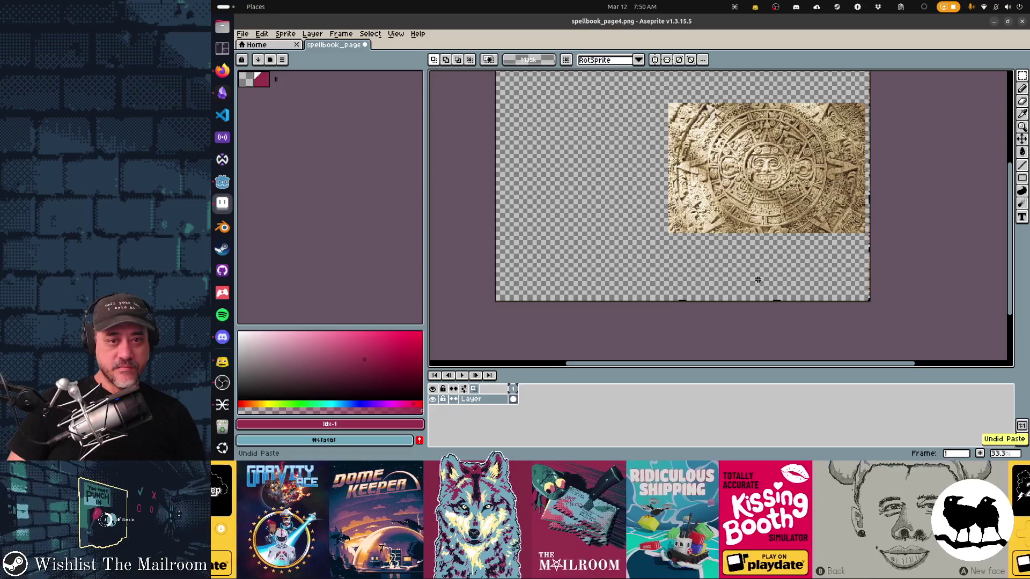
pyautogui.hotkey('ctrl', 'v')
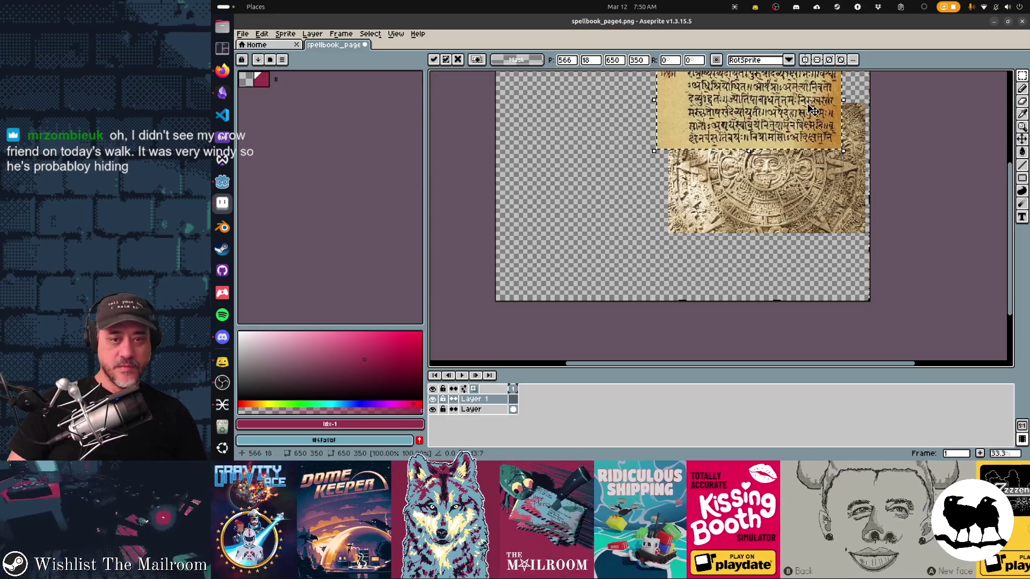
# Commit the Sanskrit image onto Layer 1 and move Layer 1 beneath the calendar stone layer
pyautogui.click(505, 403)
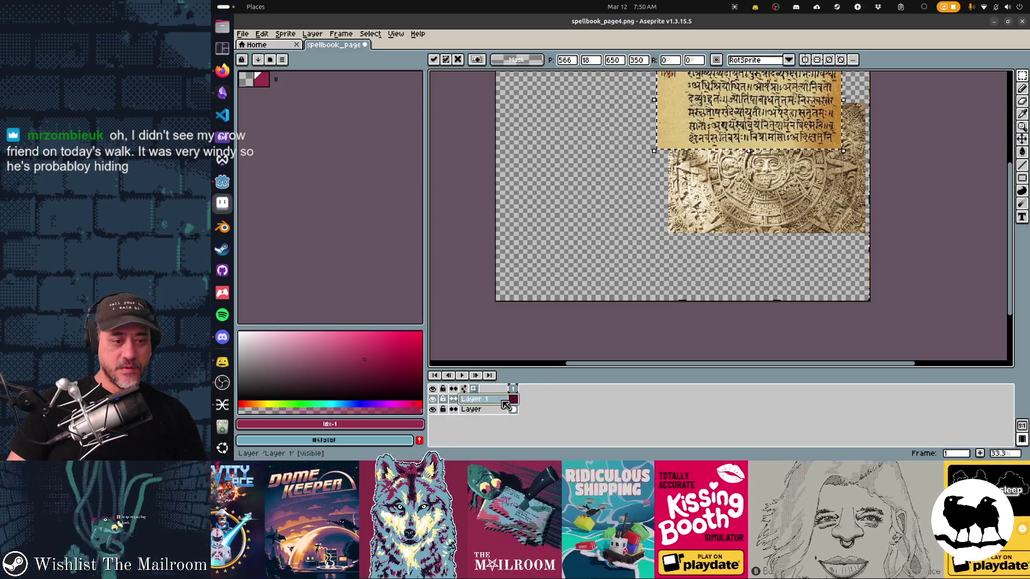
pyautogui.moveTo(521, 411); pyautogui.dragTo(520, 411)
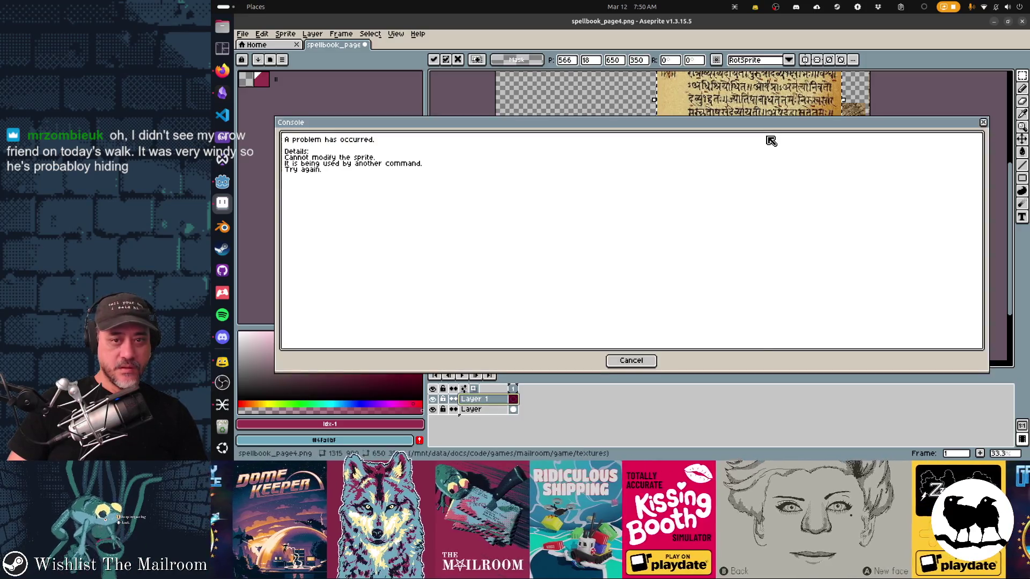
pyautogui.press('Return')
pyautogui.click(512, 400)
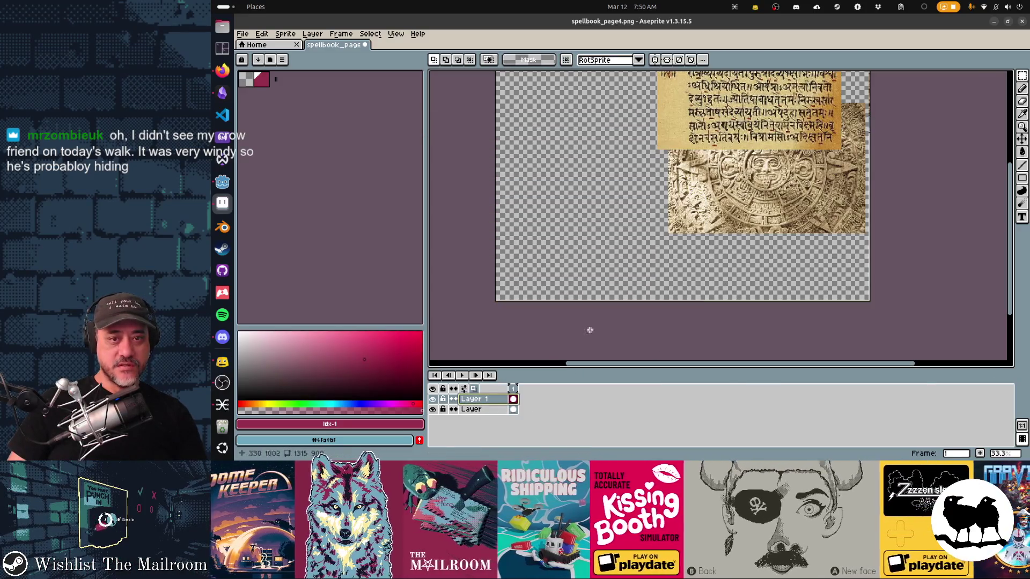
pyautogui.moveTo(511, 411); pyautogui.dragTo(510, 413)
# Move the Sanskrit text below the calendar stone and duplicate it as a copy at the canvas top
pyautogui.press('v')
pyautogui.moveTo(770, 96)
pyautogui.mouseDown()
pyautogui.moveTo(790, 244)
pyautogui.moveTo(800, 250)
pyautogui.mouseUp()
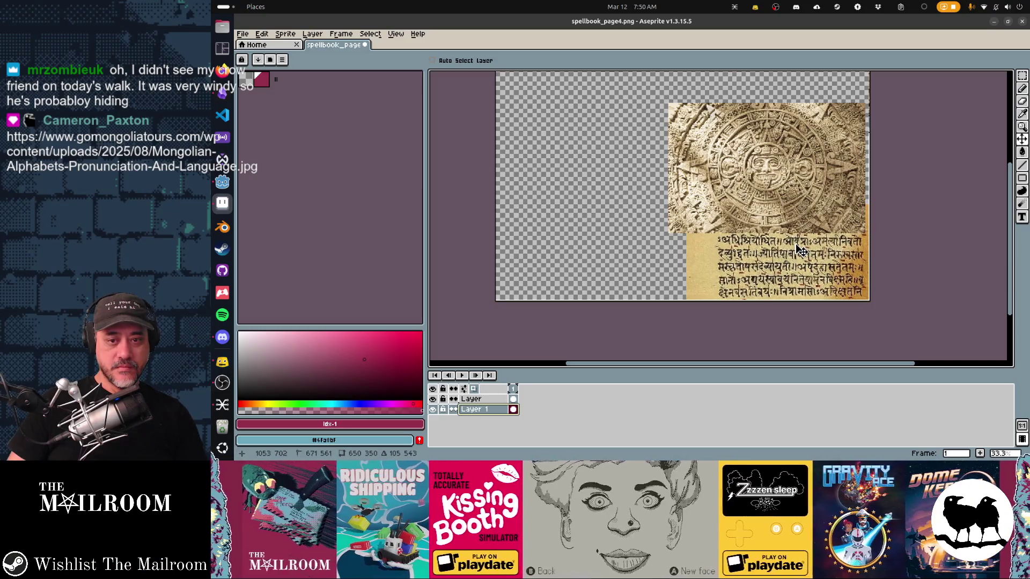
pyautogui.hotkey('ctrl', 'j')
pyautogui.moveTo(796, 255)
pyautogui.mouseDown()
pyautogui.moveTo(799, 81)
pyautogui.moveTo(795, 238)
pyautogui.moveTo(761, 239)
pyautogui.mouseUp()
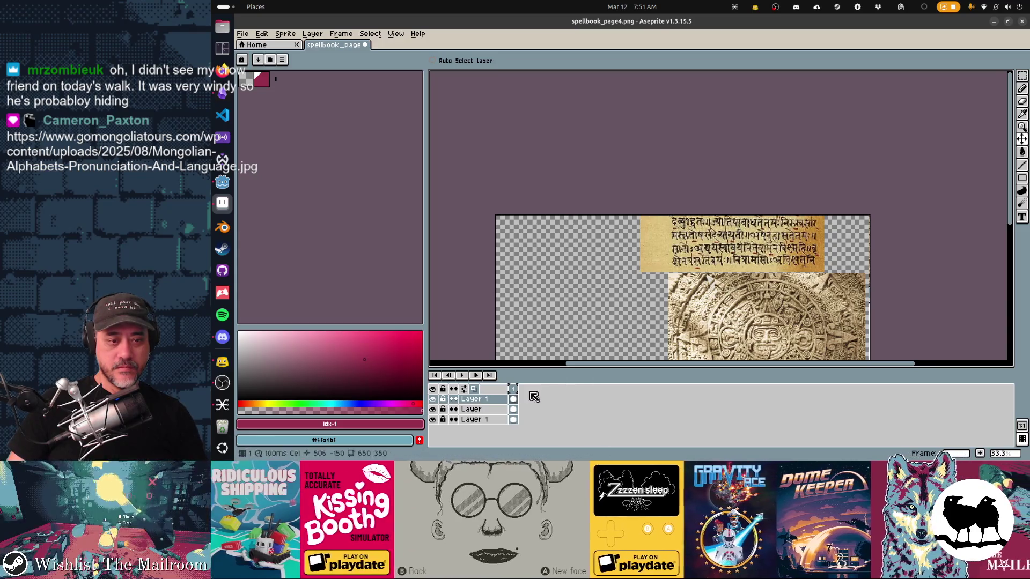
# Reorder the text copies beneath the calendar layer and shift the top strip about 80 px right
pyautogui.moveTo(500, 404); pyautogui.dragTo(508, 416)
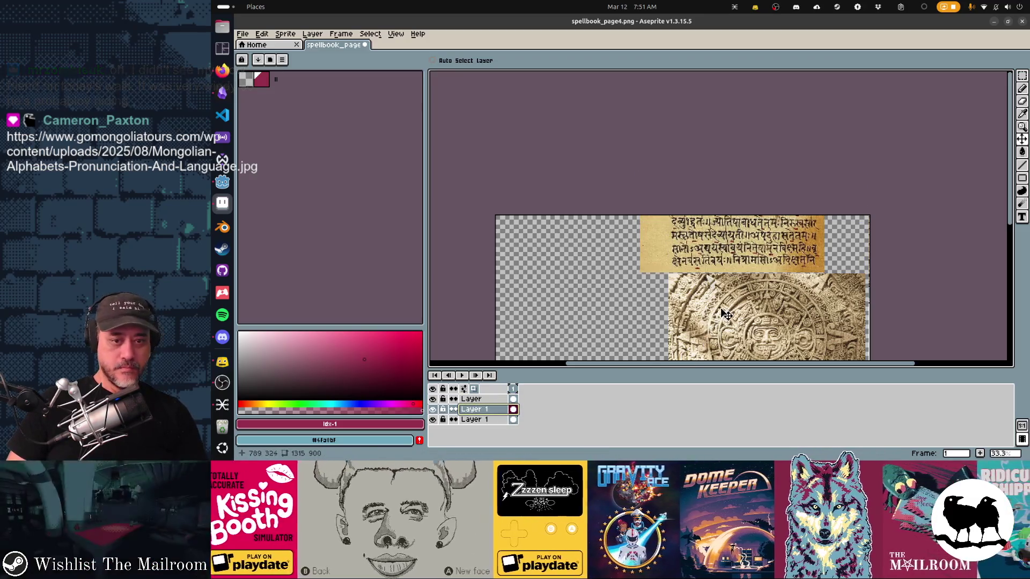
pyautogui.hotkey('shift', 'n')
pyautogui.moveTo(498, 399); pyautogui.dragTo(508, 414)
pyautogui.moveTo(734, 261); pyautogui.dragTo(780, 262)
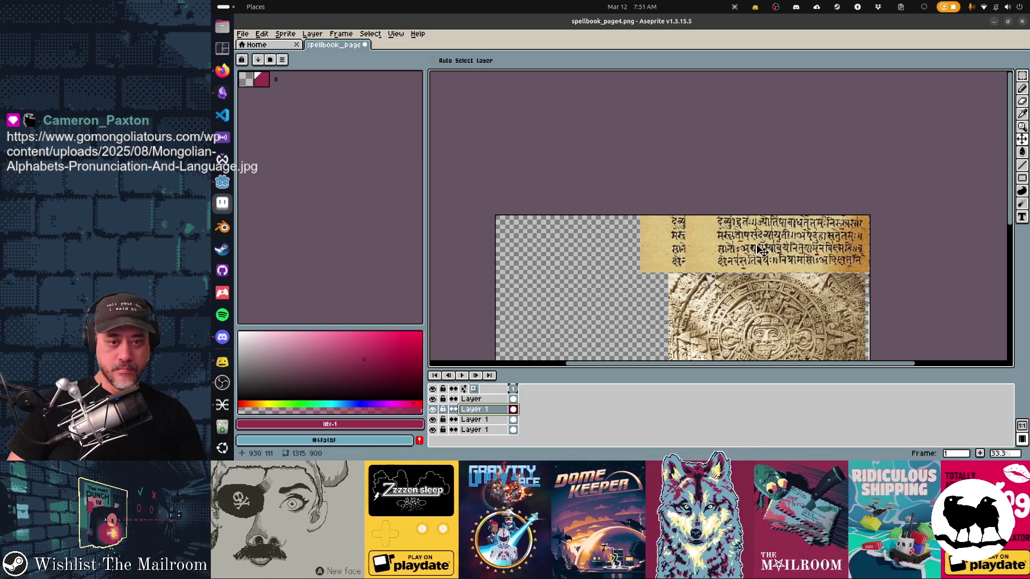
# Select a rectangular area over the top text strip and recenter the whole canvas in view
pyautogui.press('e')
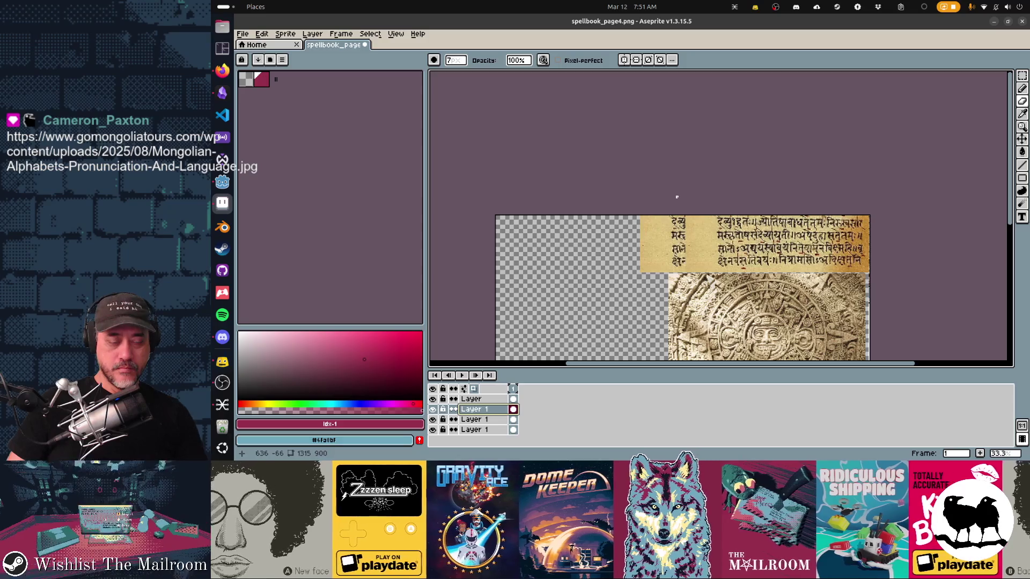
pyautogui.press('m')
pyautogui.moveTo(775, 269); pyautogui.dragTo(804, 286)
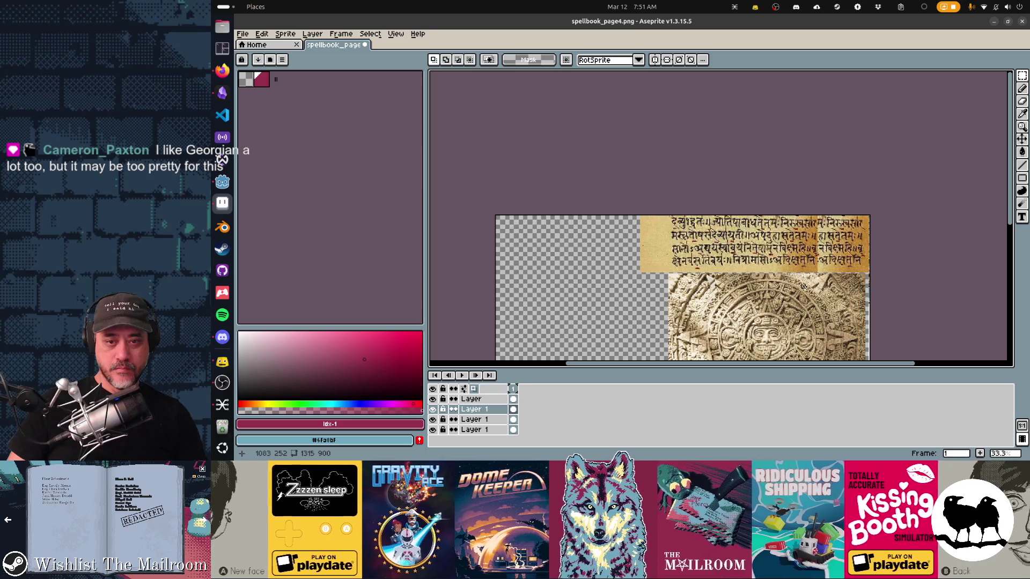
pyautogui.moveTo(913, 330); pyautogui.dragTo(834, 187)
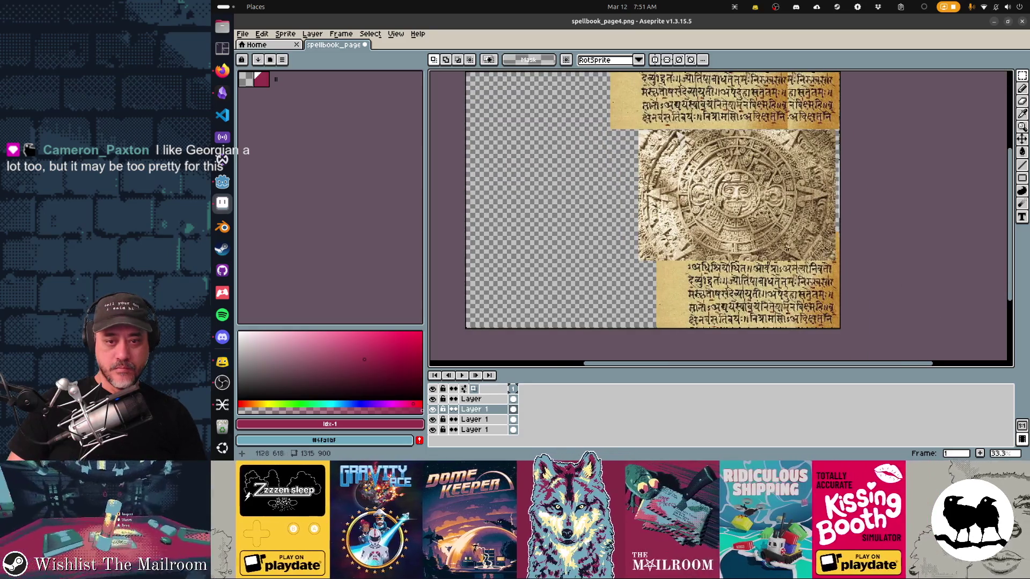
pyautogui.moveTo(729, 242); pyautogui.dragTo(857, 255)
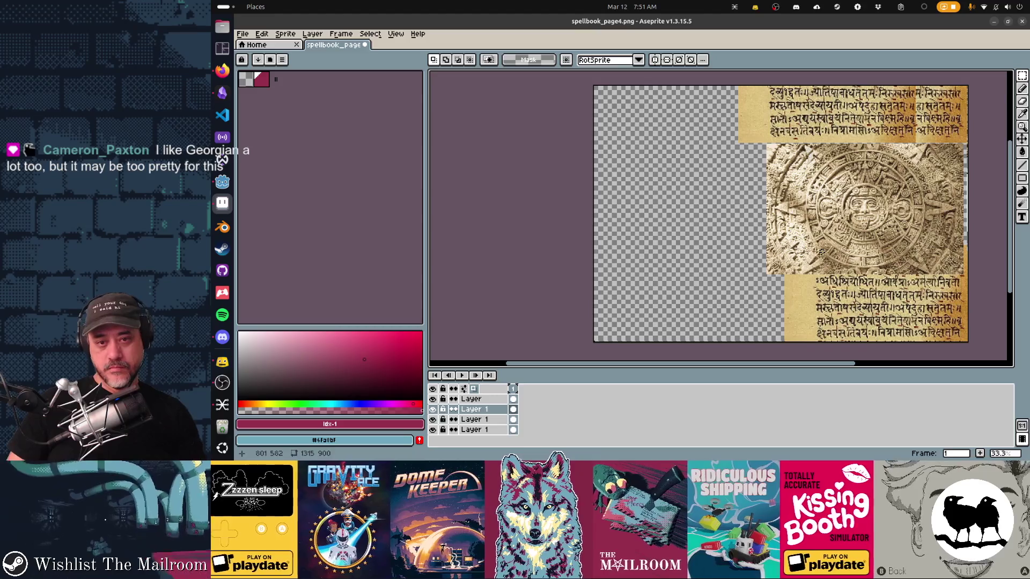
pyautogui.click(281, 60)
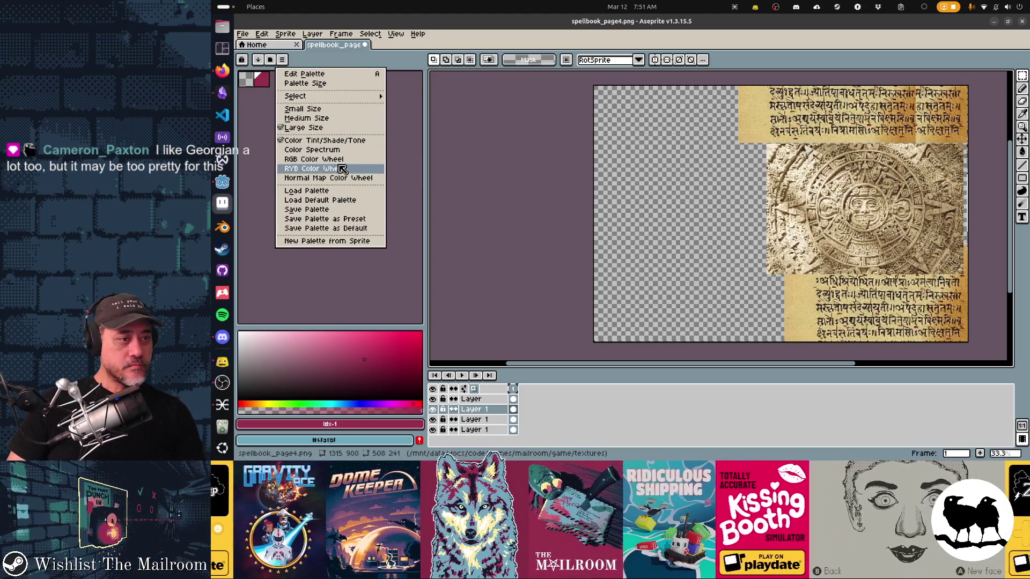
# Load the default palette and pick the light blue colour
pyautogui.click(353, 199)
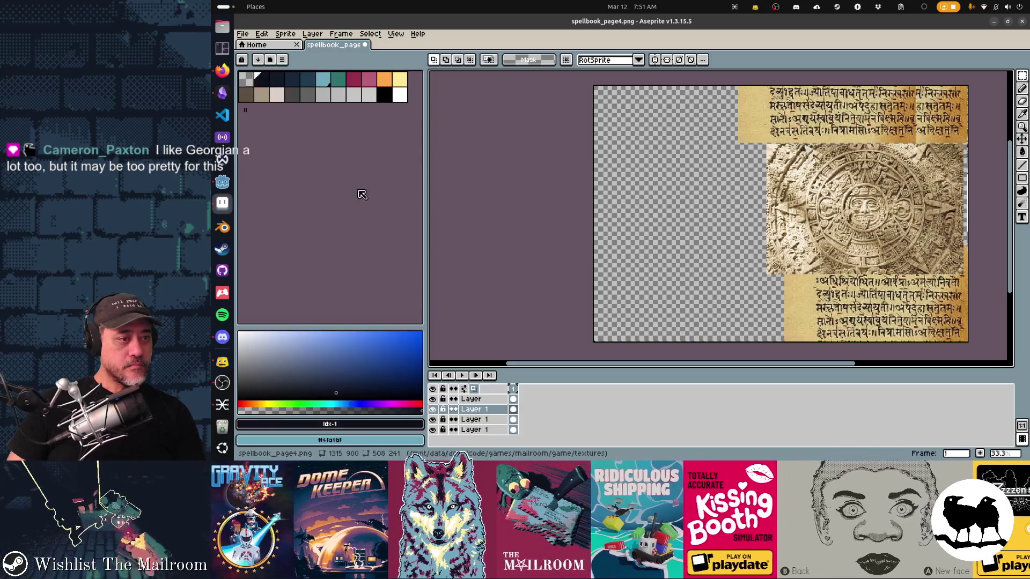
pyautogui.click(352, 84)
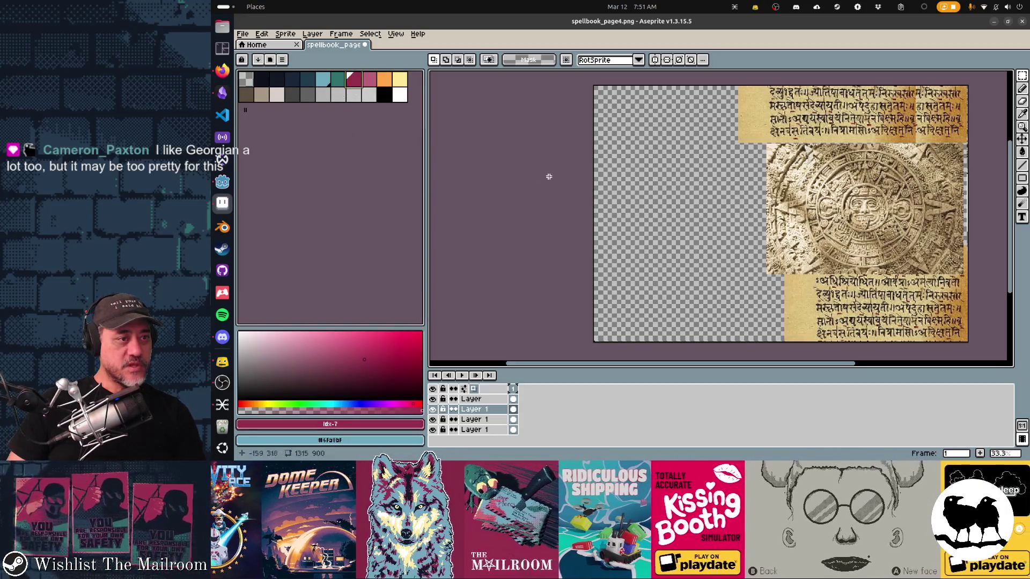
pyautogui.click(324, 82)
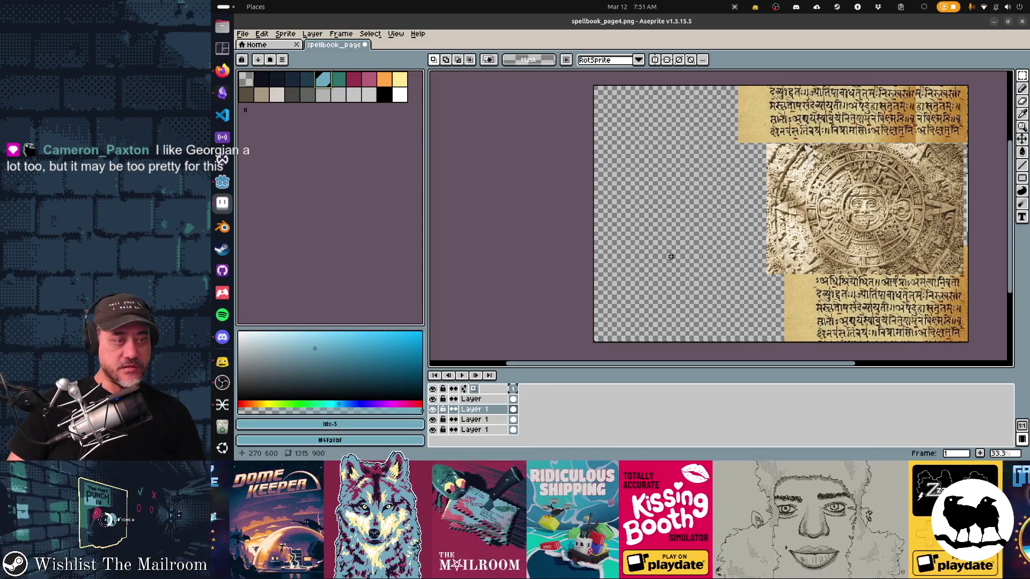
# Set up the Pencil with Alpha Compositing ink and a 7-pixel brush
pyautogui.press('b')
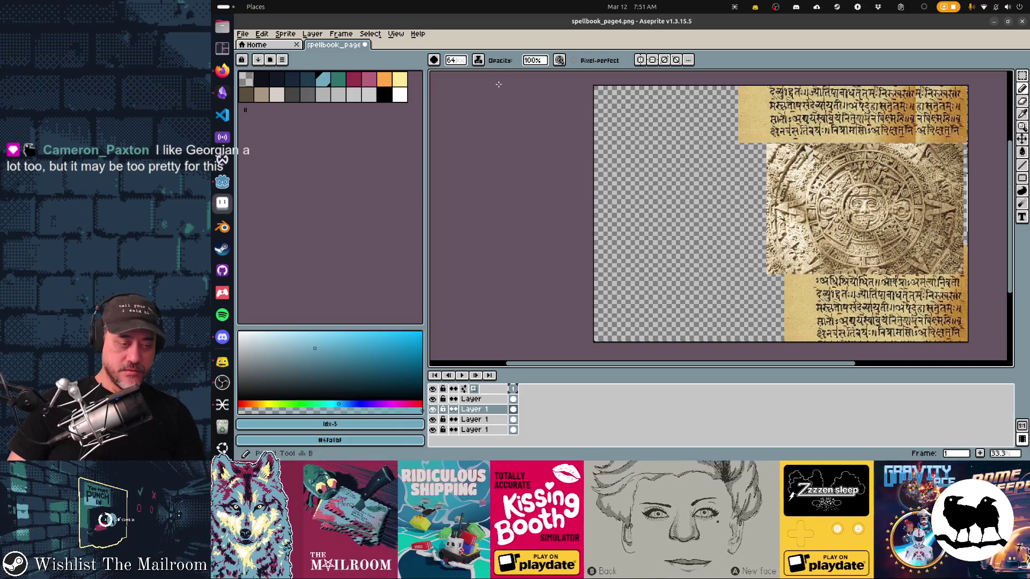
pyautogui.click(478, 60)
pyautogui.click(501, 84)
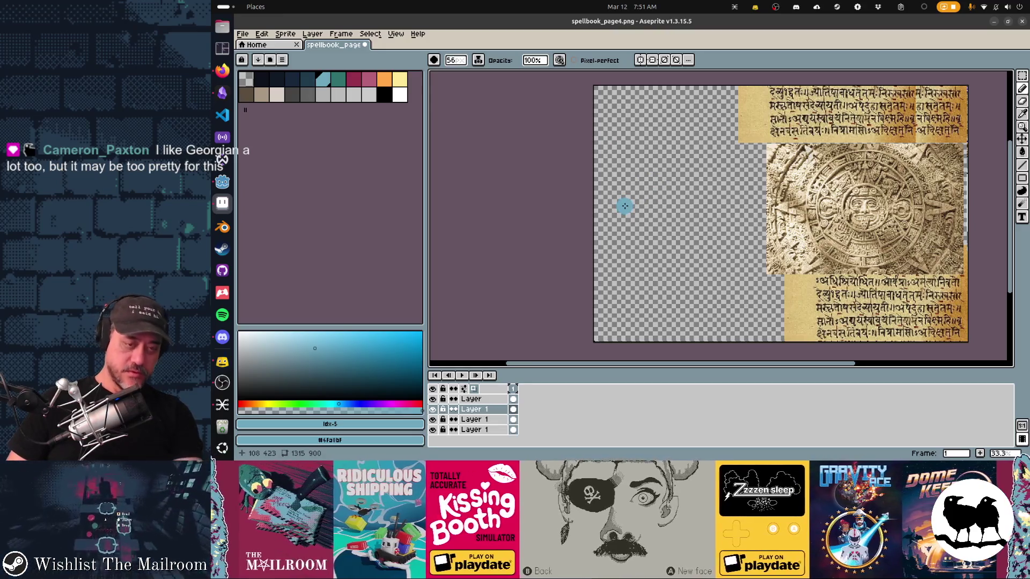
pyautogui.scroll(-5, 624, 206)
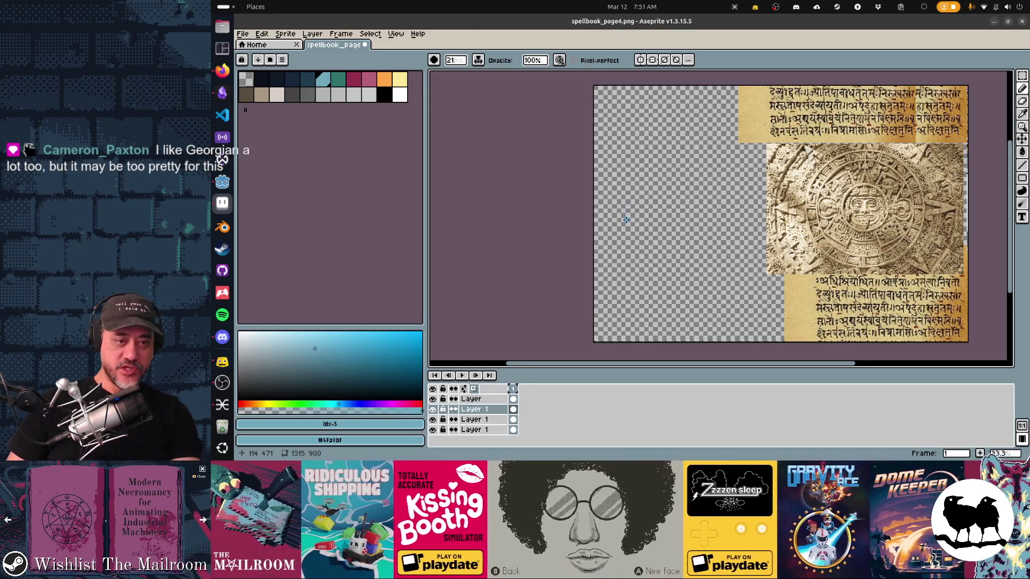
pyautogui.scroll(-3, 625, 220)
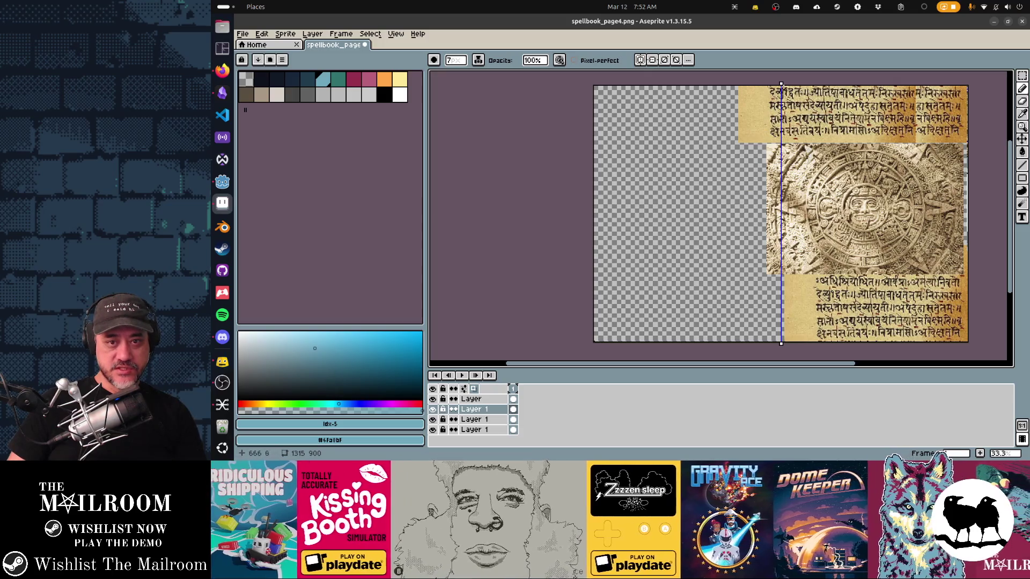
# Draw a mirrored hexagonal crystal with a center line around a left-side symmetry axis, then disable symmetry
pyautogui.moveTo(780, 84)
pyautogui.mouseDown()
pyautogui.moveTo(638, 86)
pyautogui.moveTo(686, 88)
pyautogui.mouseUp()
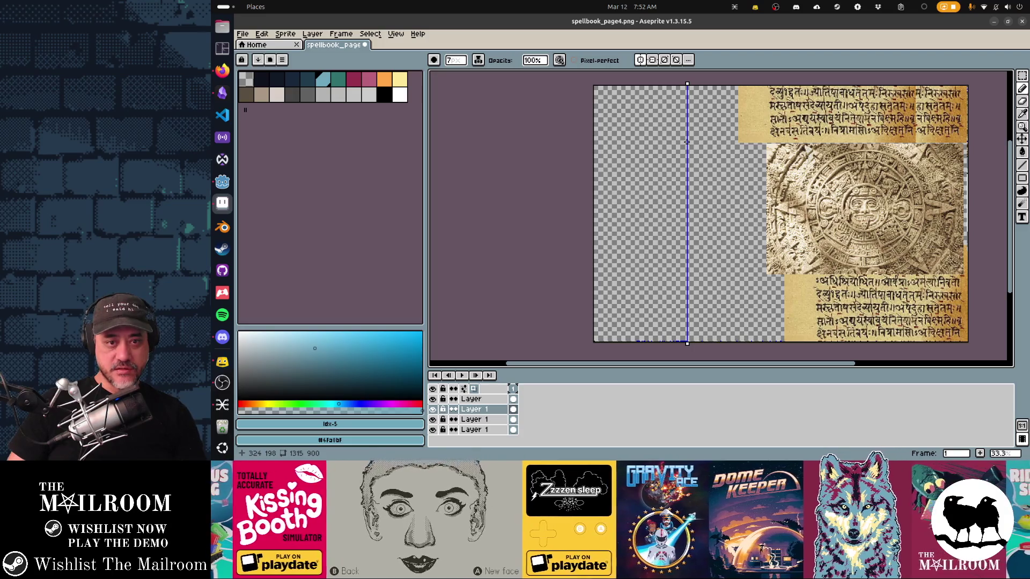
pyautogui.moveTo(648, 176); pyautogui.dragTo(646, 178)
pyautogui.moveTo(643, 270); pyautogui.dragTo(646, 273)
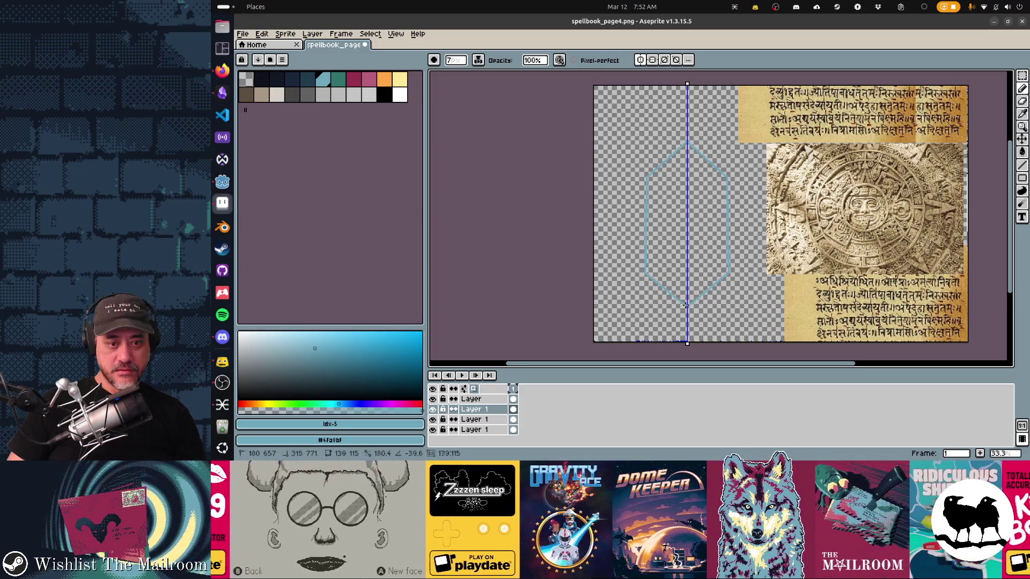
pyautogui.moveTo(685, 306)
pyautogui.mouseDown()
pyautogui.moveTo(687, 255)
pyautogui.moveTo(649, 271)
pyautogui.moveTo(687, 254)
pyautogui.mouseUp()
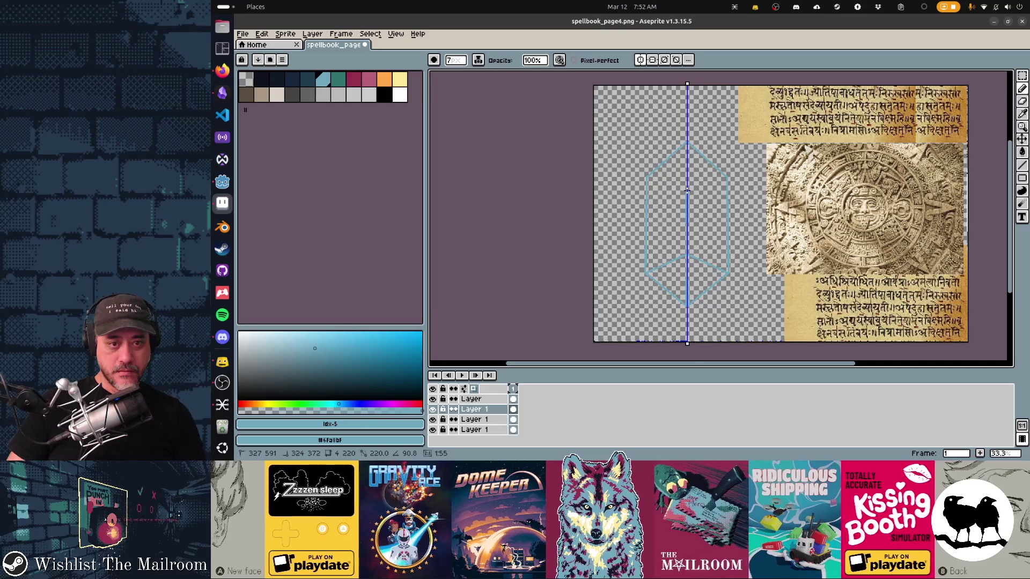
pyautogui.moveTo(686, 191); pyautogui.dragTo(689, 169)
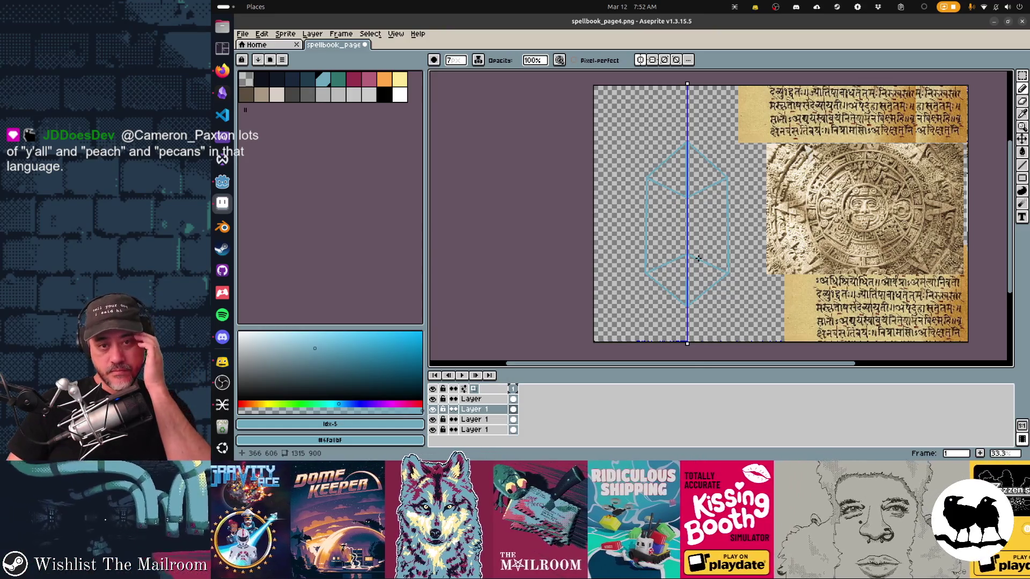
pyautogui.click(640, 61)
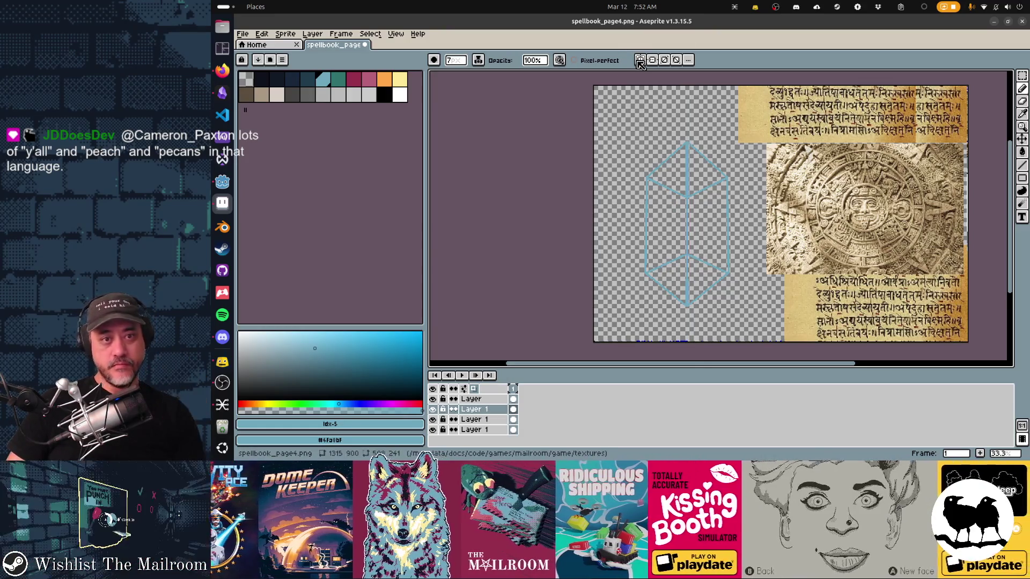
# Move the crystal outline onto its own new layer, shifted up and left
pyautogui.moveTo(728, 252); pyautogui.dragTo(690, 243)
pyautogui.press('m')
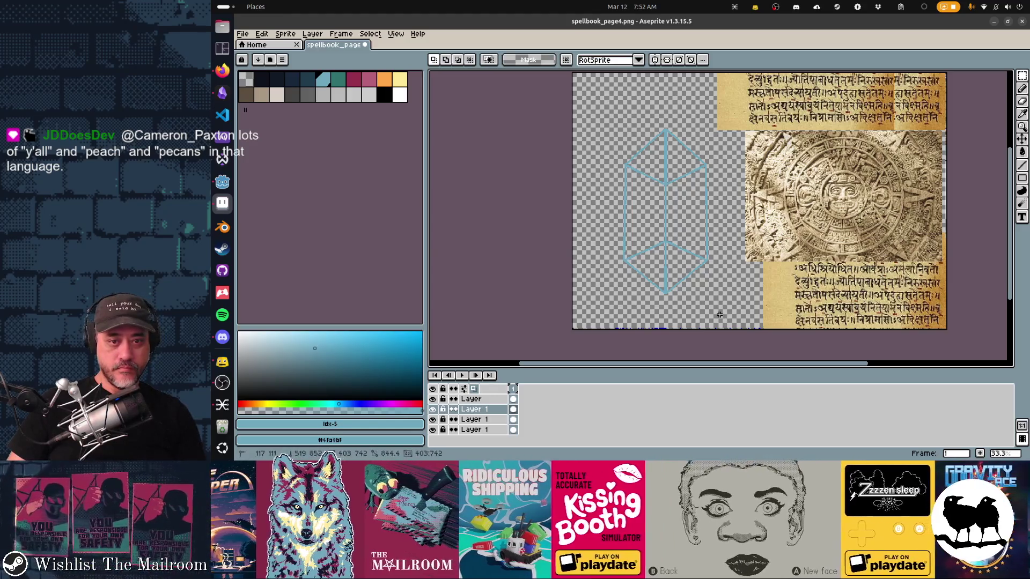
pyautogui.press('Delete')
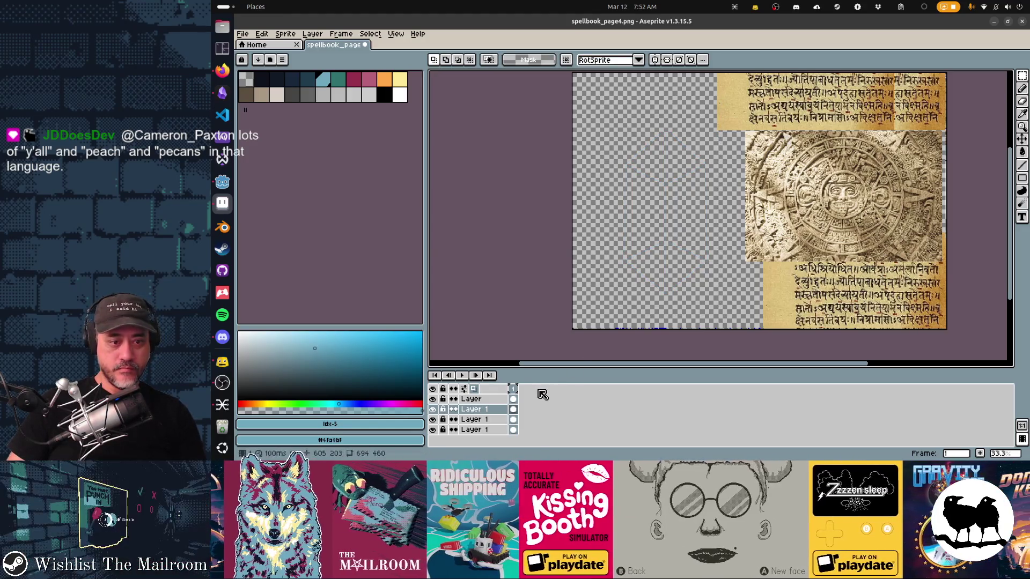
pyautogui.hotkey('shift', 'n')
pyautogui.hotkey('ctrl', 'v')
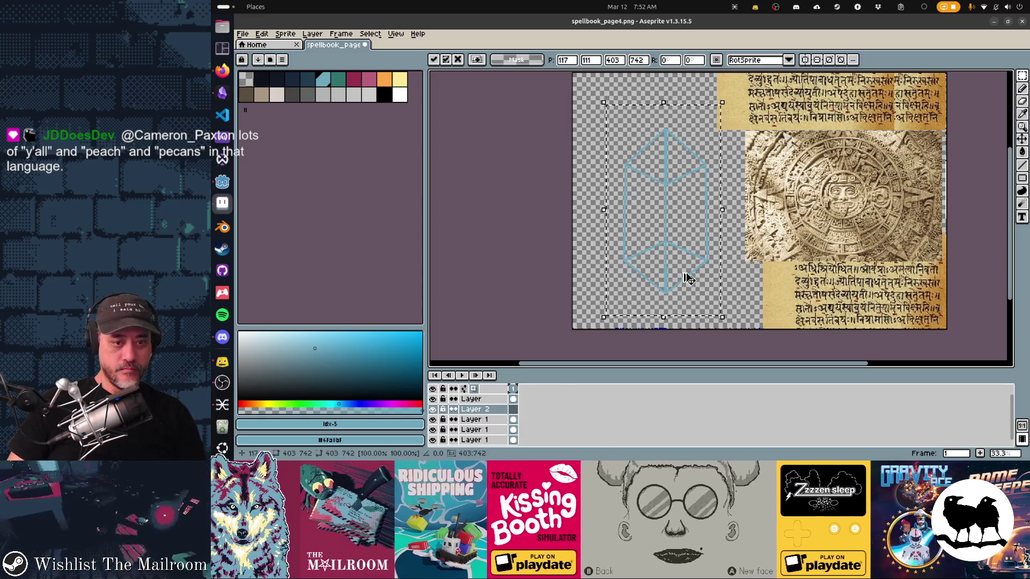
pyautogui.press('Return')
pyautogui.press('v')
pyautogui.moveTo(671, 274); pyautogui.dragTo(673, 271)
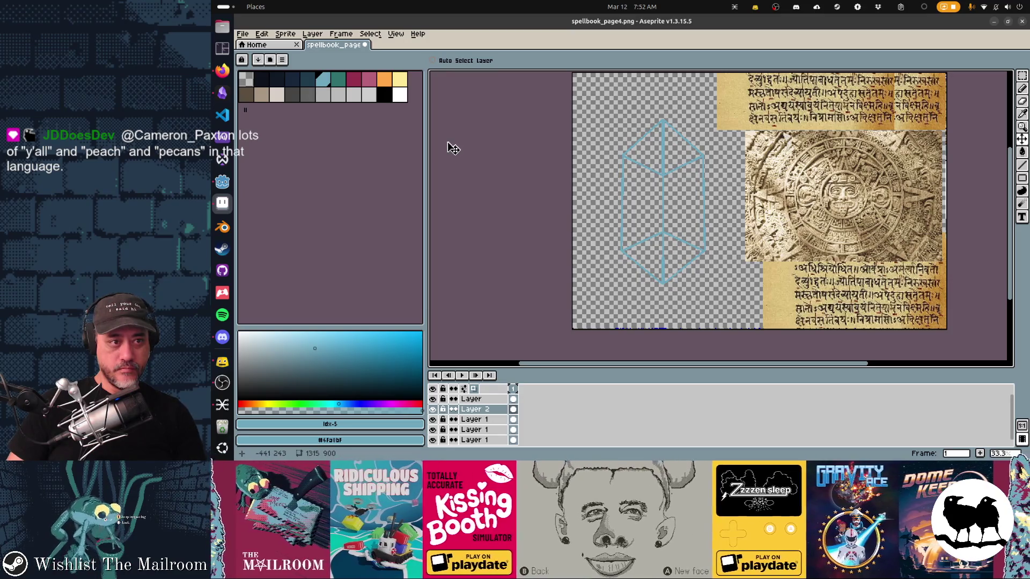
# Draw three black curling tendrils around the crystal: top-left, right and lower-left
pyautogui.click(261, 79)
pyautogui.press('b')
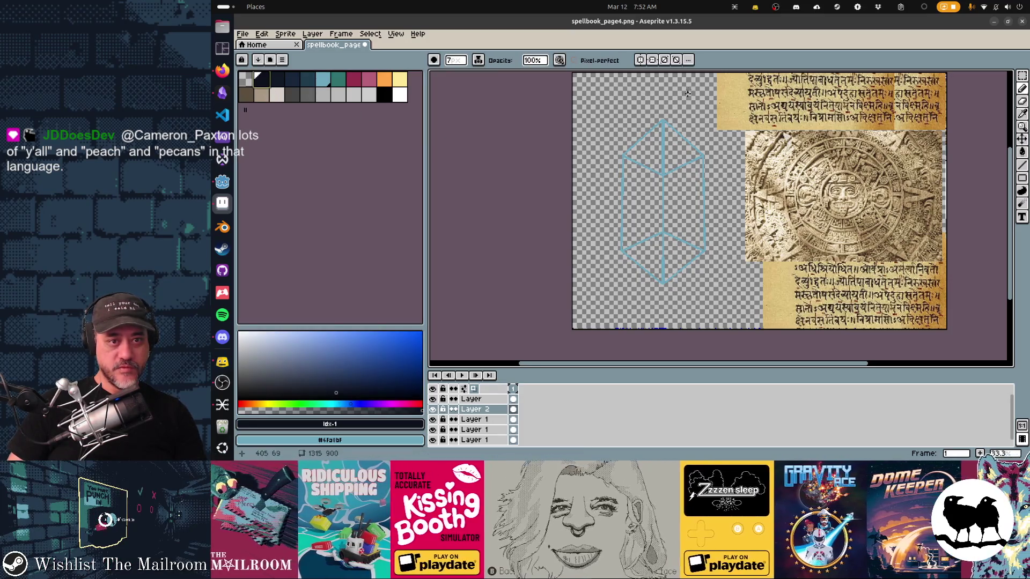
pyautogui.moveTo(678, 98)
pyautogui.mouseDown()
pyautogui.moveTo(606, 92)
pyautogui.moveTo(599, 107)
pyautogui.mouseUp()
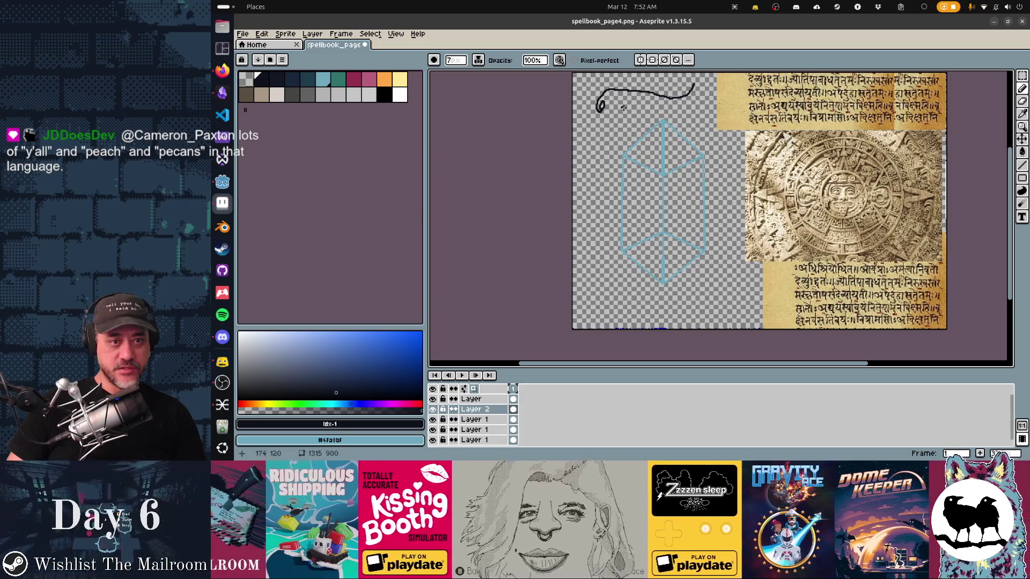
pyautogui.moveTo(730, 220); pyautogui.dragTo(699, 301)
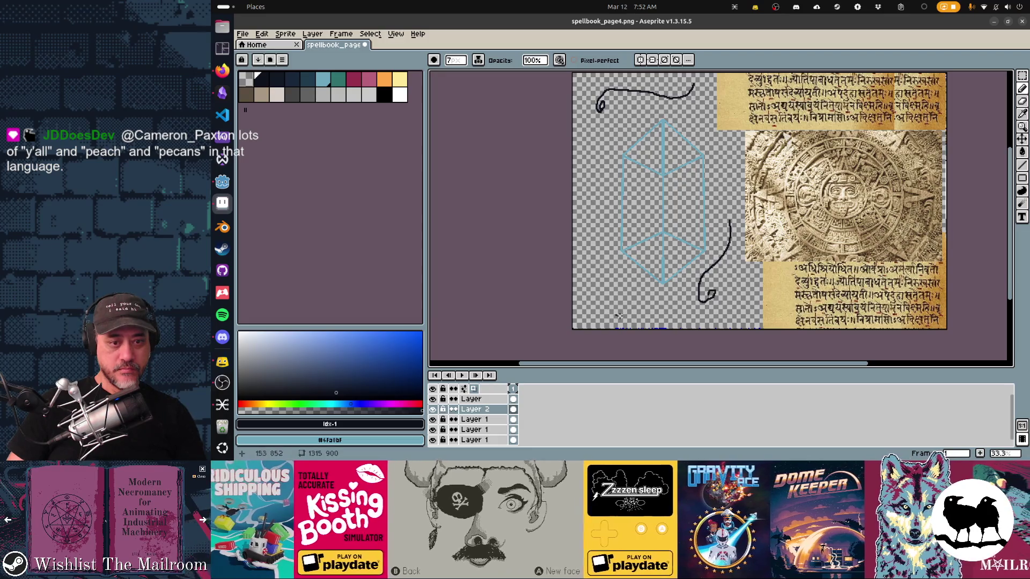
pyautogui.moveTo(594, 294); pyautogui.dragTo(592, 249)
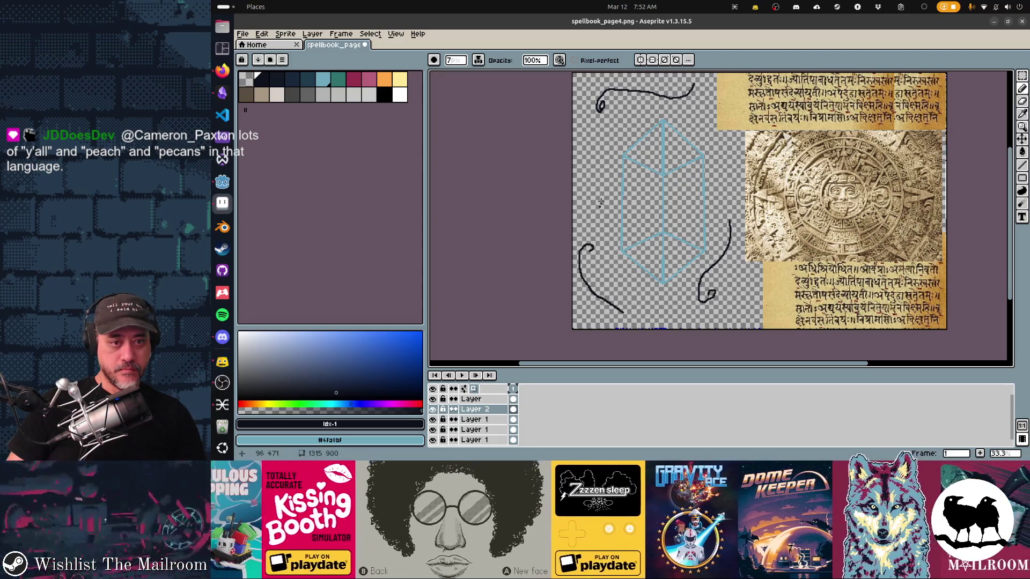
pyautogui.scroll(1, 701, 227)
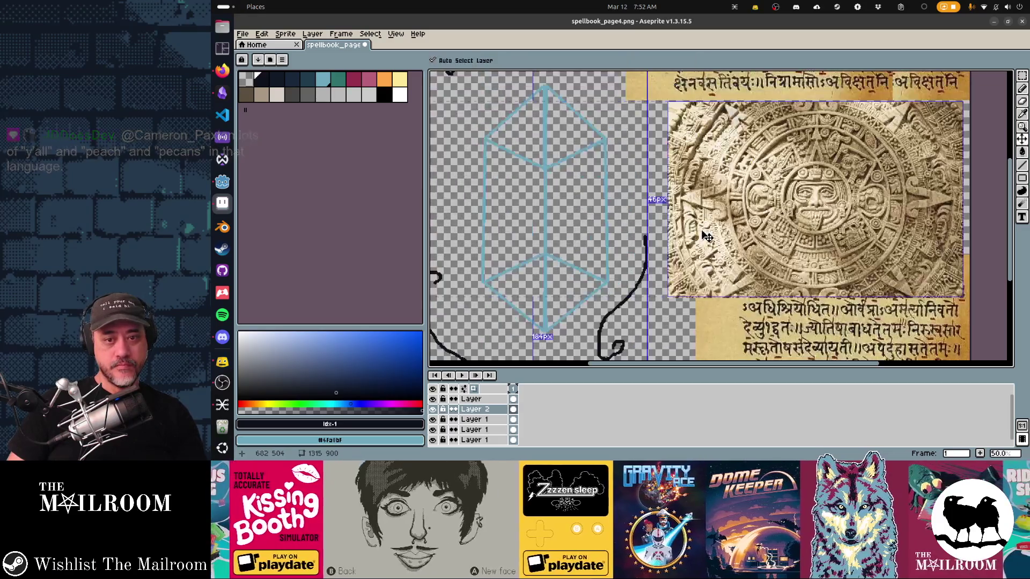
pyautogui.scroll(-2, 702, 228)
pyautogui.hotkey('alt', 'Tab')
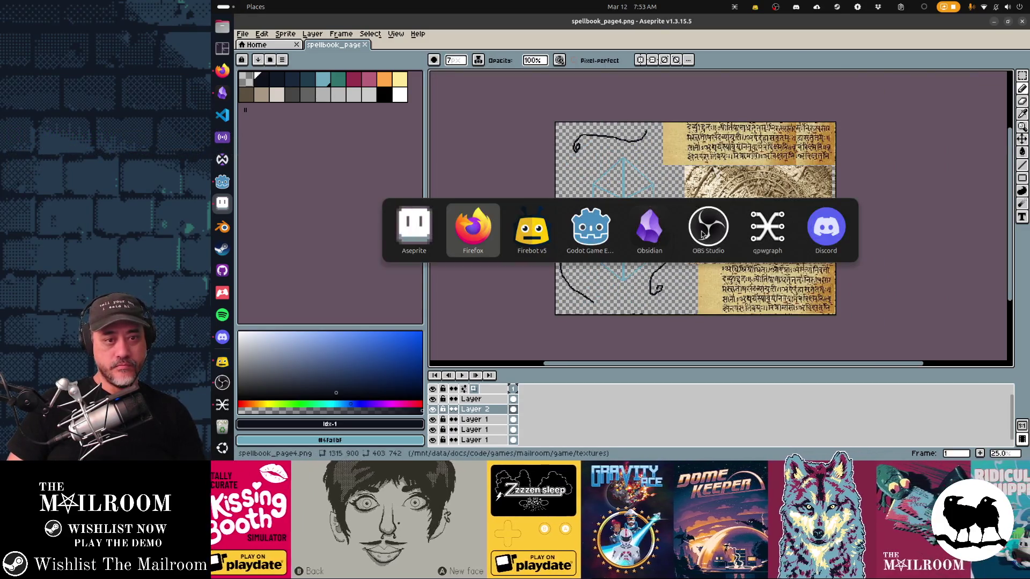
# Switch to Godot and quick-open the spellbookui scene
pyautogui.press('Tab')
pyautogui.press('Tab')
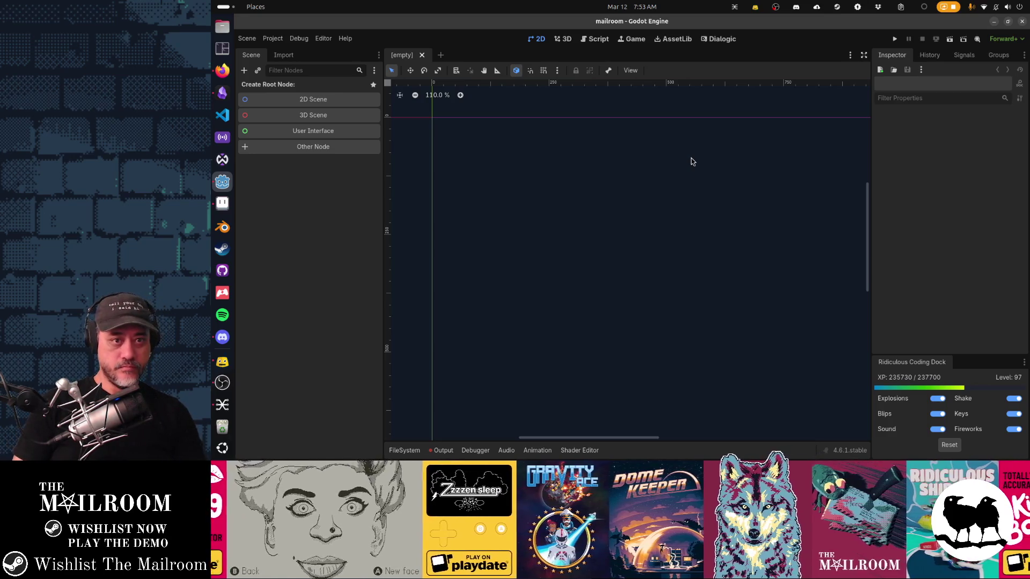
pyautogui.hotkey('ctrl', 'shift', 'o')
pyautogui.write('spellbook')
pyautogui.press('Return')
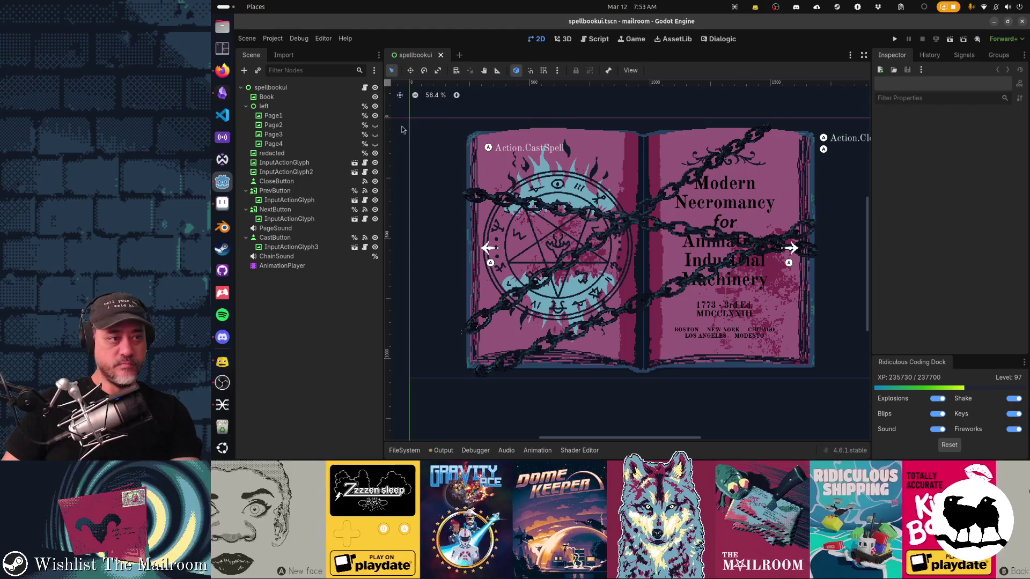
# Show Page4, hide Page1 and hide the chains to preview the new page art
pyautogui.click(374, 144)
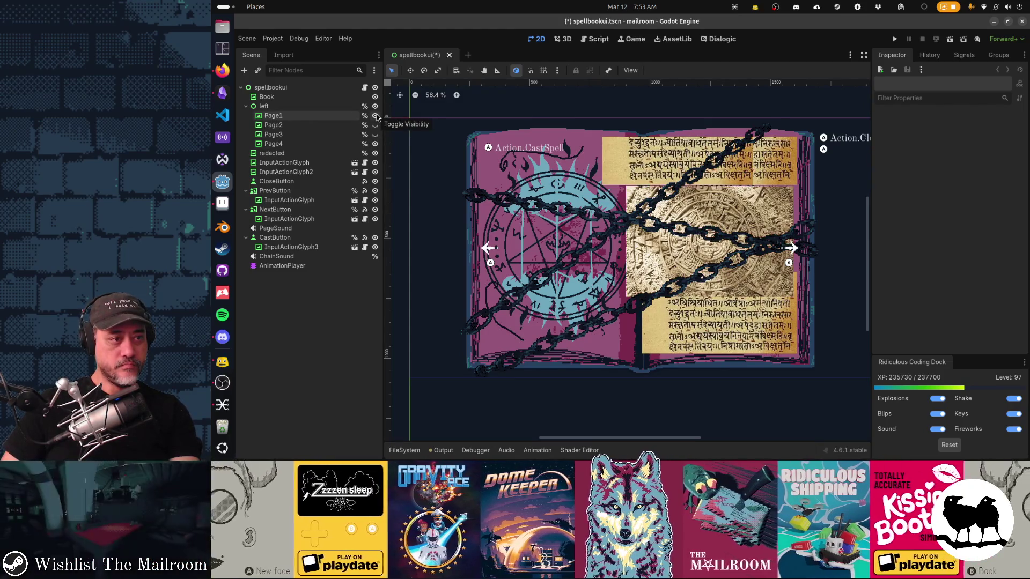
pyautogui.click(375, 116)
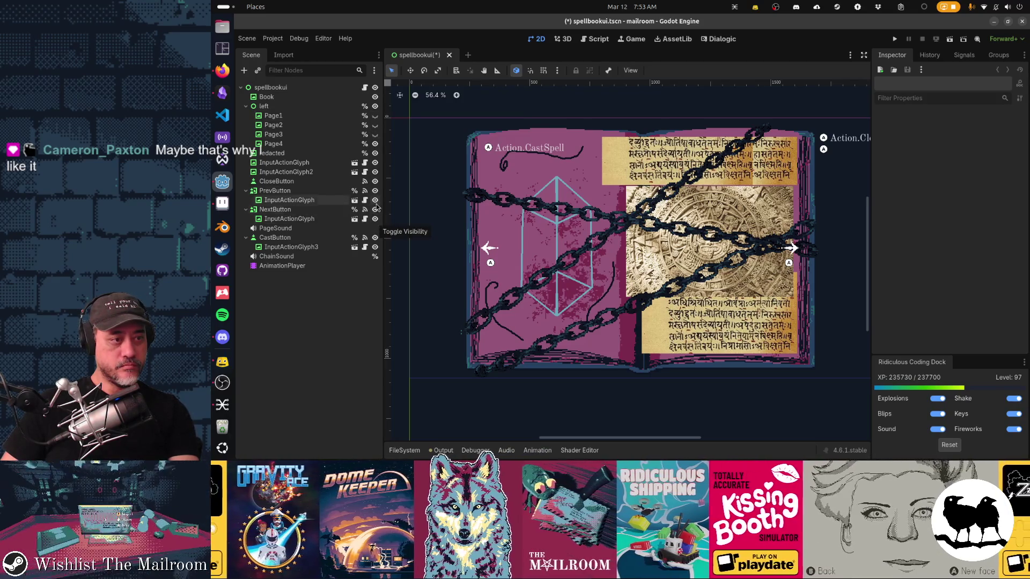
pyautogui.click(375, 153)
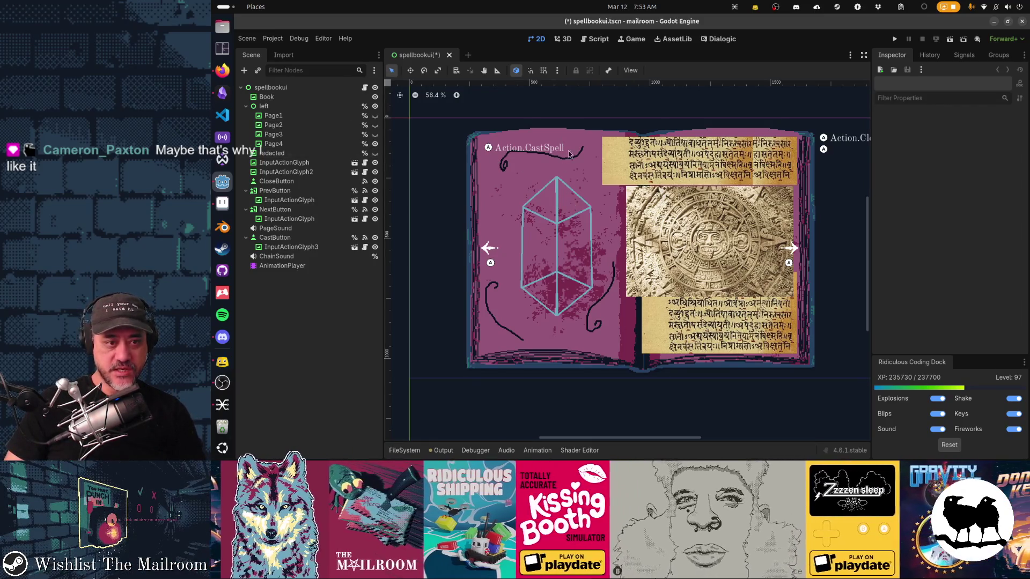
pyautogui.hotkey('alt', 'Tab')
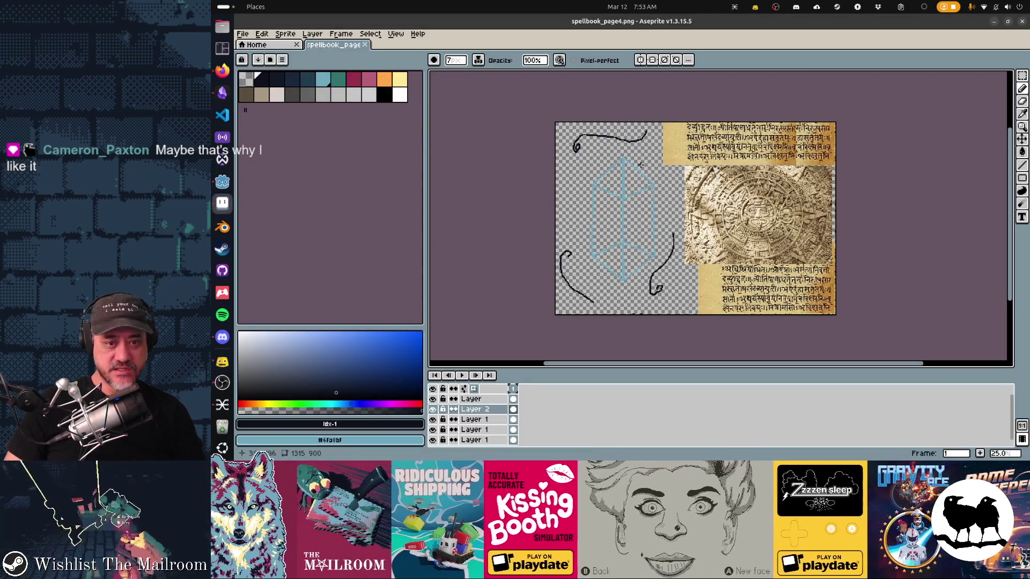
# Lasso the top-left tendril, rotate it to a new angle, and save the page
pyautogui.press('m')
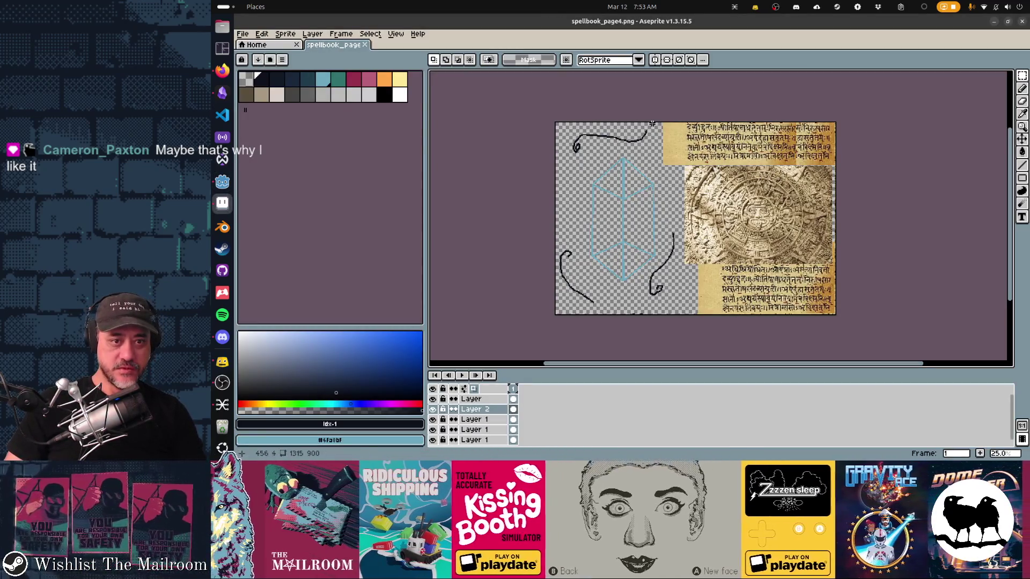
pyautogui.press('q')
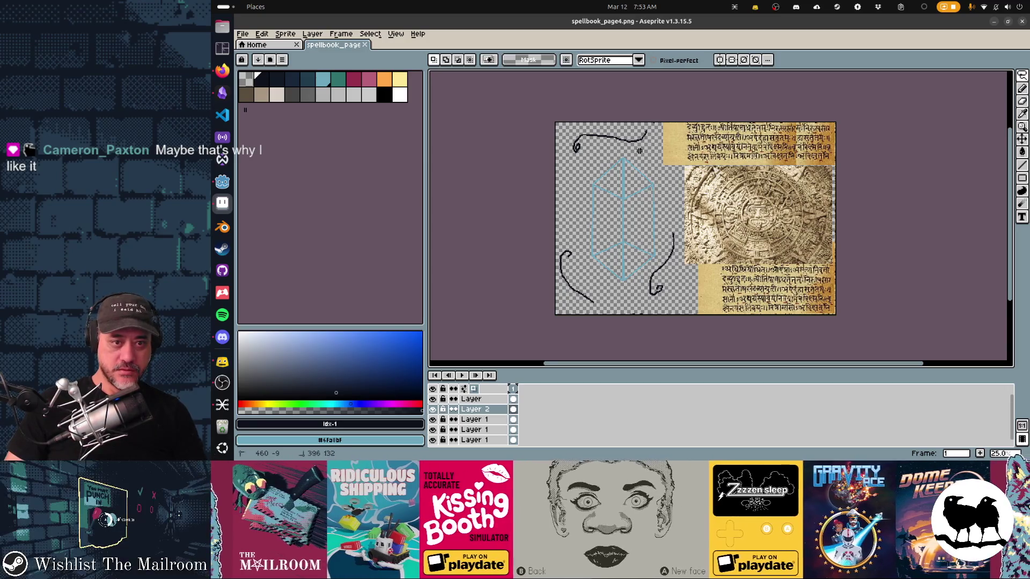
pyautogui.moveTo(624, 124)
pyautogui.mouseDown()
pyautogui.moveTo(677, 171)
pyautogui.moveTo(642, 153)
pyautogui.mouseUp()
pyautogui.press('Return')
pyautogui.hotkey('ctrl', 's')
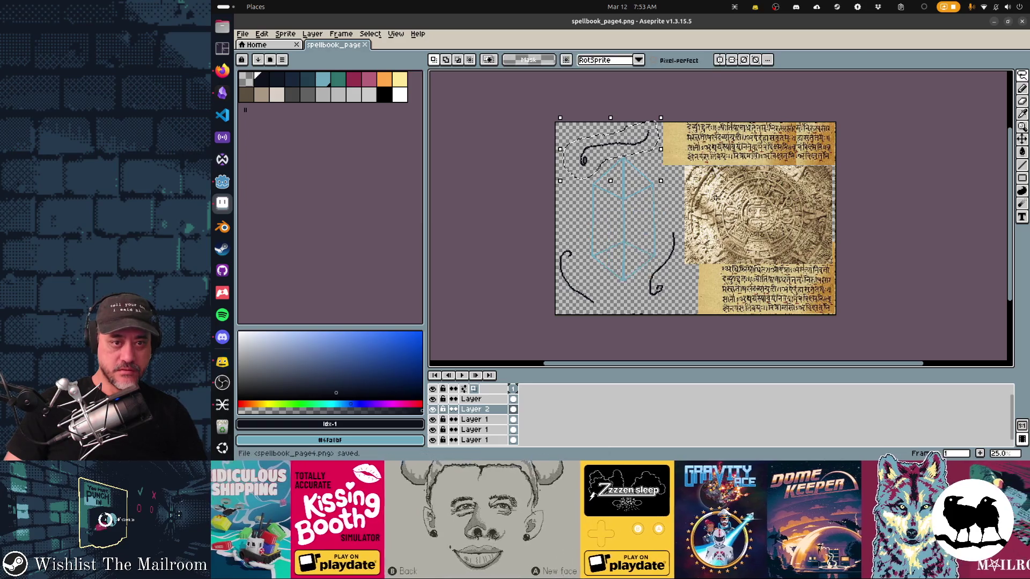
# Preview the change in Godot, deselect, then toggle Layer 2 and Layer 1 visibility to inspect them
pyautogui.hotkey('alt', 'Tab')
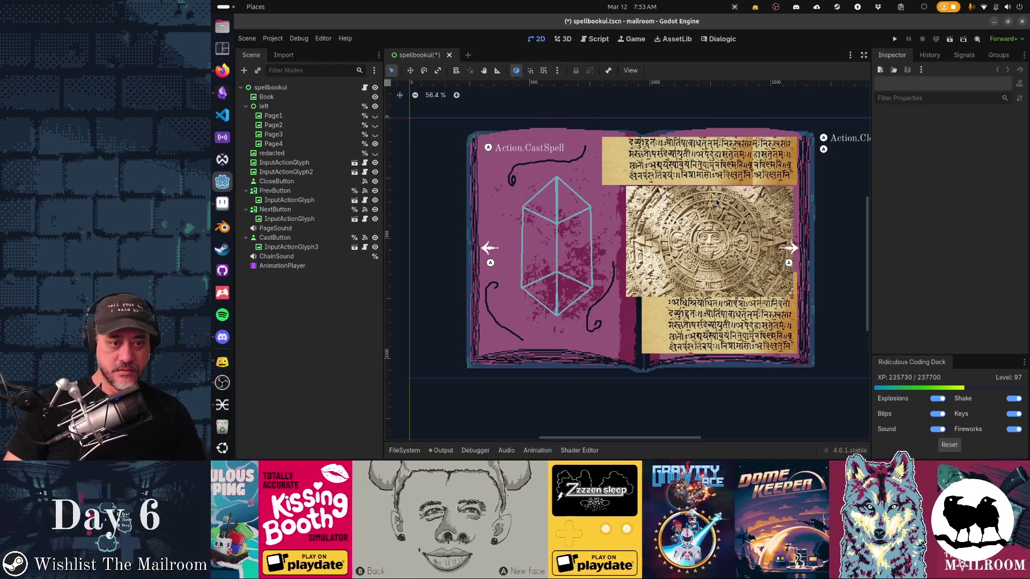
pyautogui.hotkey('alt', 'Tab')
pyautogui.hotkey('ctrl', 'd')
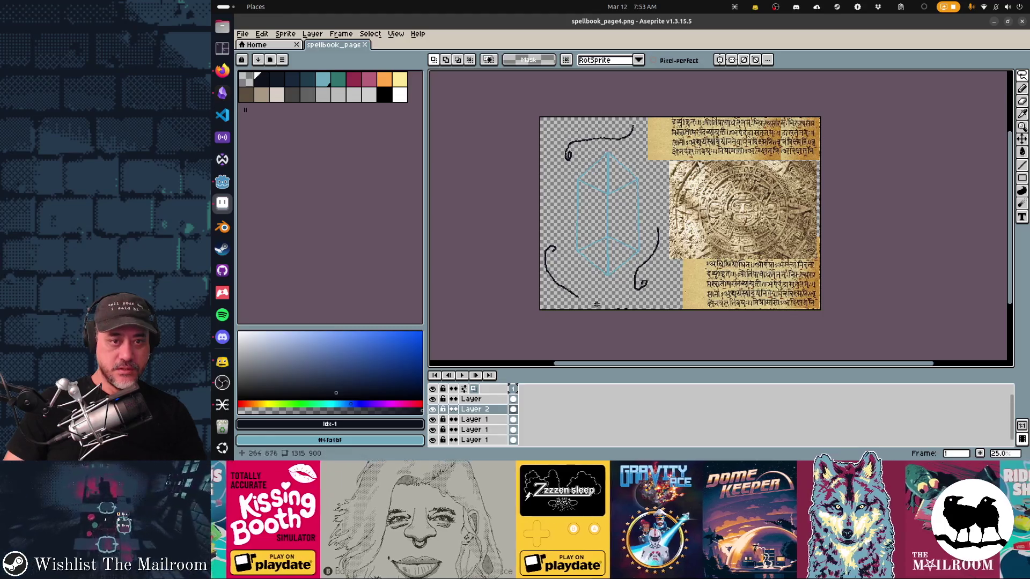
pyautogui.click(433, 409)
pyautogui.click(432, 408)
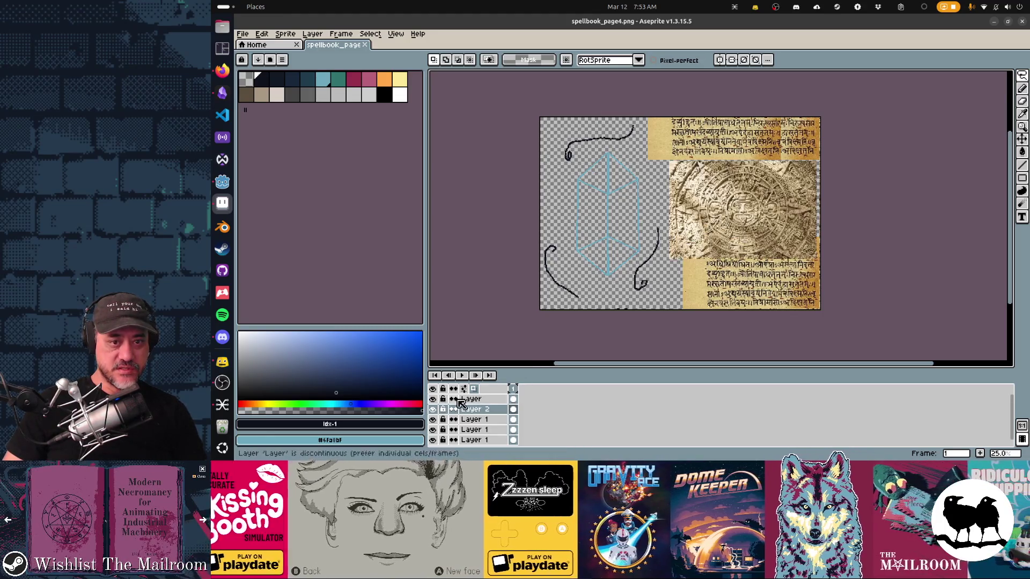
pyautogui.click(494, 421)
pyautogui.click(432, 419)
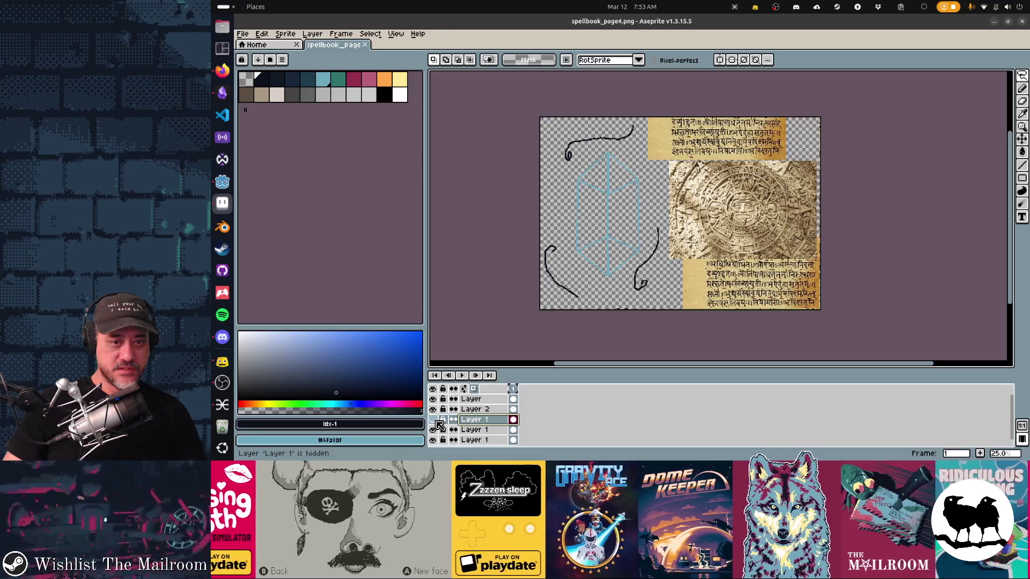
pyautogui.click(432, 419)
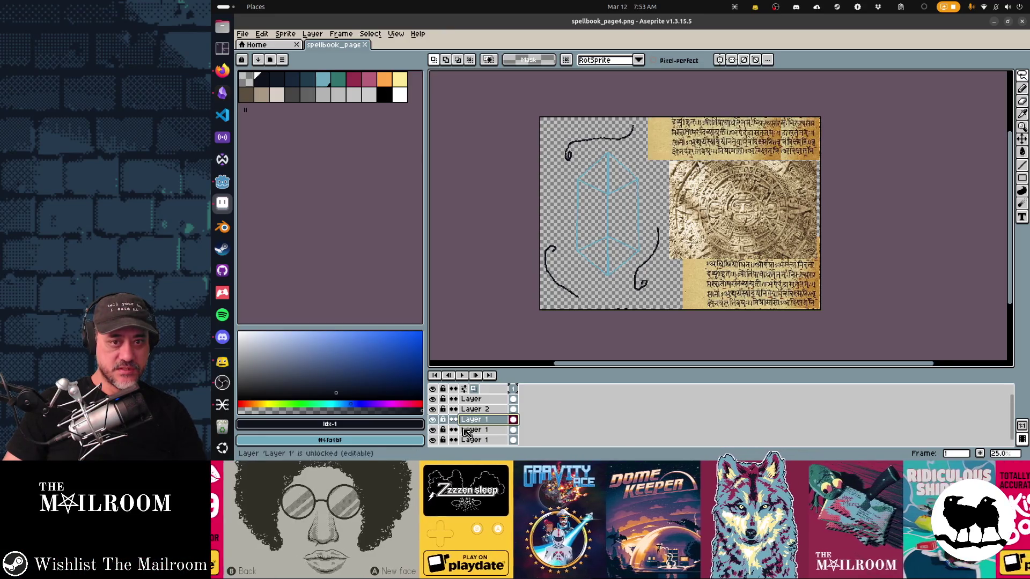
# Merge the image layers down twice into Layer 1 and narrow the merged image from the left
pyautogui.rightClick(489, 423)
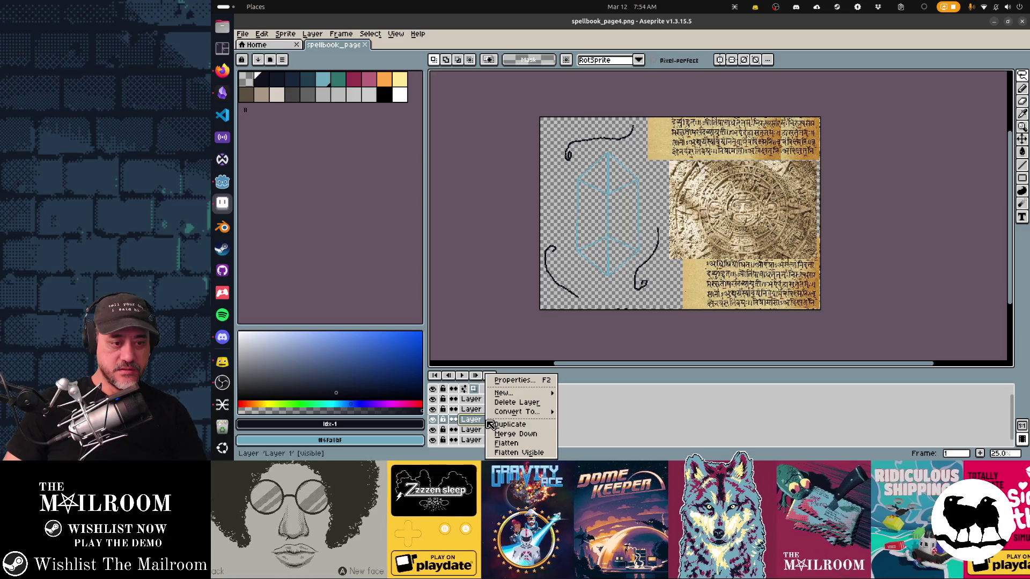
pyautogui.click(508, 434)
pyautogui.rightClick(499, 426)
pyautogui.click(511, 435)
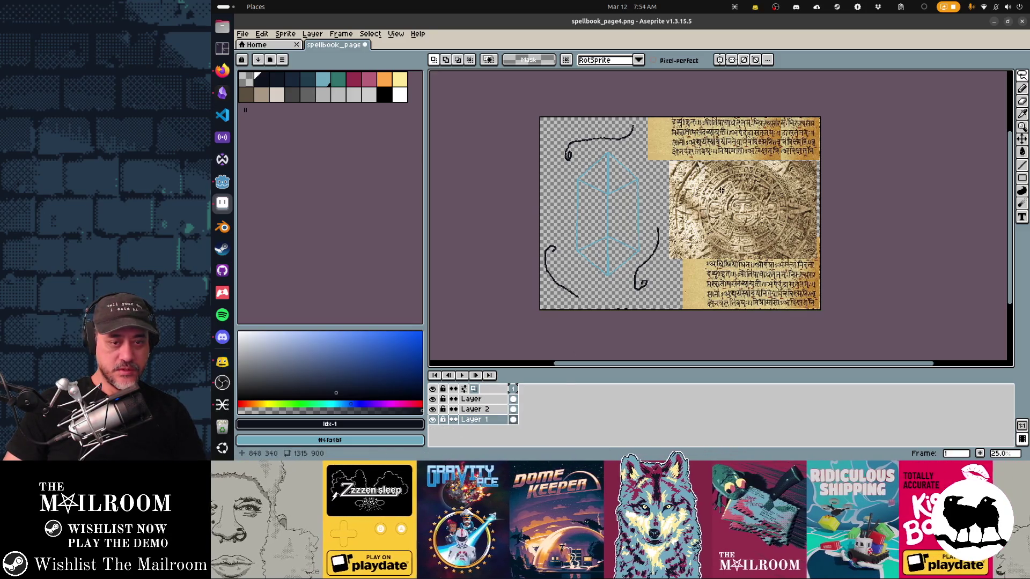
pyautogui.hotkey('ctrl', 't')
pyautogui.moveTo(645, 203); pyautogui.dragTo(658, 200)
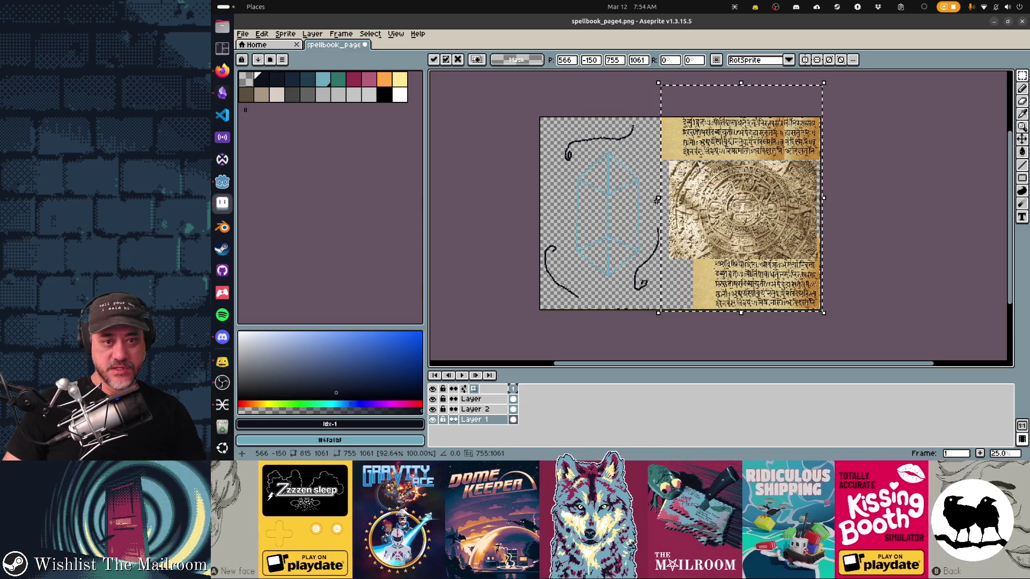
# Save the resized page image and preview it in Godot
pyautogui.hotkey('ctrl', 's')
pyautogui.hotkey('alt', 'Tab')
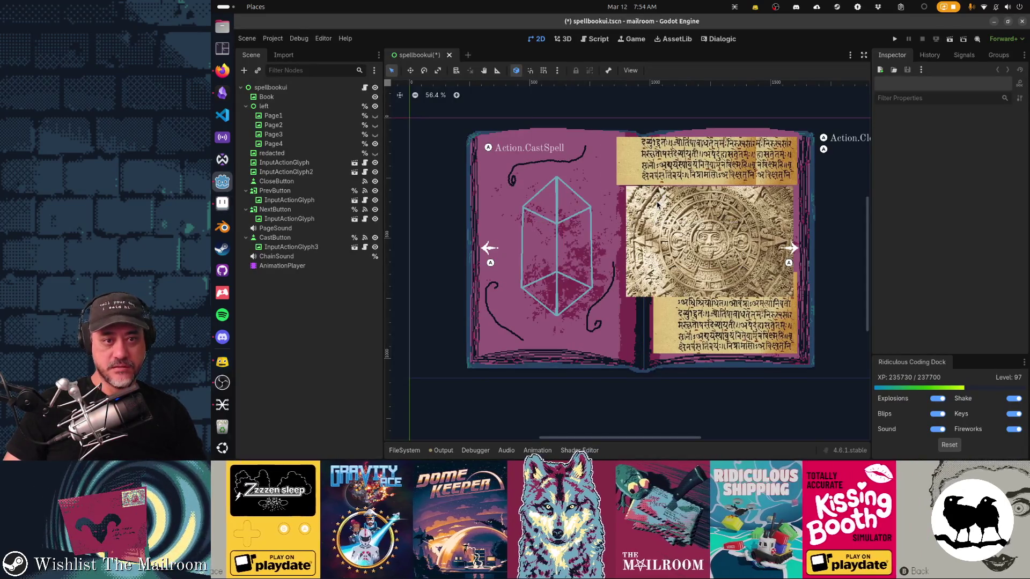
pyautogui.hotkey('alt', 'Tab')
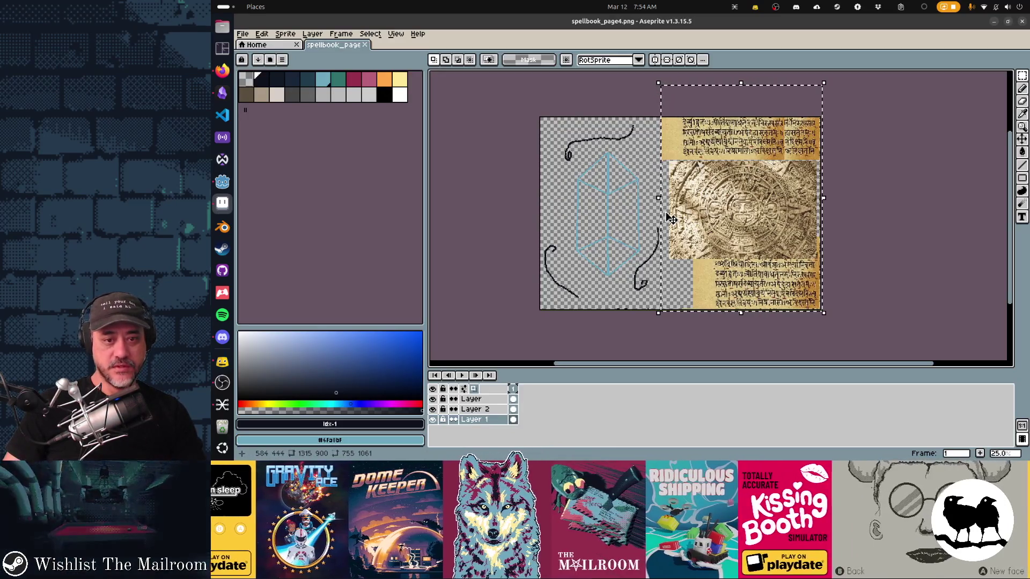
# Widen the page image leftward, lower its top, shift it up-left, then save and preview again
pyautogui.moveTo(665, 202); pyautogui.dragTo(662, 197)
pyautogui.moveTo(659, 83); pyautogui.dragTo(678, 100)
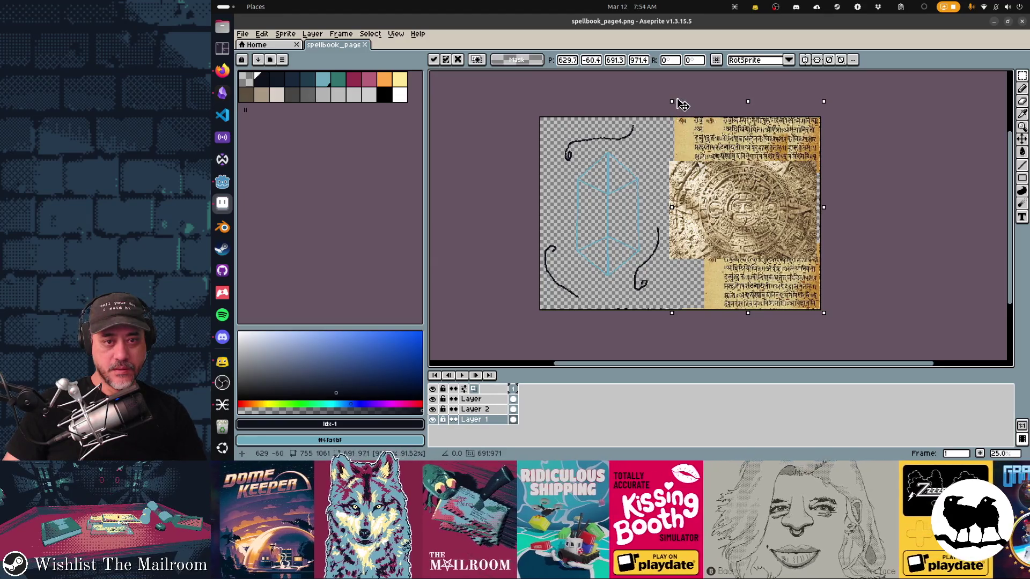
pyautogui.moveTo(744, 208); pyautogui.dragTo(742, 203)
pyautogui.hotkey('ctrl', 's')
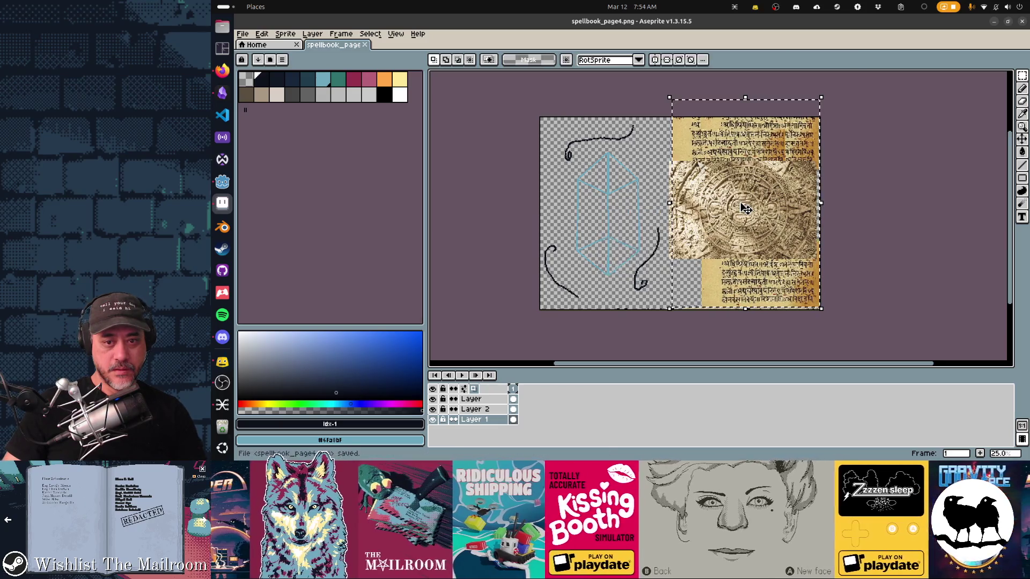
pyautogui.hotkey('alt', 'Tab')
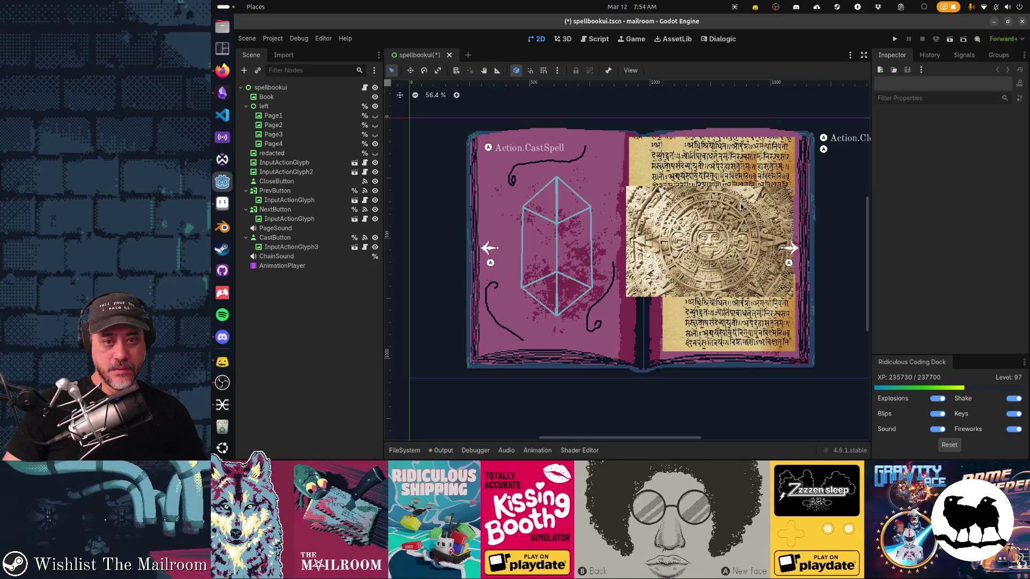
pyautogui.hotkey('alt', 'Tab')
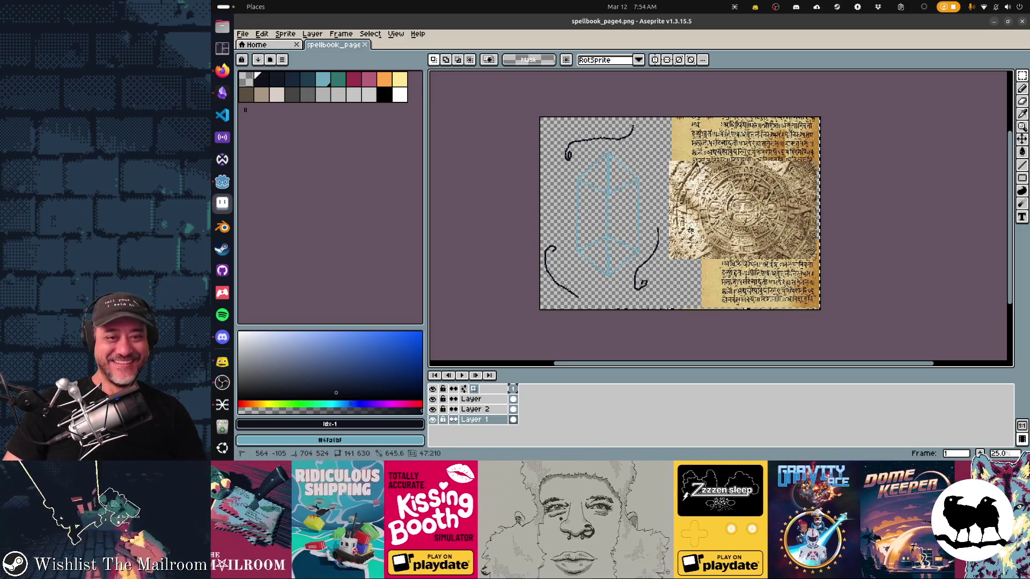
# Shift the top text image's left edge right and delete the left strip of the lower text
pyautogui.moveTo(690, 230); pyautogui.dragTo(690, 229)
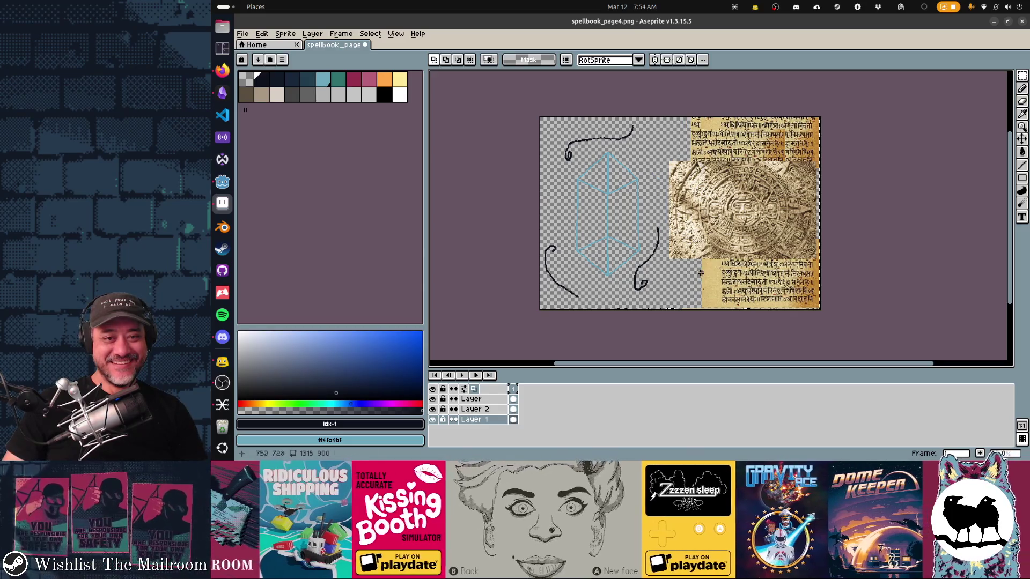
pyautogui.moveTo(718, 245); pyautogui.dragTo(680, 310)
pyautogui.press('Delete')
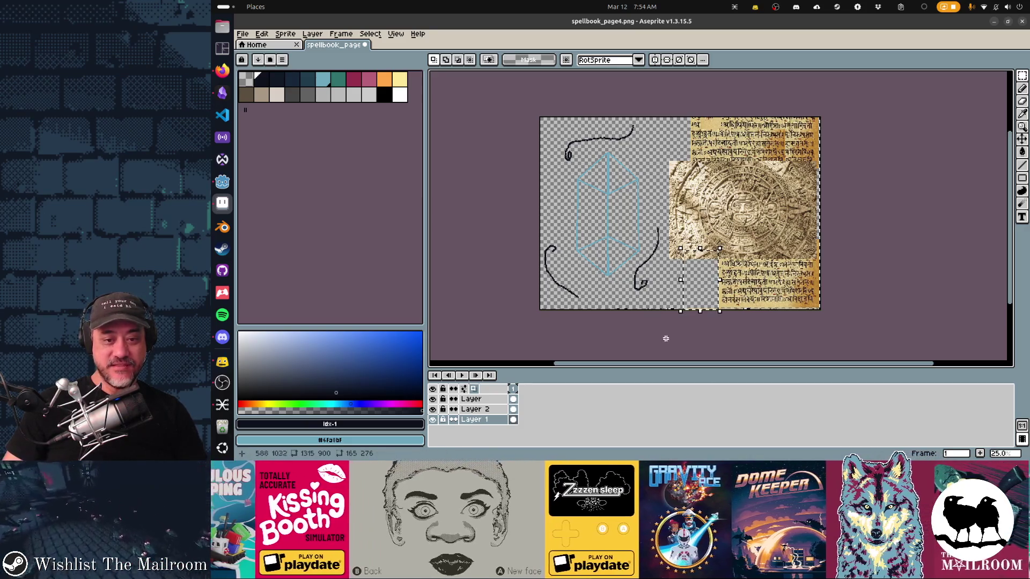
# Marquee-select areas beside the Aztec calendar and lower script, then save and switch to Godot
pyautogui.moveTo(722, 249); pyautogui.dragTo(664, 310)
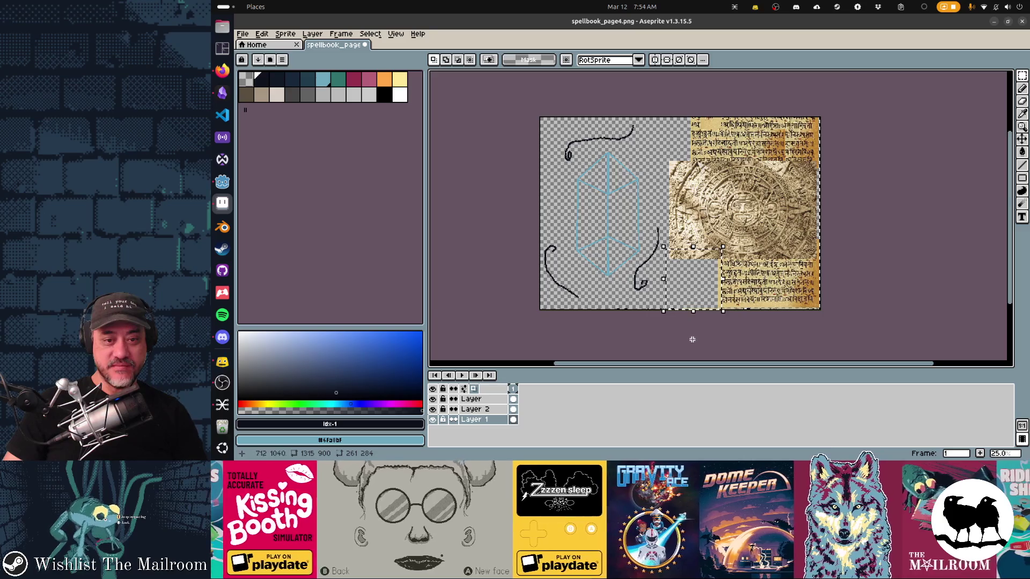
pyautogui.scroll(2, 692, 340)
pyautogui.moveTo(740, 196)
pyautogui.mouseDown()
pyautogui.moveTo(644, 311)
pyautogui.moveTo(638, 336)
pyautogui.mouseUp()
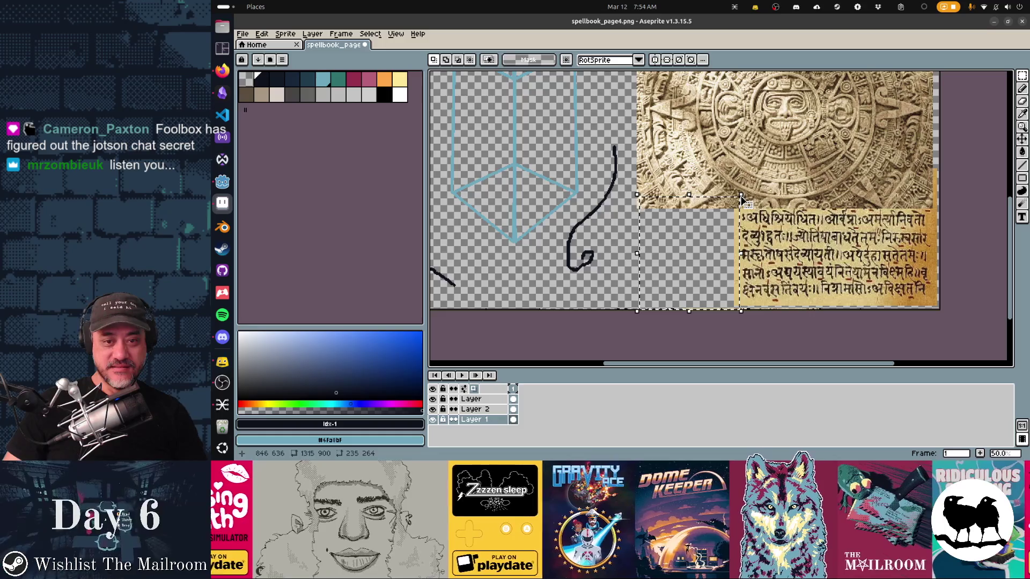
pyautogui.moveTo(911, 255); pyautogui.dragTo(783, 220)
pyautogui.moveTo(810, 265); pyautogui.dragTo(500, 264)
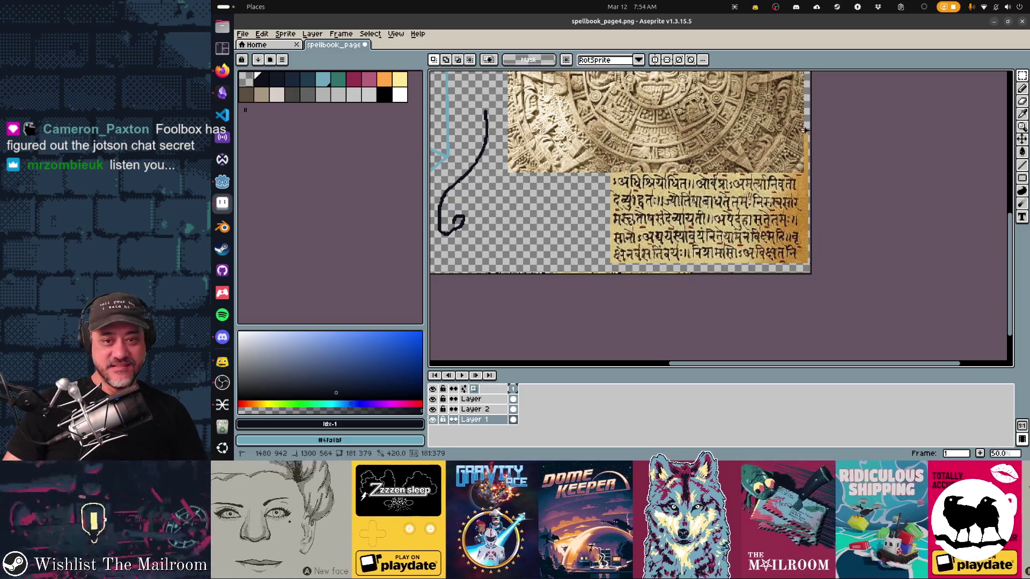
pyautogui.moveTo(839, 143)
pyautogui.mouseDown()
pyautogui.moveTo(821, 211)
pyautogui.moveTo(804, 230)
pyautogui.moveTo(826, 252)
pyautogui.mouseUp()
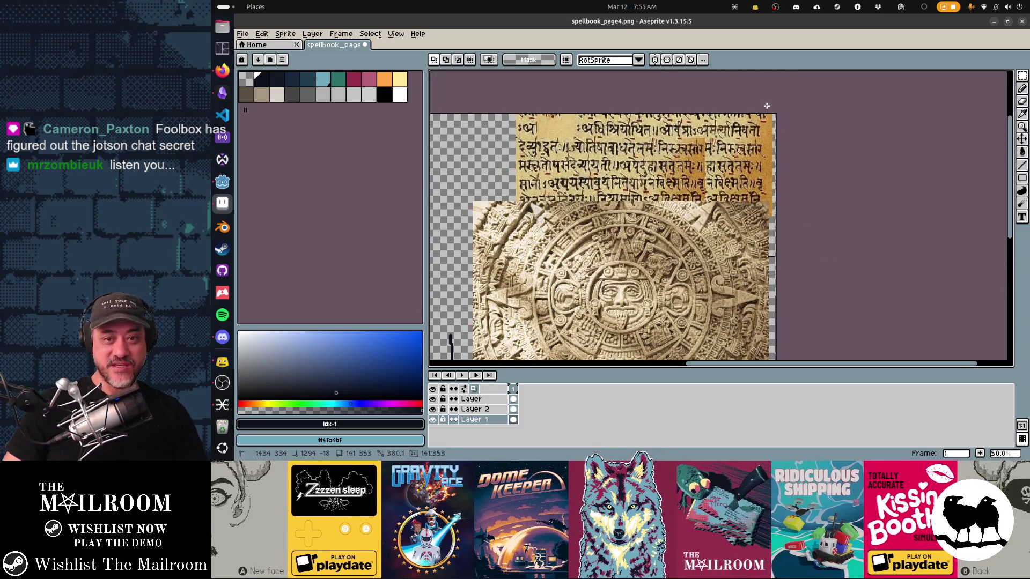
pyautogui.moveTo(591, 178)
pyautogui.mouseDown()
pyautogui.moveTo(647, 194)
pyautogui.moveTo(683, 186)
pyautogui.moveTo(683, 207)
pyautogui.mouseUp()
pyautogui.scroll(-1, 629, 194)
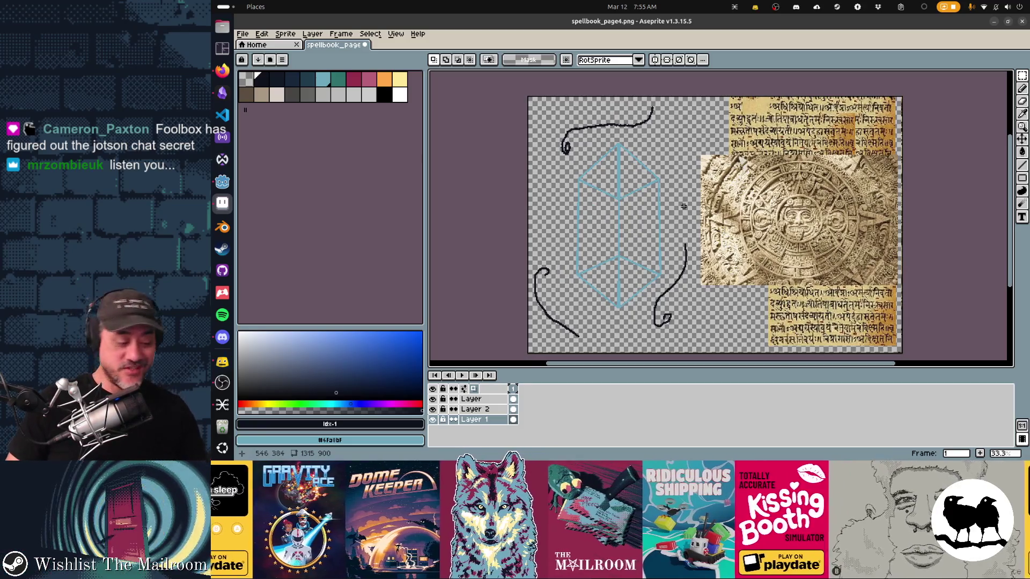
pyautogui.scroll(-1, 683, 206)
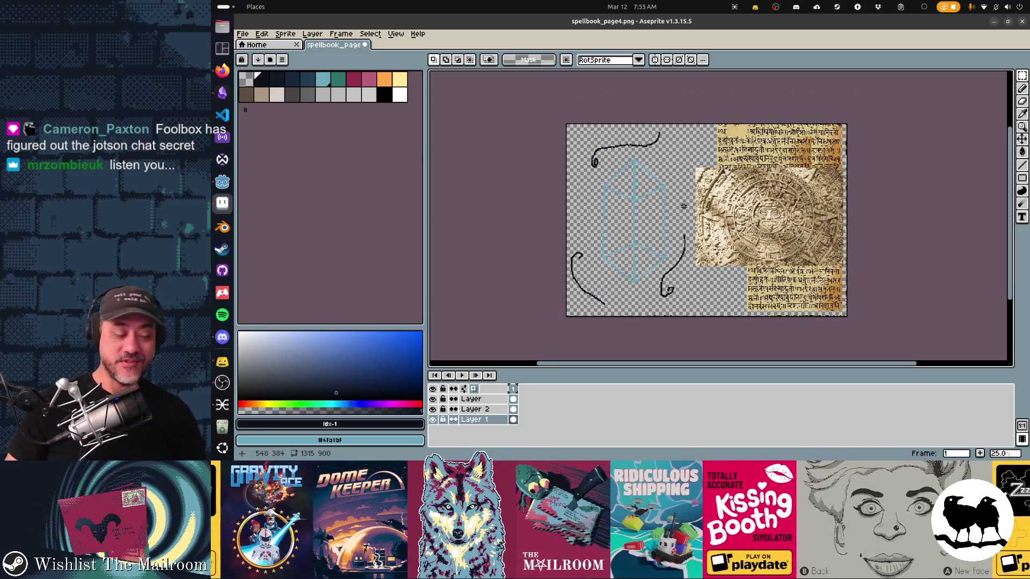
pyautogui.hotkey('ctrl', 's')
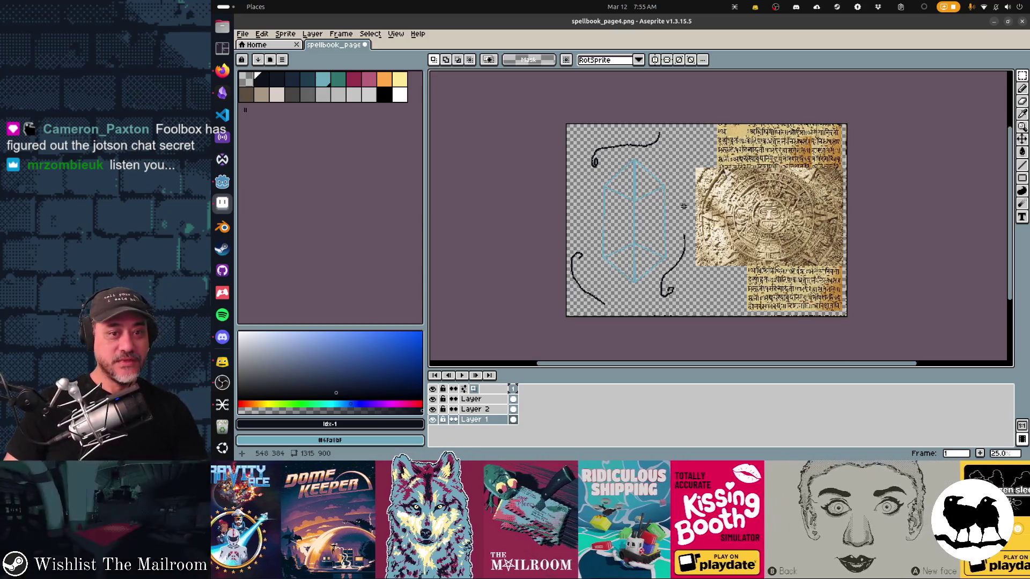
pyautogui.hotkey('alt', 'Tab')
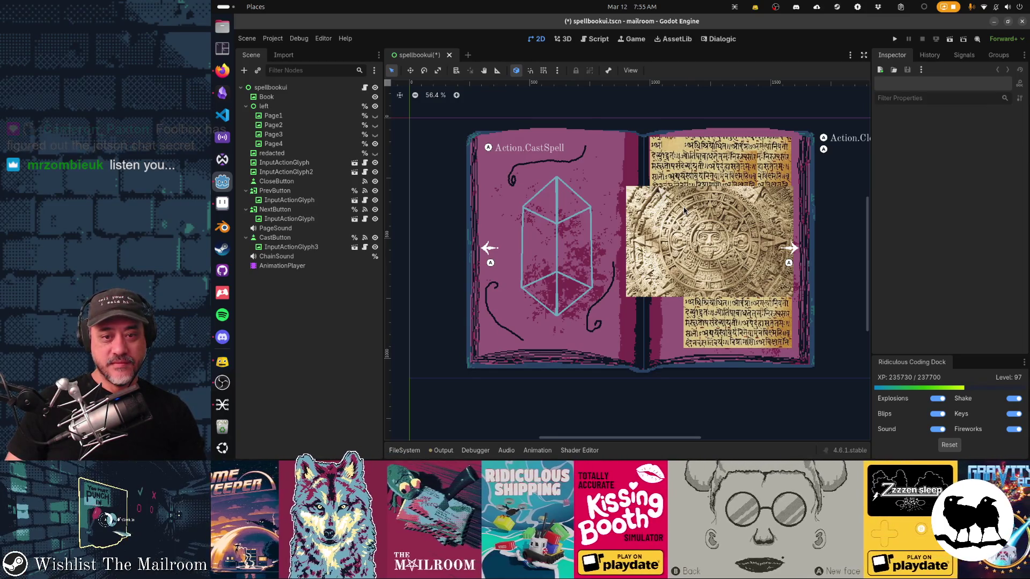
# Move the Aztec calendar layer about 19 px right, save, and inspect Page4 in Godot
pyautogui.hotkey('alt', 'Tab')
pyautogui.click(472, 399)
pyautogui.press('v')
pyautogui.moveTo(807, 247); pyautogui.dragTo(812, 246)
pyautogui.hotkey('ctrl', 's')
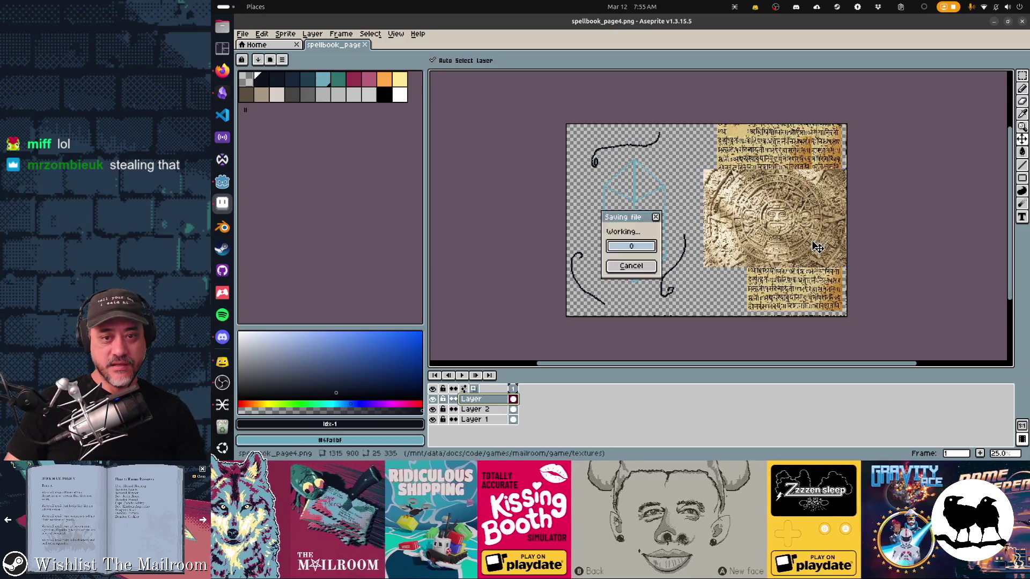
pyautogui.press('Return')
pyautogui.hotkey('alt', 'Tab')
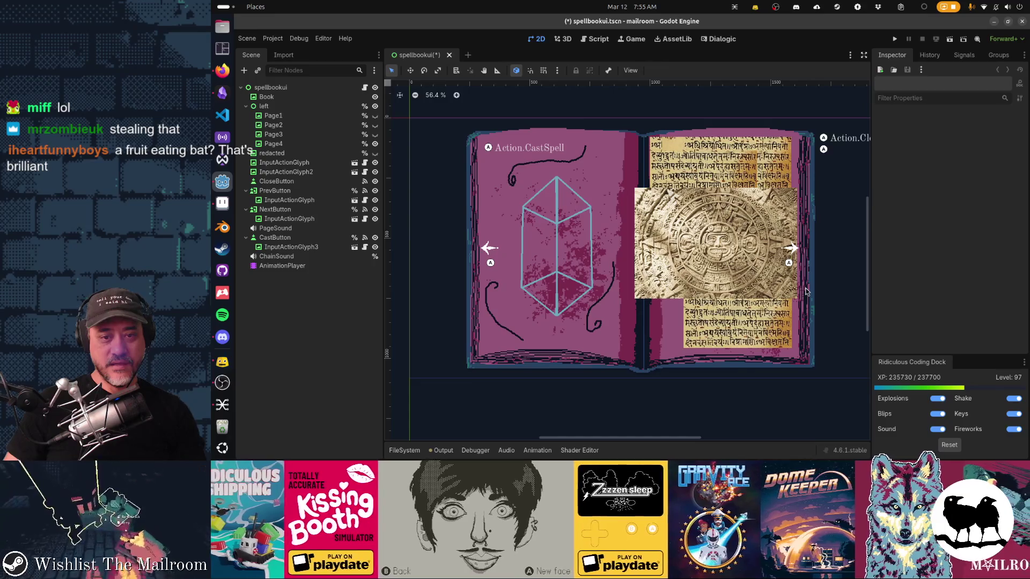
pyautogui.click(765, 286)
# Nudge the calendar slightly left, recheck in Godot, then bring up the standard galactic writing image search
pyautogui.hotkey('alt', 'Tab')
pyautogui.moveTo(742, 273)
pyautogui.mouseDown()
pyautogui.moveTo(777, 246)
pyautogui.moveTo(811, 240)
pyautogui.mouseUp()
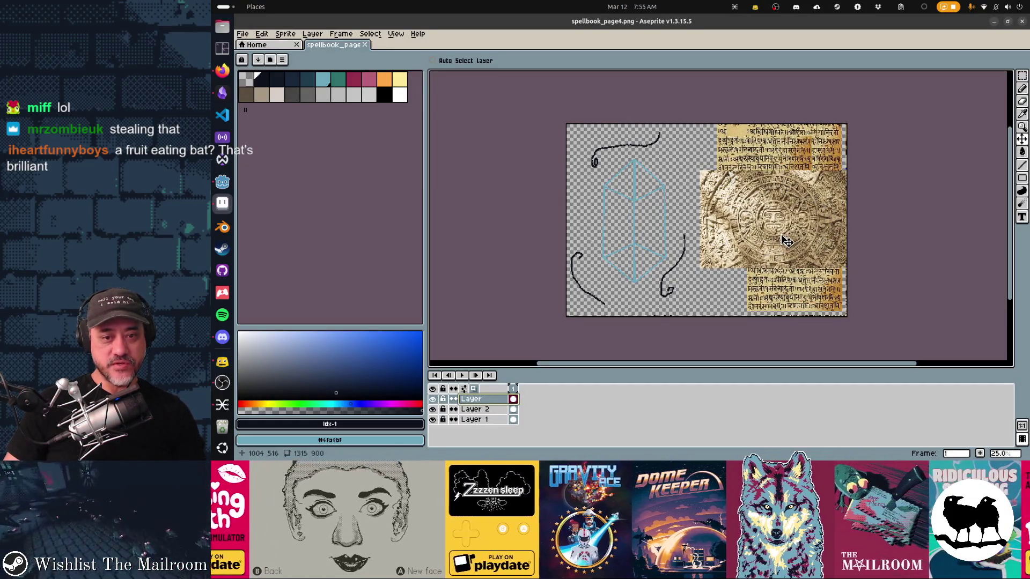
pyautogui.hotkey('alt', 'Tab')
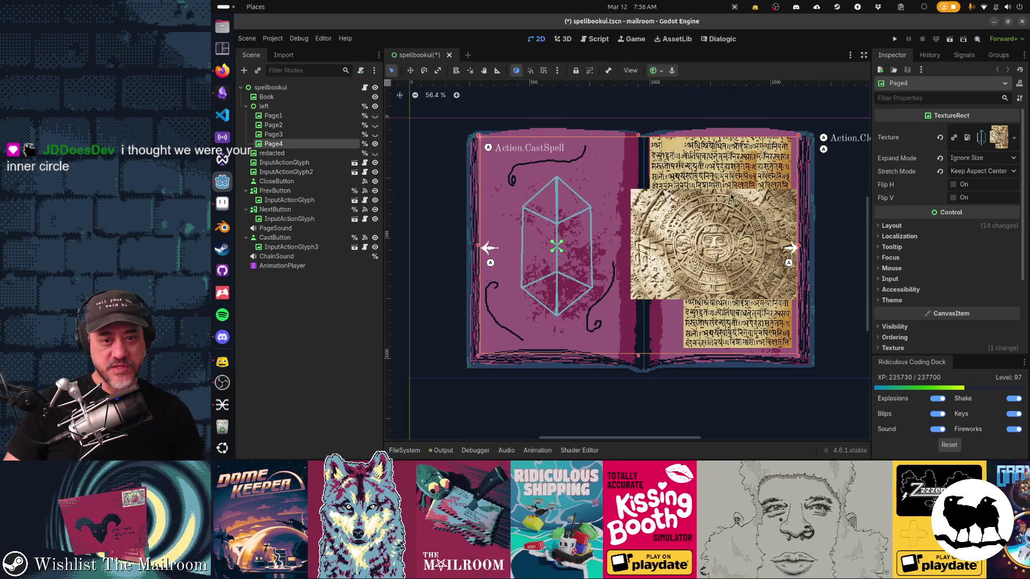
pyautogui.hotkey('alt', 'Tab')
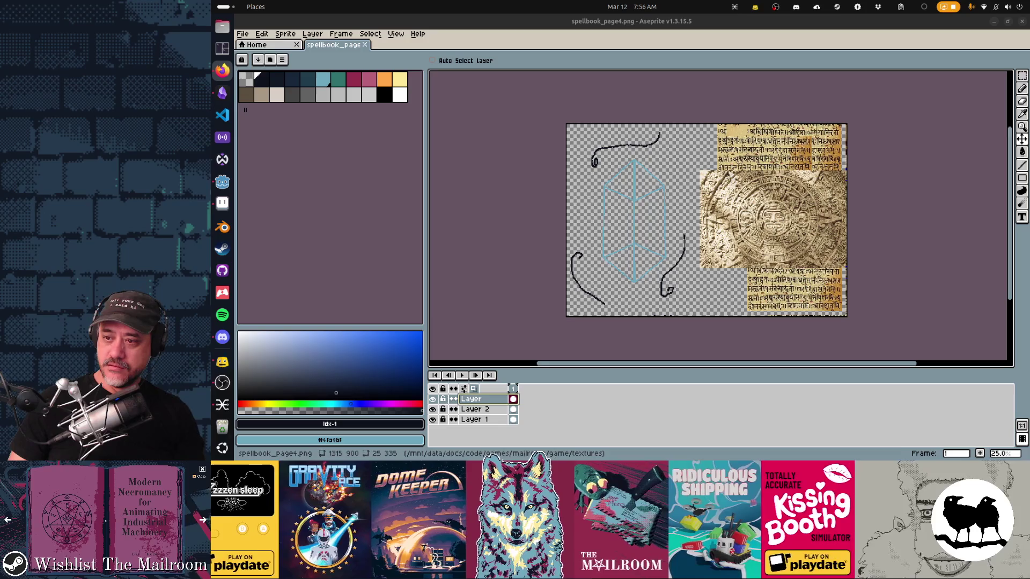
pyautogui.hotkey('alt', 'Tab')
pyautogui.moveTo(931, 258); pyautogui.dragTo(835, 256)
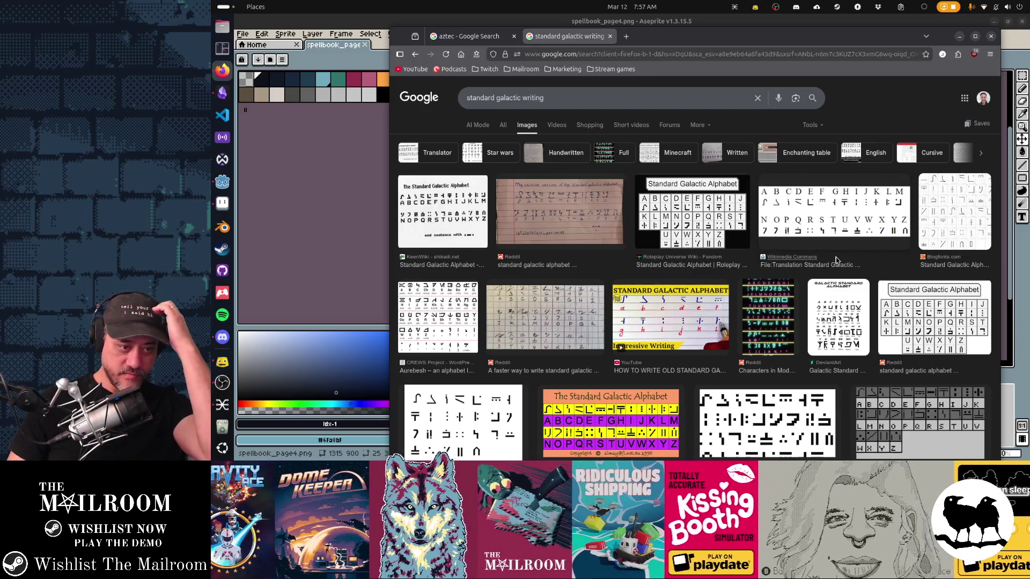
# Browse the standard galactic writing results and preview the Cufon Fonts Standard Galactic Alphabet Hand Font image
pyautogui.scroll(-10, 836, 256)
pyautogui.scroll(-10, 836, 256)
pyautogui.scroll(-1, 836, 259)
pyautogui.scroll(-3, 835, 260)
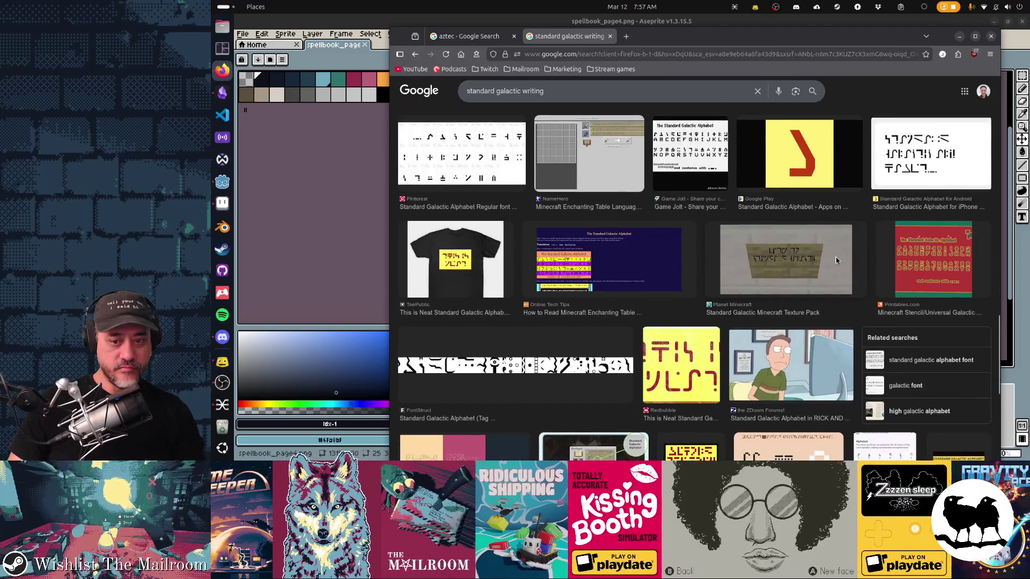
pyautogui.scroll(-2, 836, 260)
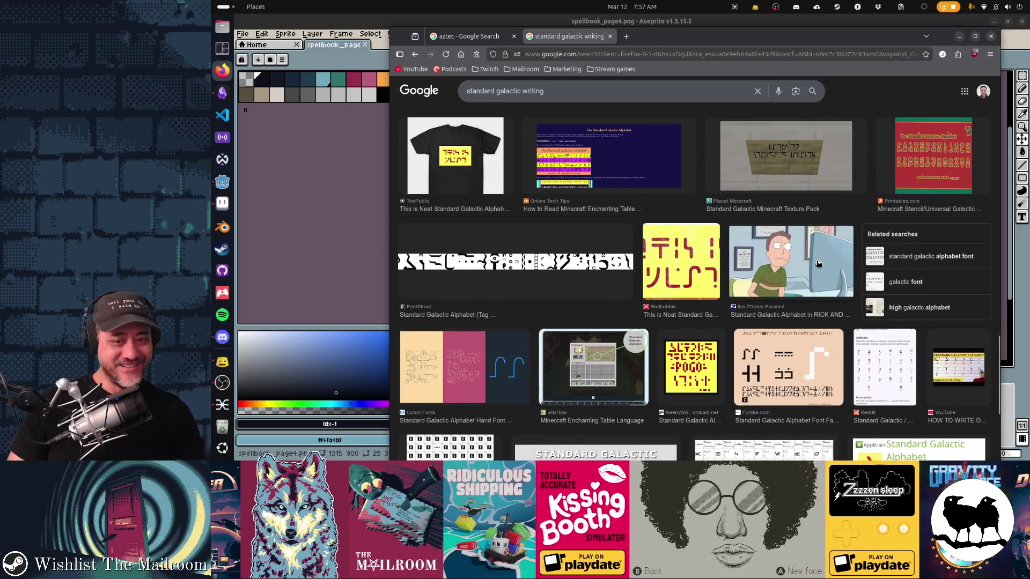
pyautogui.scroll(-3, 821, 262)
pyautogui.scroll(3, 817, 264)
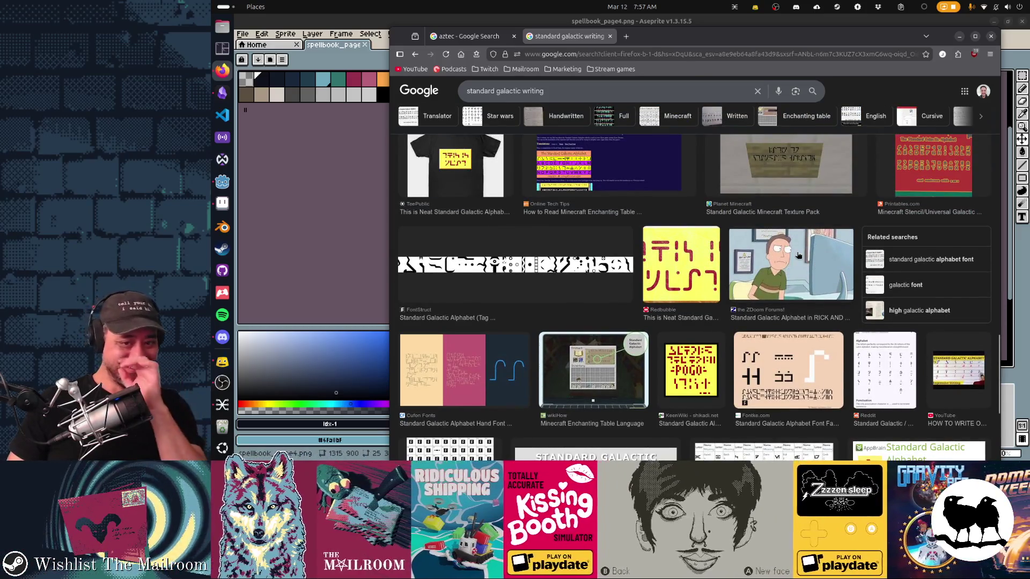
pyautogui.scroll(-3, 863, 270)
pyautogui.scroll(-5, 863, 270)
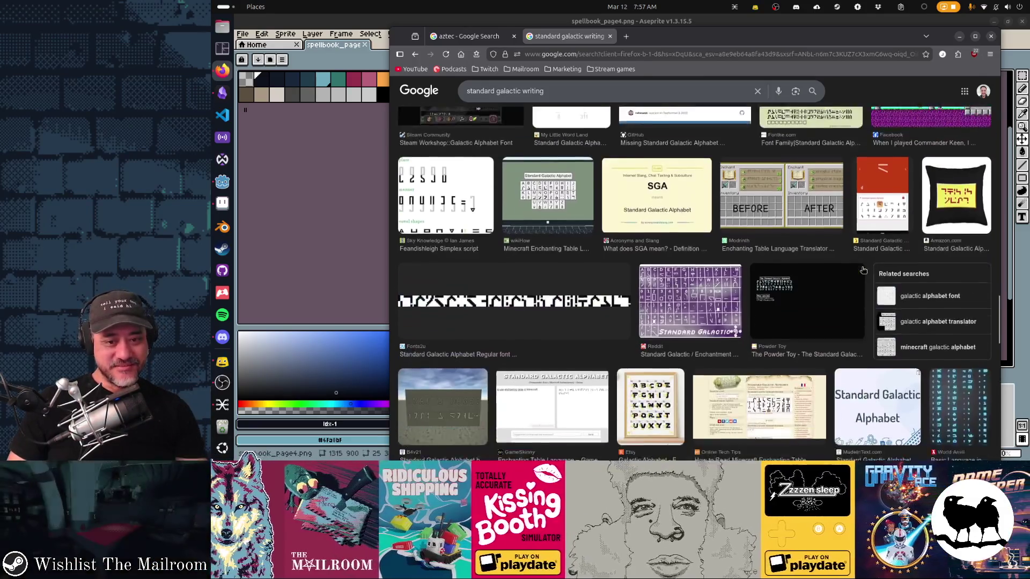
pyautogui.scroll(-4, 863, 270)
pyautogui.scroll(-3, 863, 270)
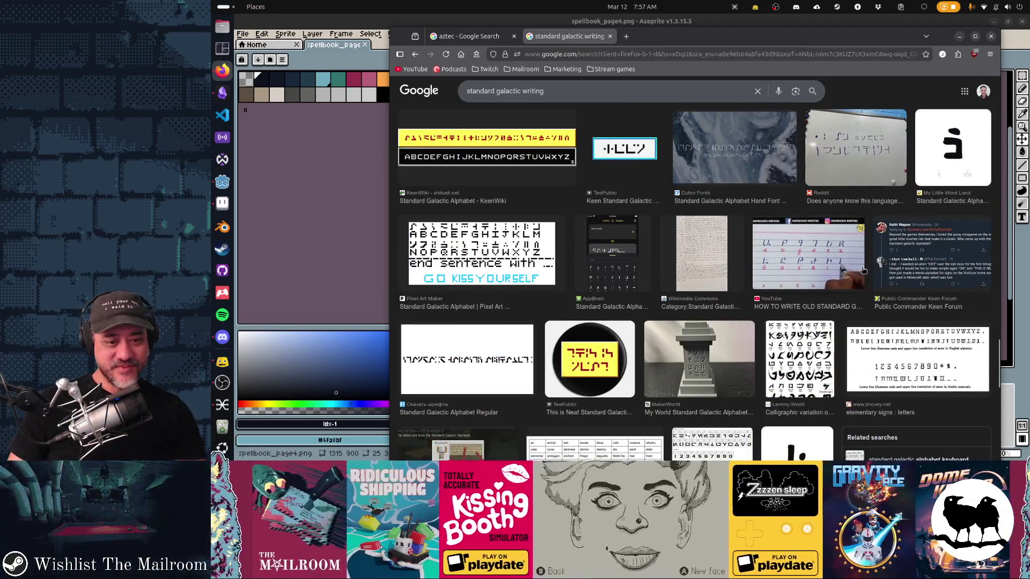
pyautogui.scroll(-4, 863, 270)
pyautogui.scroll(-4, 863, 269)
pyautogui.scroll(-4, 864, 270)
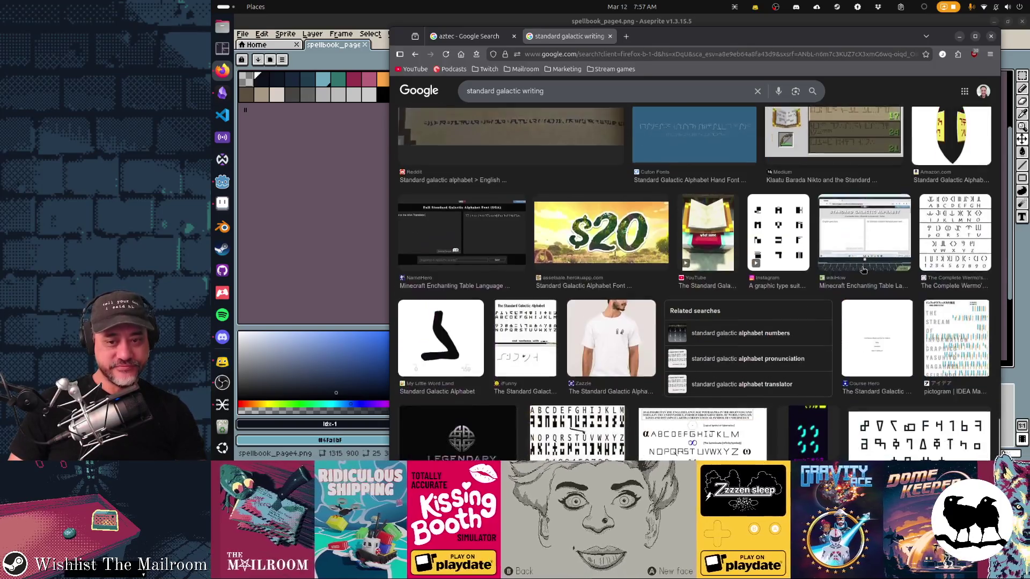
pyautogui.scroll(-3, 863, 270)
pyautogui.scroll(-3, 864, 270)
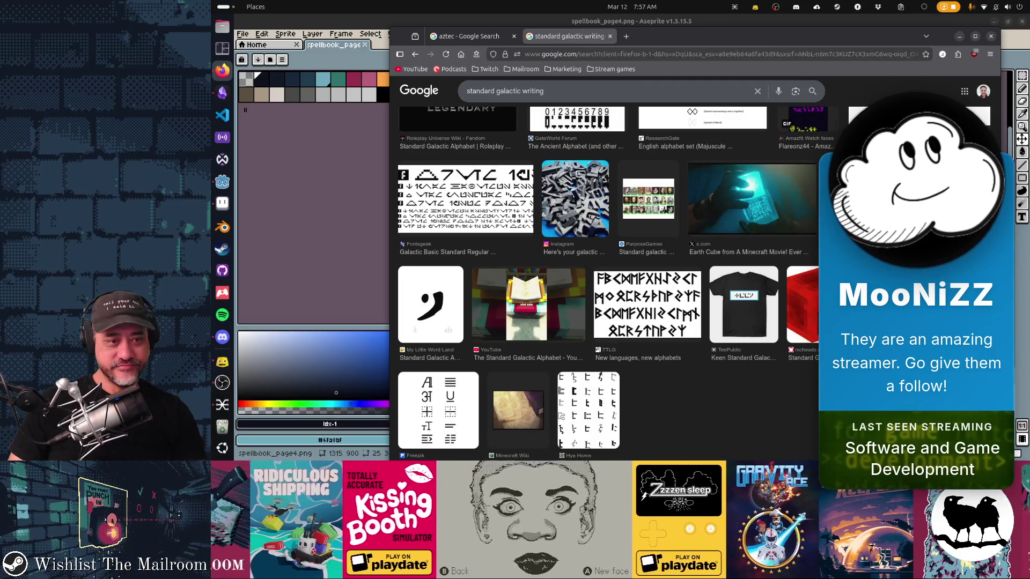
pyautogui.scroll(-10, 606, 273)
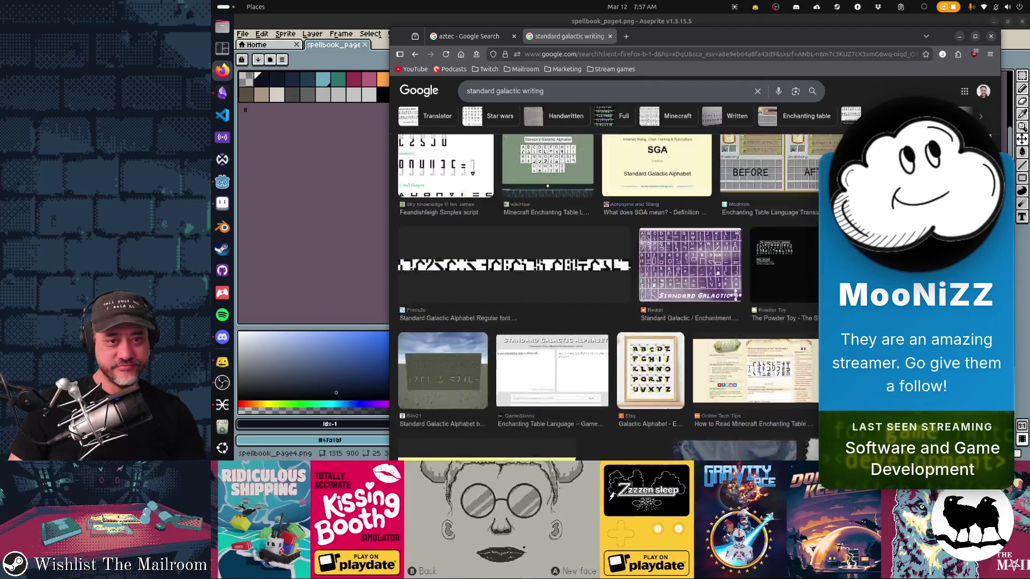
pyautogui.scroll(10, 606, 273)
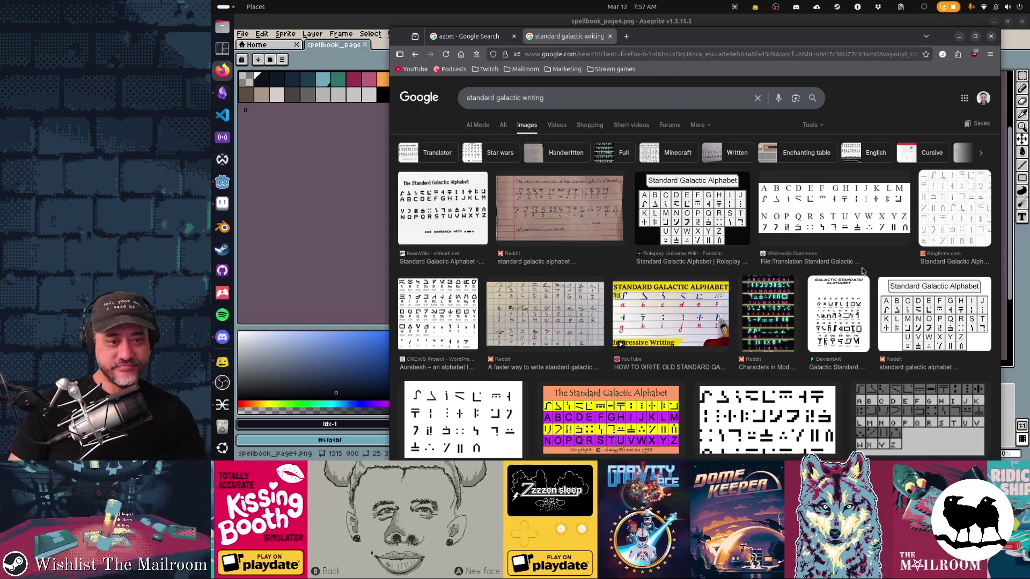
pyautogui.scroll(-3, 862, 271)
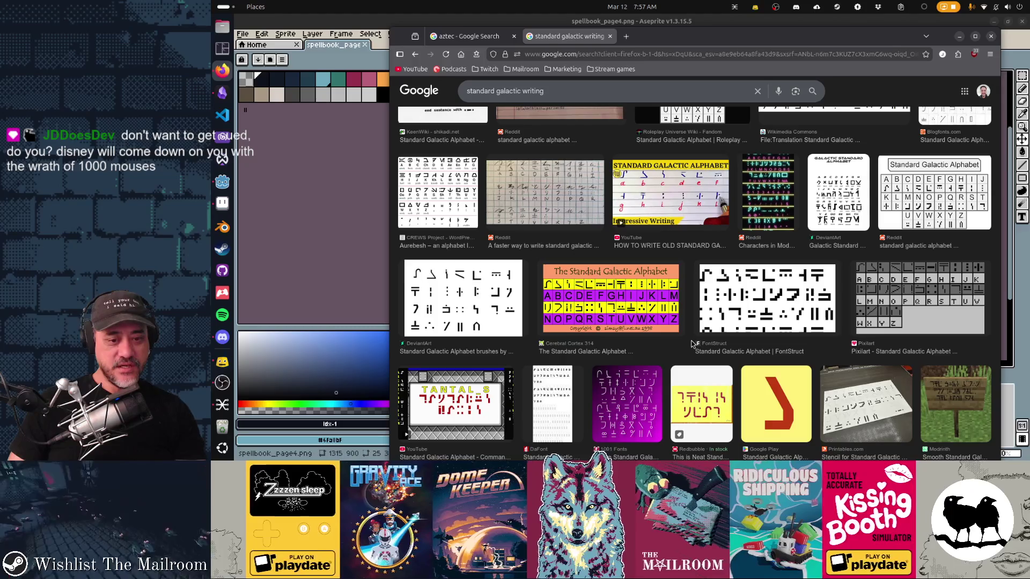
pyautogui.scroll(3, 692, 343)
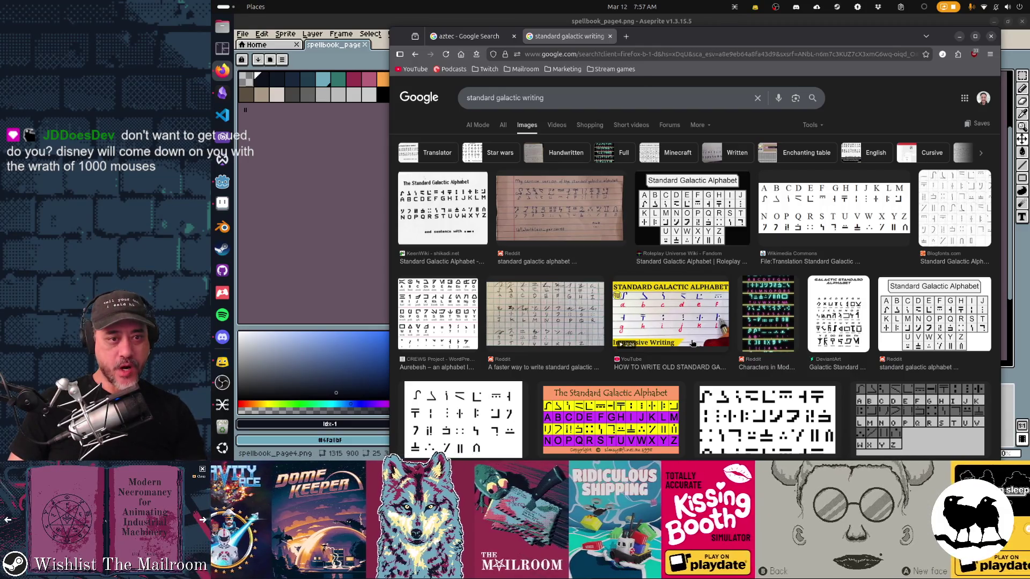
pyautogui.scroll(-10, 691, 343)
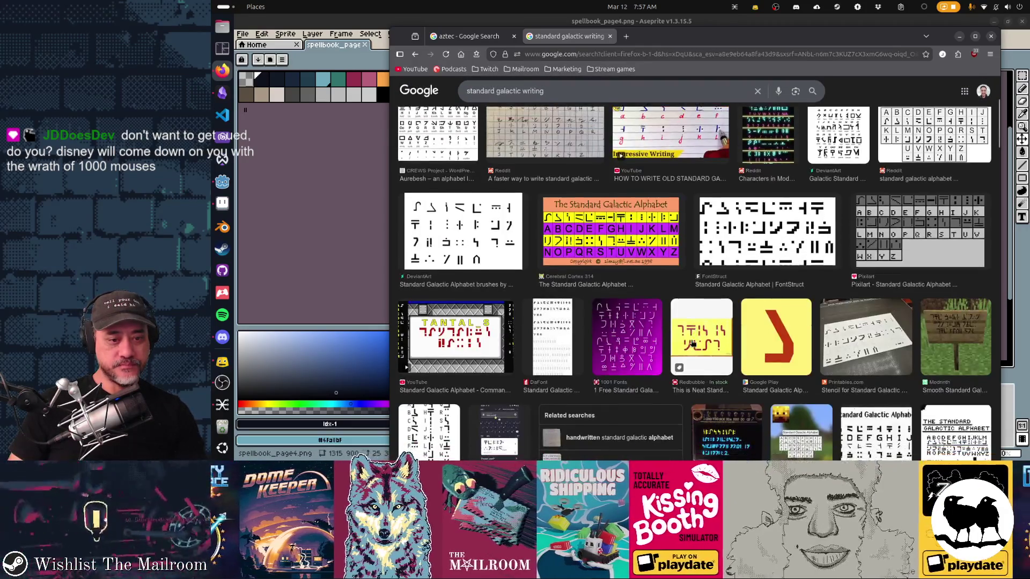
pyautogui.scroll(-3, 691, 344)
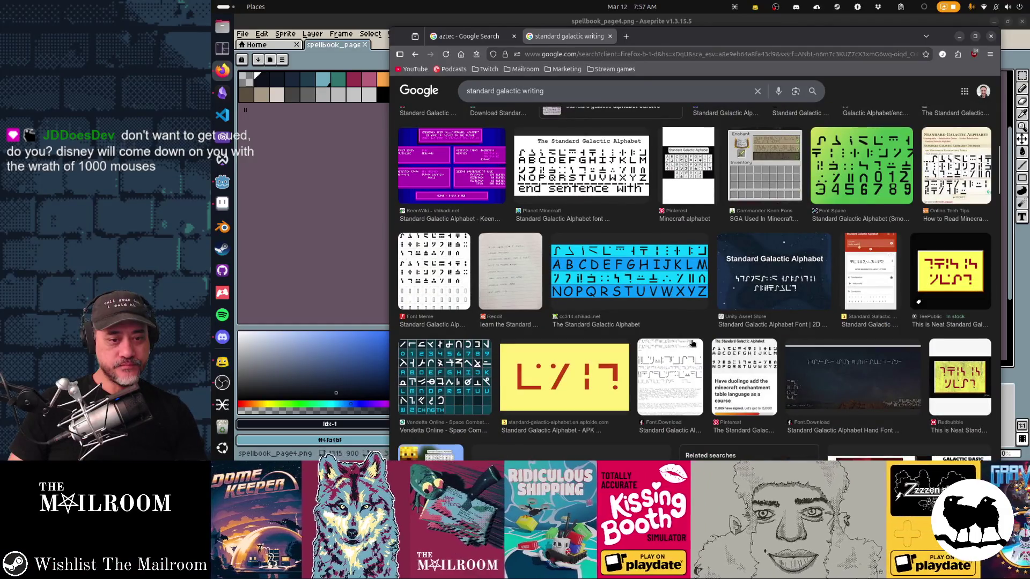
pyautogui.scroll(-2, 691, 344)
pyautogui.scroll(-3, 691, 343)
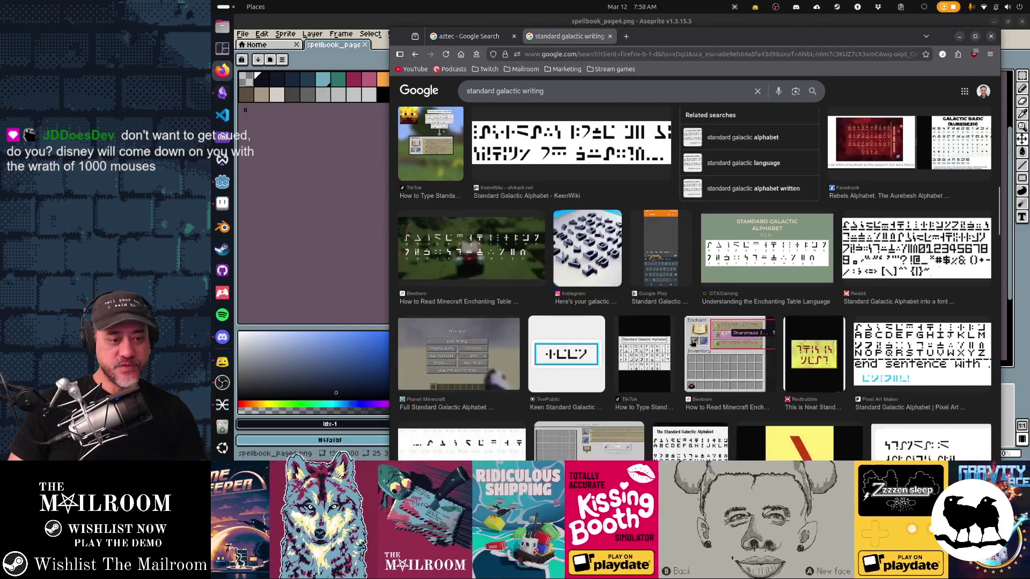
pyautogui.scroll(-5, 692, 343)
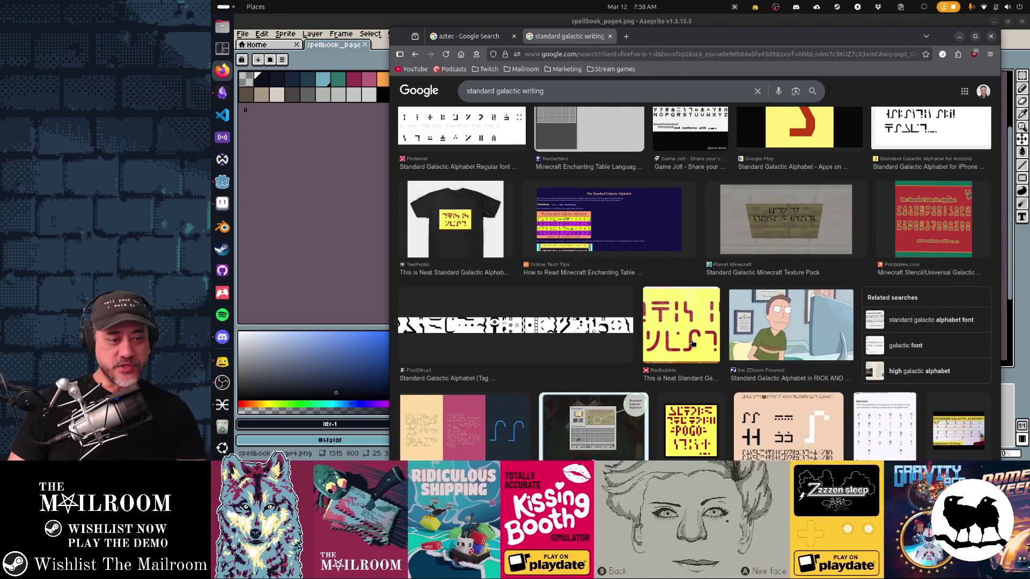
pyautogui.scroll(-3, 692, 344)
pyautogui.scroll(6, 691, 343)
pyautogui.scroll(-5, 691, 343)
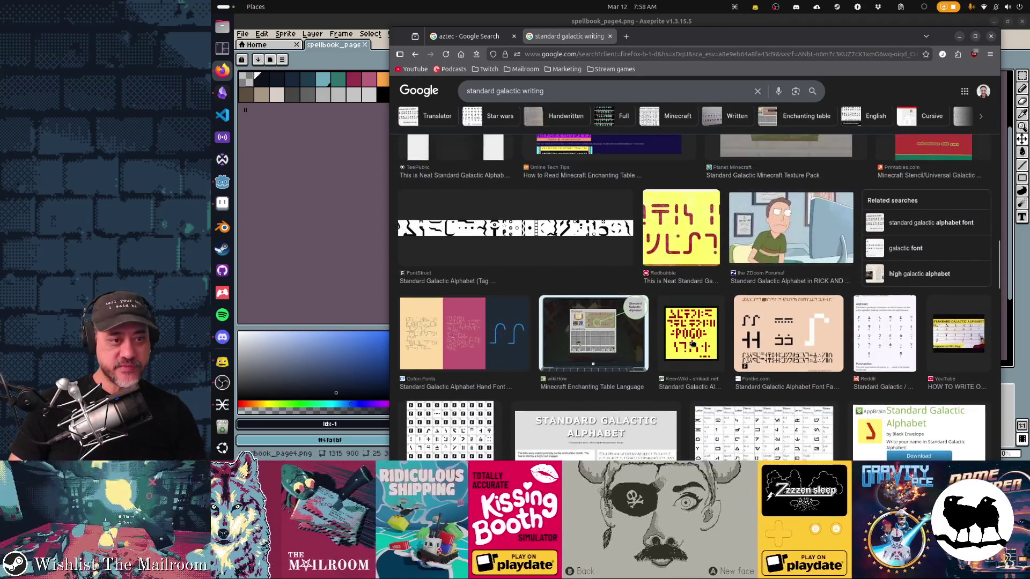
pyautogui.click(463, 337)
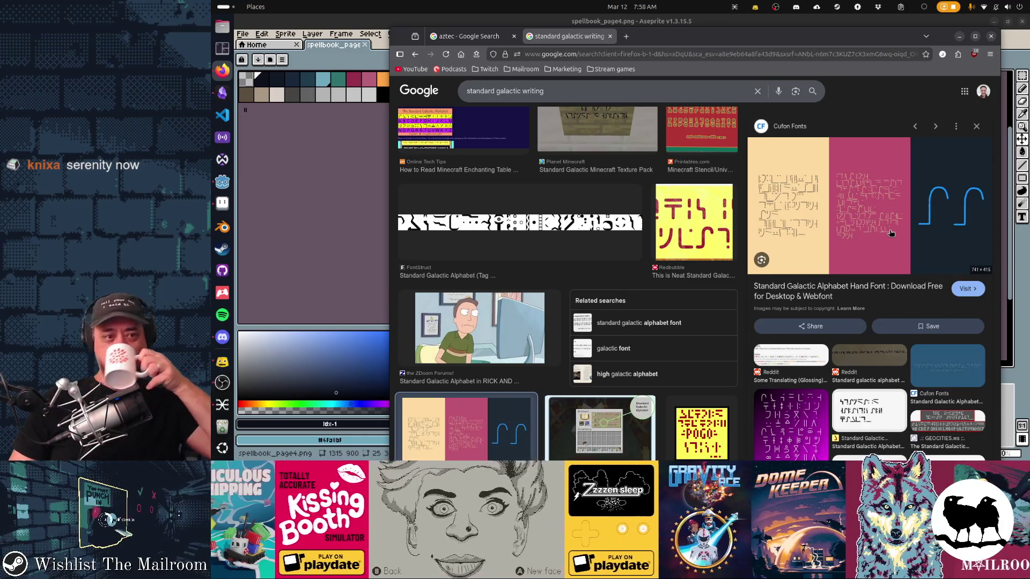
pyautogui.moveTo(552, 91); pyautogui.dragTo(444, 92)
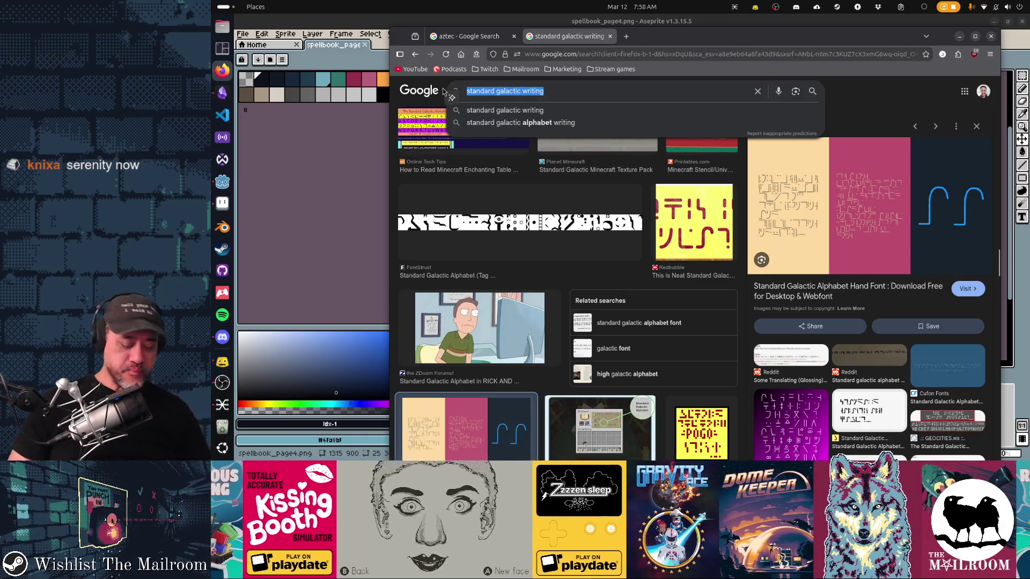
# Search 'mongolian writing' and preview the Horsmen, study calligraphy and Selena Travel images
pyautogui.write('mongolian writing')
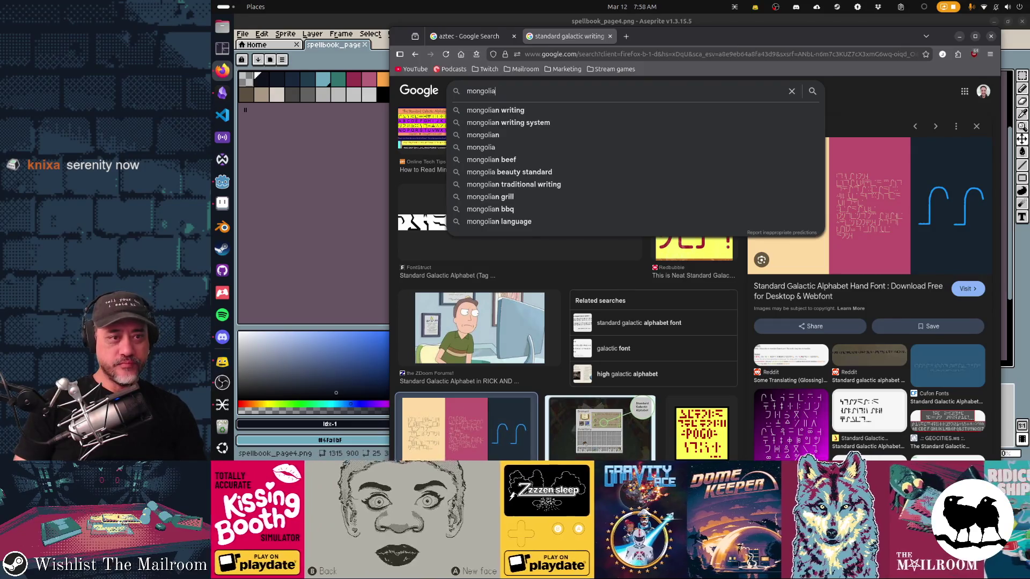
pyautogui.press('Return')
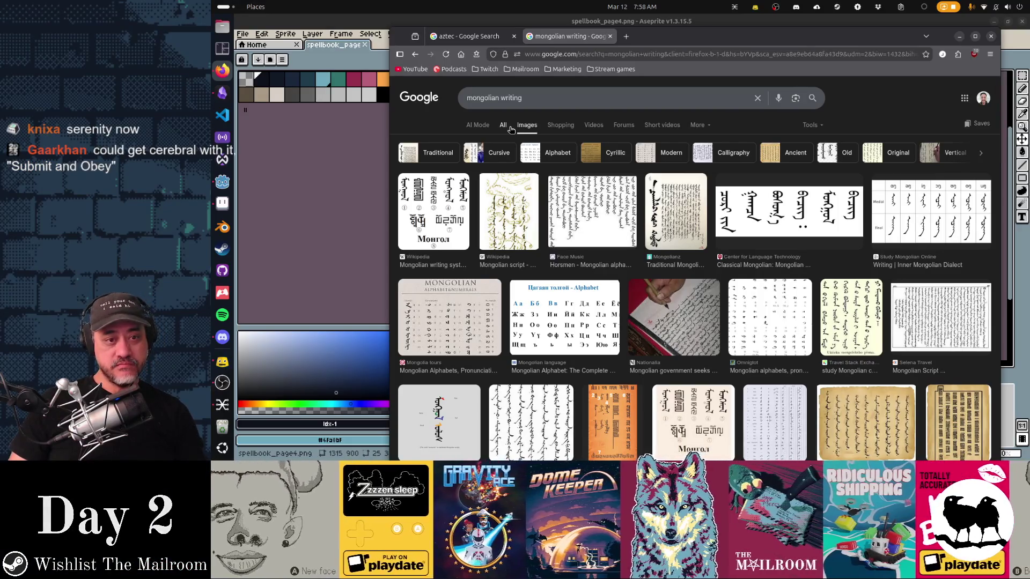
pyautogui.click(580, 206)
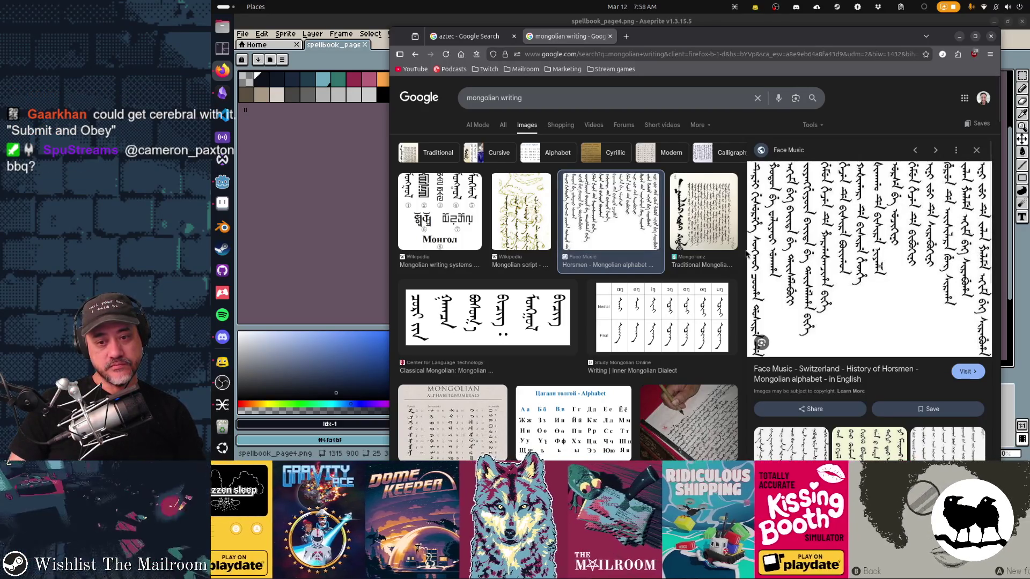
pyautogui.scroll(-3, 745, 253)
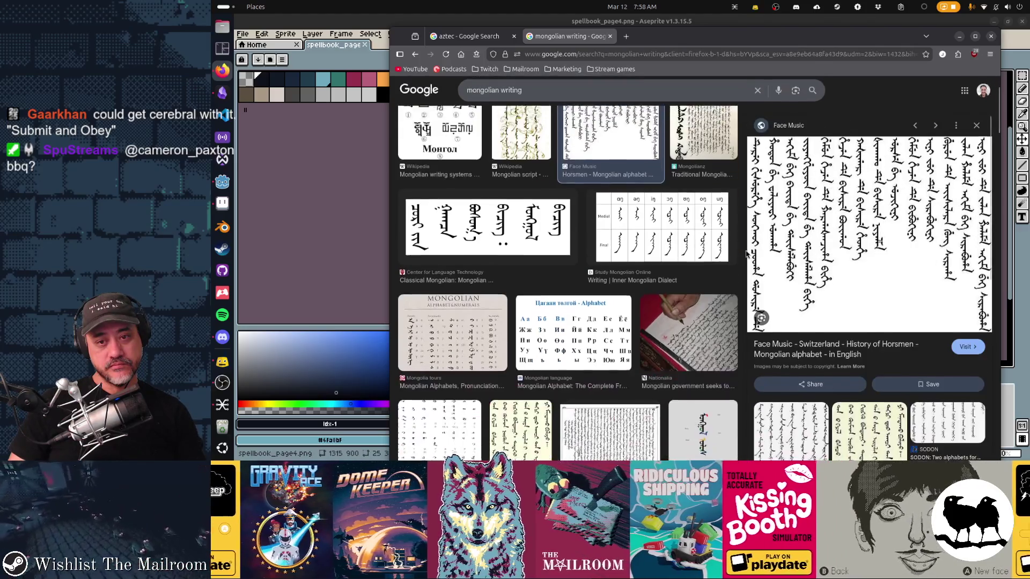
pyautogui.scroll(-2, 735, 252)
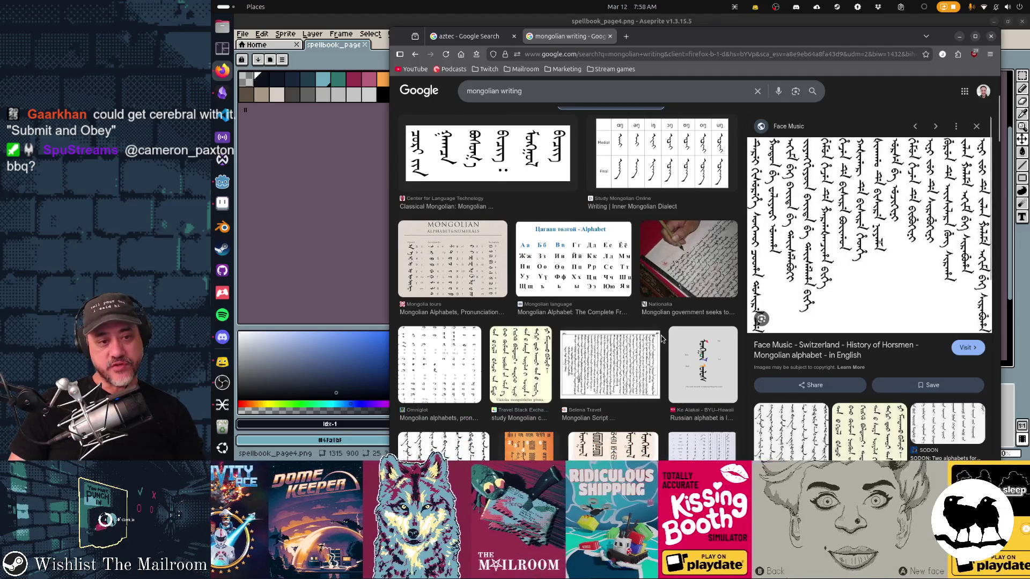
pyautogui.scroll(-2, 660, 335)
pyautogui.click(528, 305)
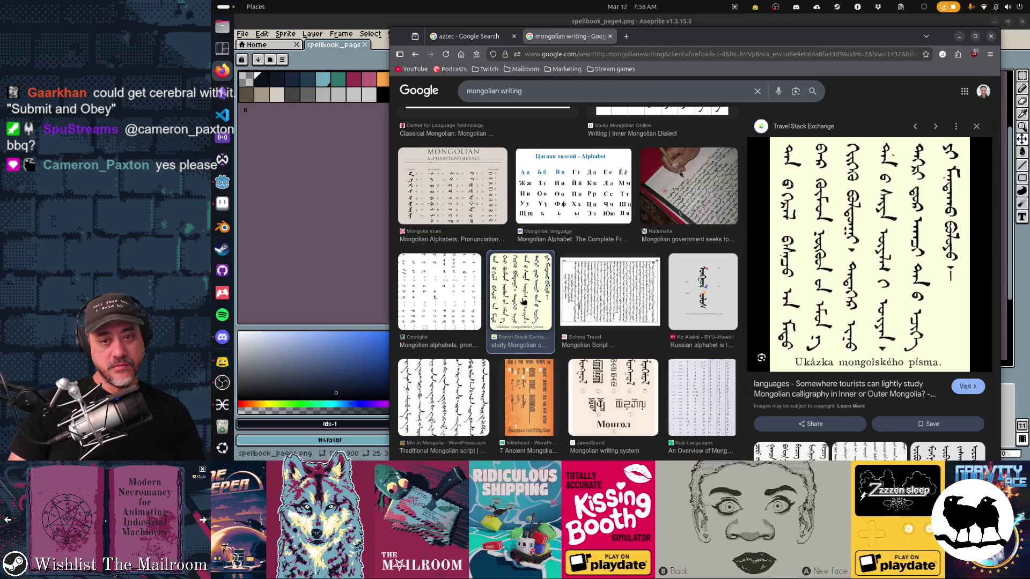
pyautogui.scroll(-1, 523, 301)
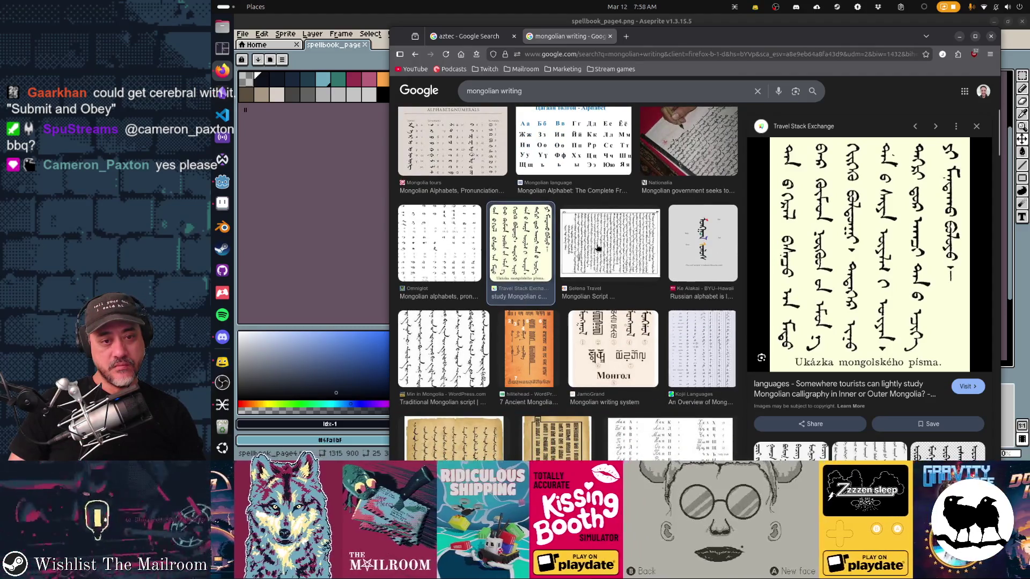
pyautogui.click(598, 248)
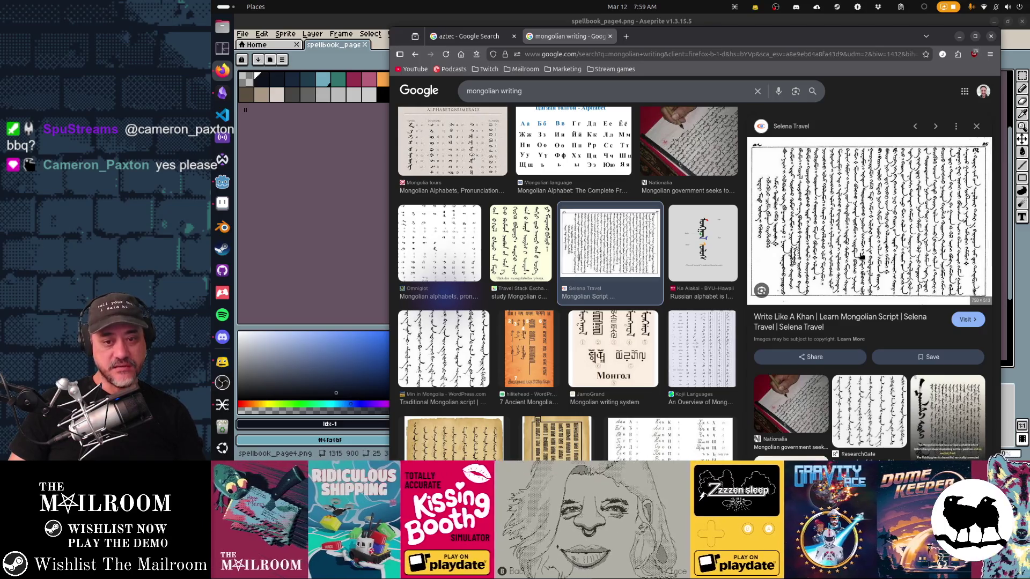
# Preview the wide Selena Travel image and the ResearchGate traditional Mongolian script example
pyautogui.scroll(-3, 860, 257)
pyautogui.scroll(-3, 647, 318)
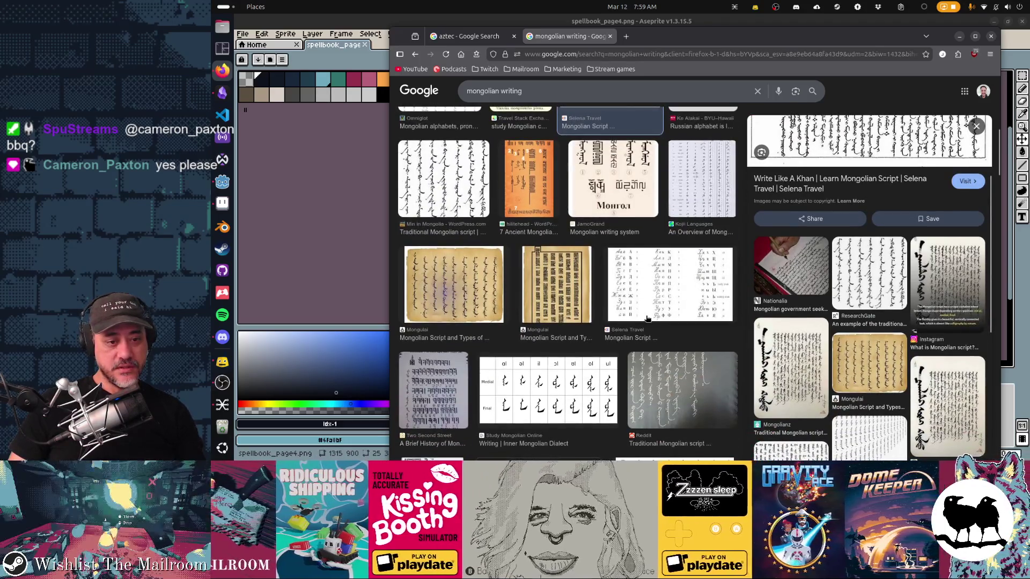
pyautogui.scroll(-3, 647, 319)
pyautogui.scroll(-3, 646, 320)
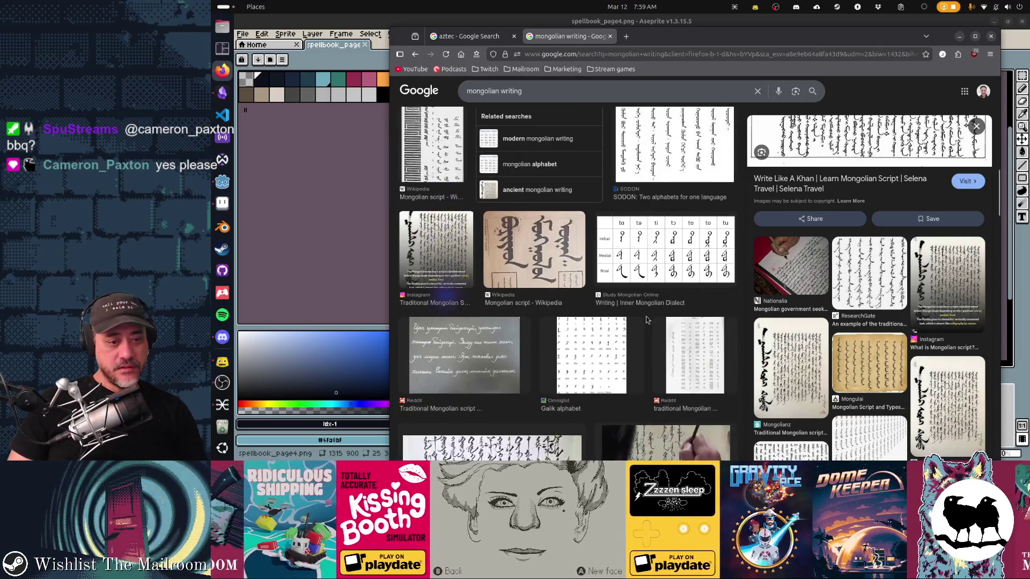
pyautogui.scroll(-3, 645, 317)
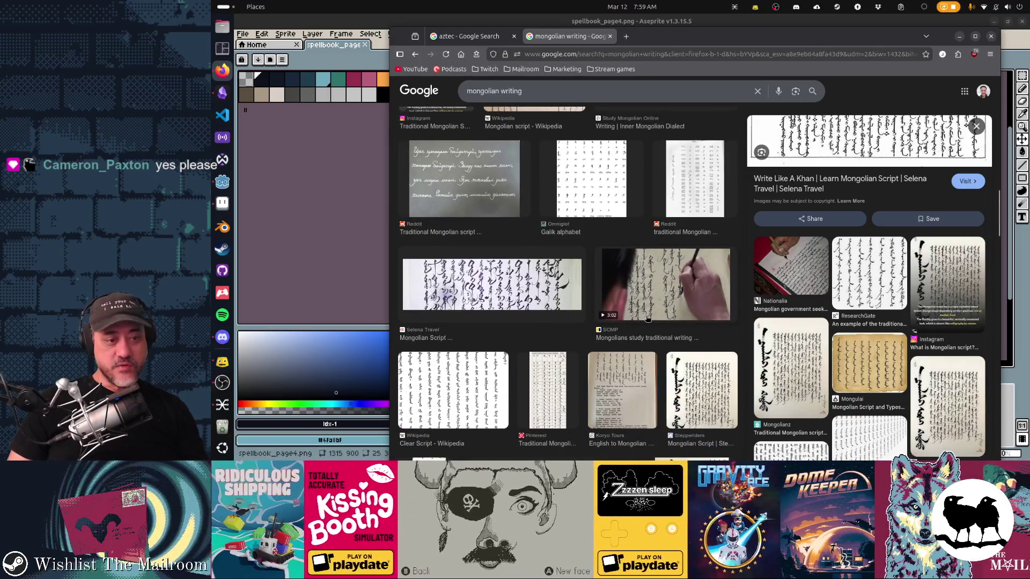
pyautogui.click(544, 290)
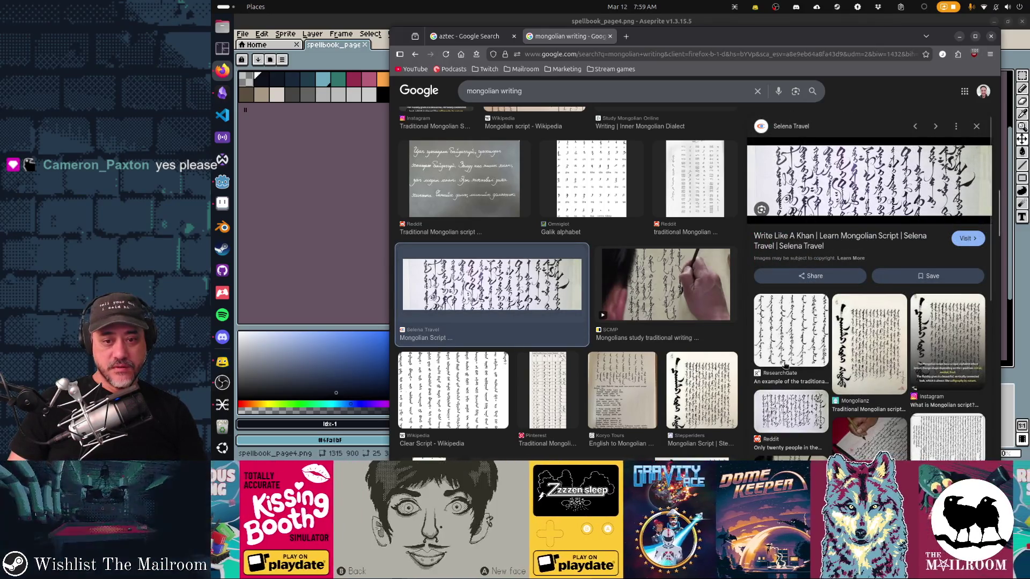
pyautogui.click(785, 364)
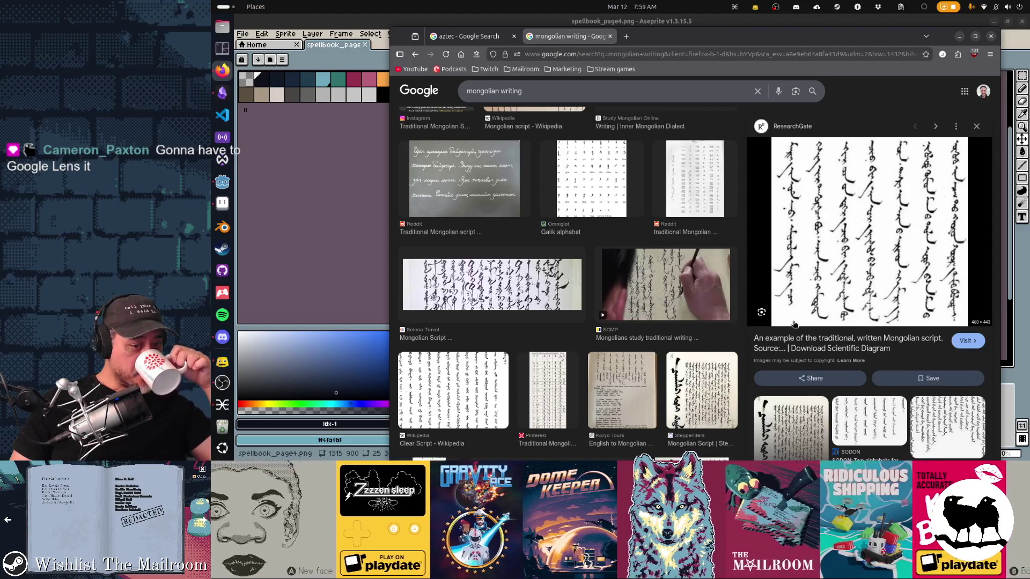
# Scroll further down the results and preview the Redbubble Mongolian calligraphy journal image
pyautogui.scroll(-4, 643, 309)
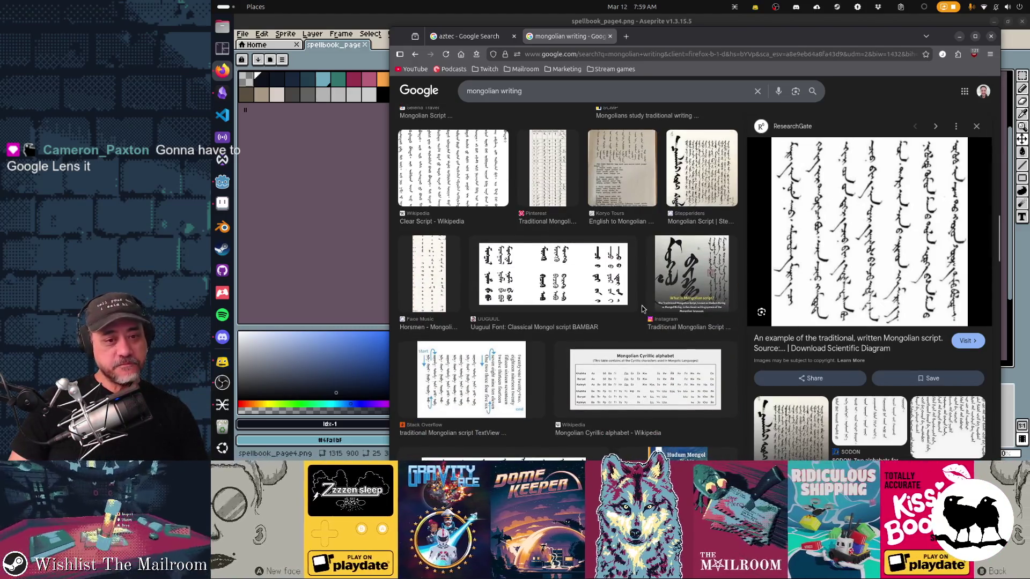
pyautogui.scroll(-5, 643, 308)
pyautogui.scroll(-3, 643, 309)
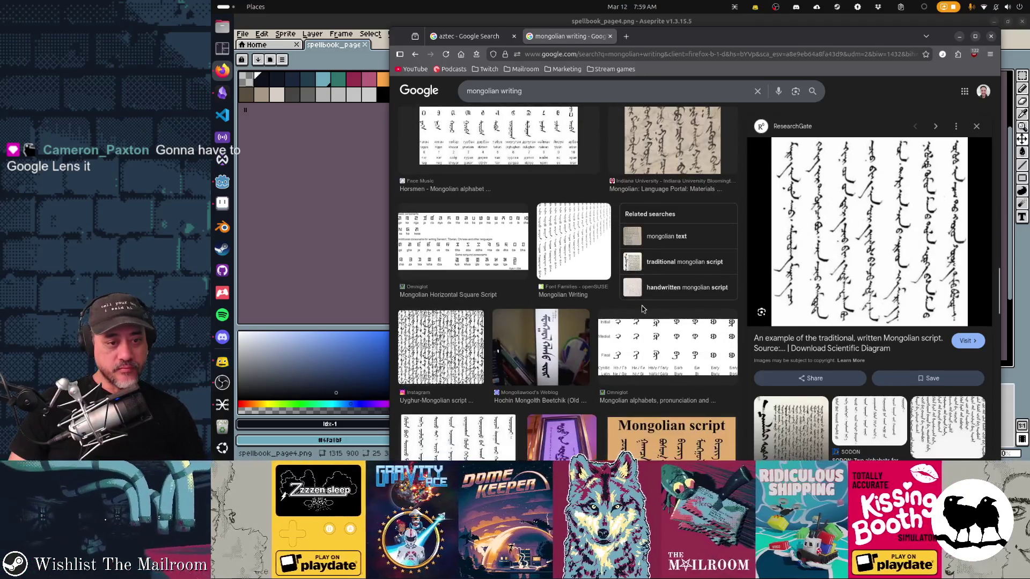
pyautogui.scroll(-5, 641, 306)
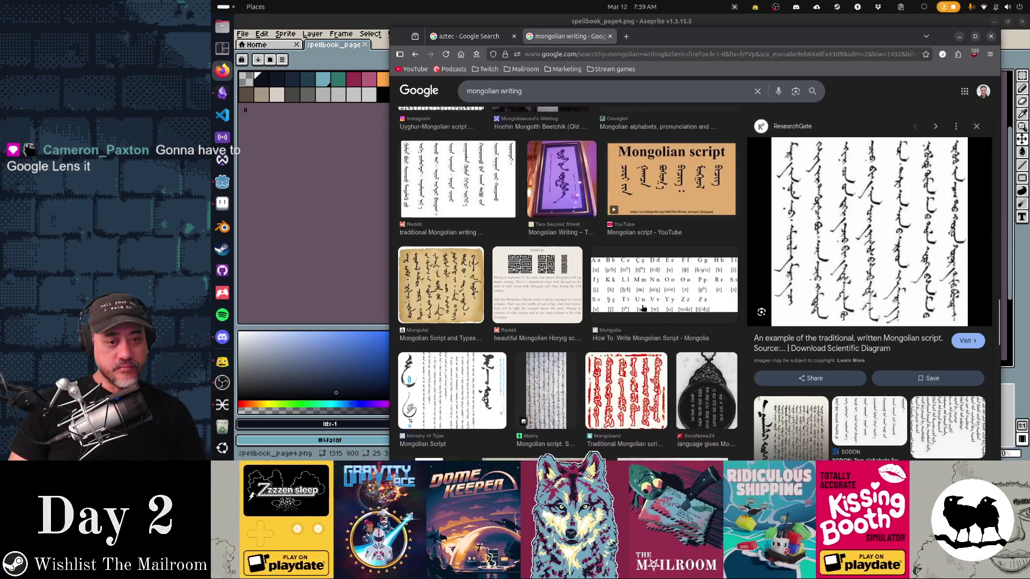
pyautogui.scroll(-6, 643, 307)
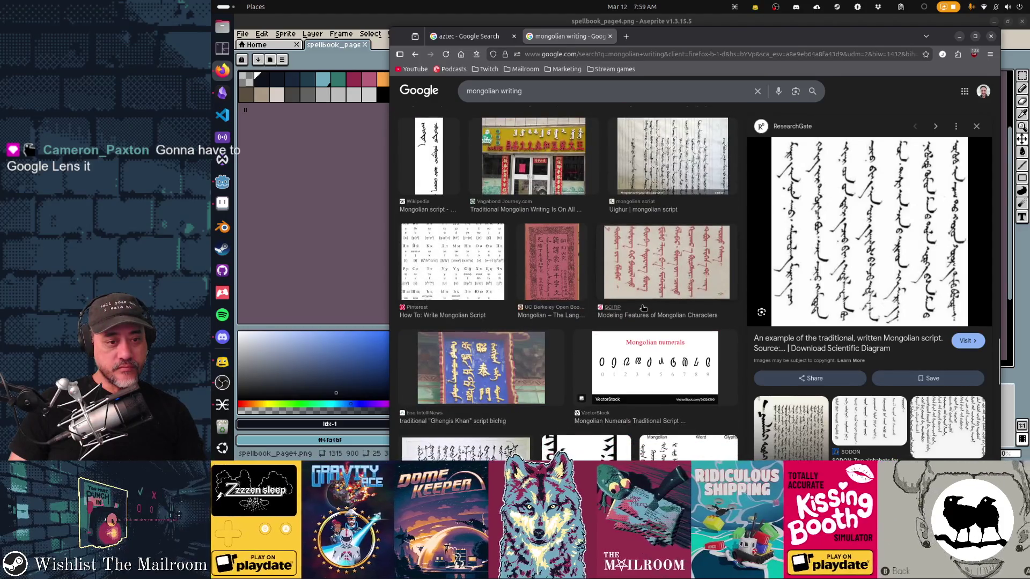
pyautogui.scroll(-4, 643, 307)
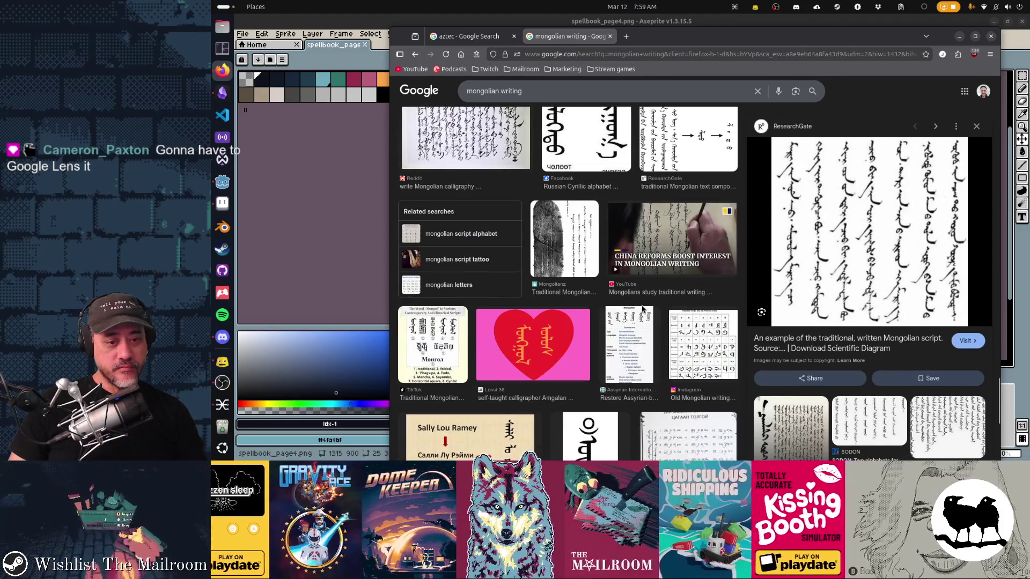
pyautogui.scroll(-5, 642, 308)
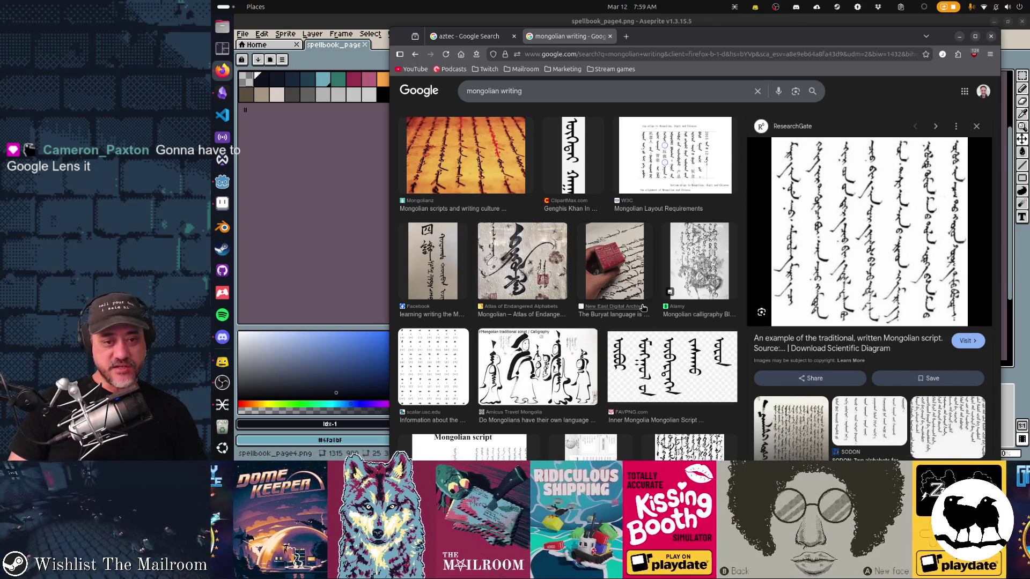
pyautogui.scroll(-3, 642, 307)
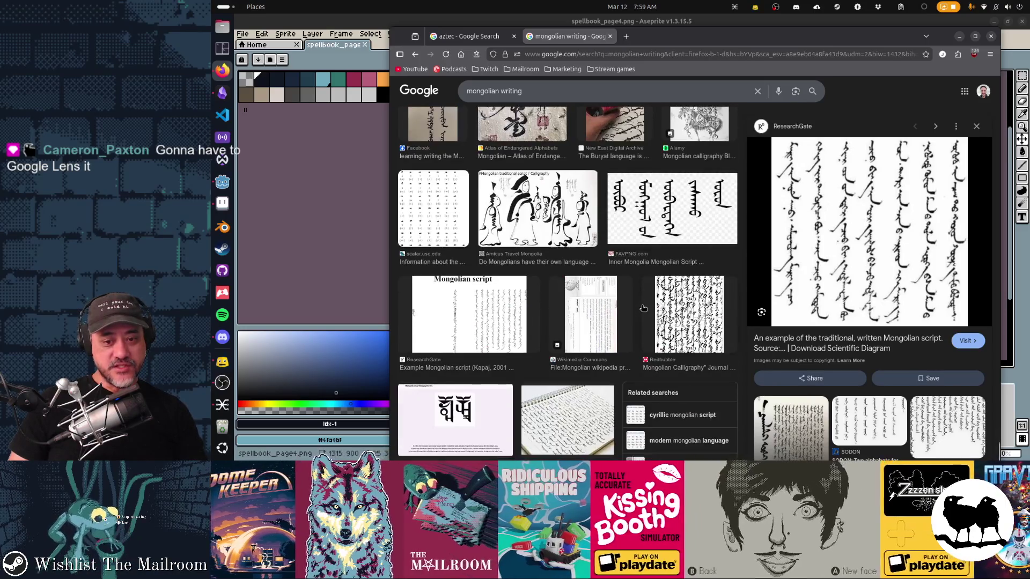
pyautogui.scroll(-3, 861, 285)
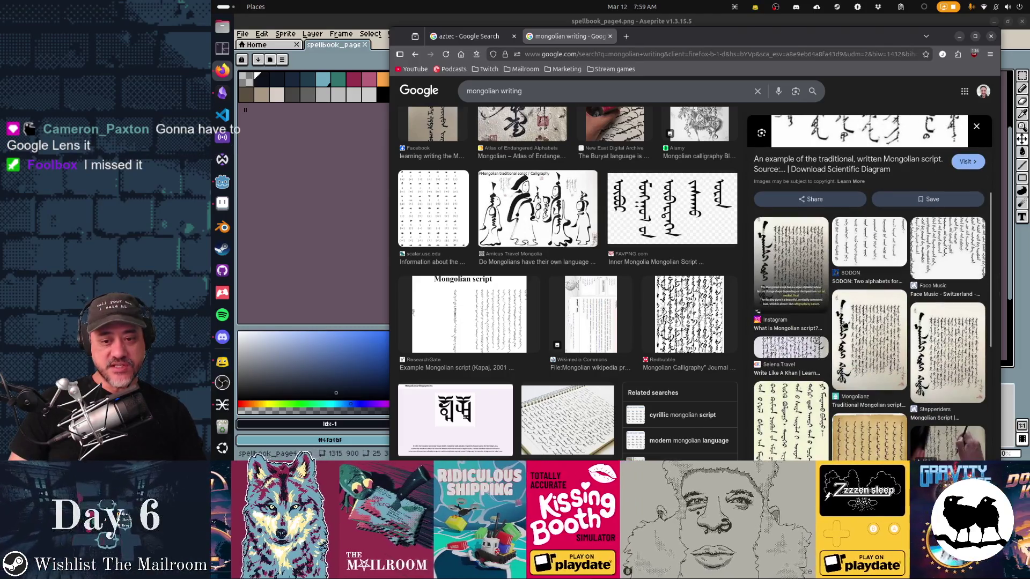
pyautogui.scroll(2, 846, 326)
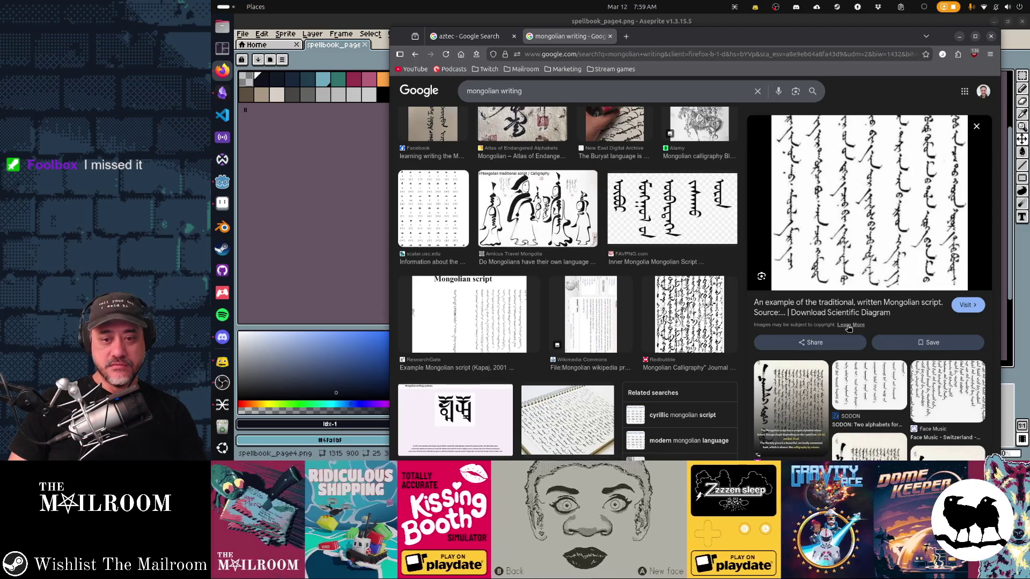
pyautogui.click(697, 315)
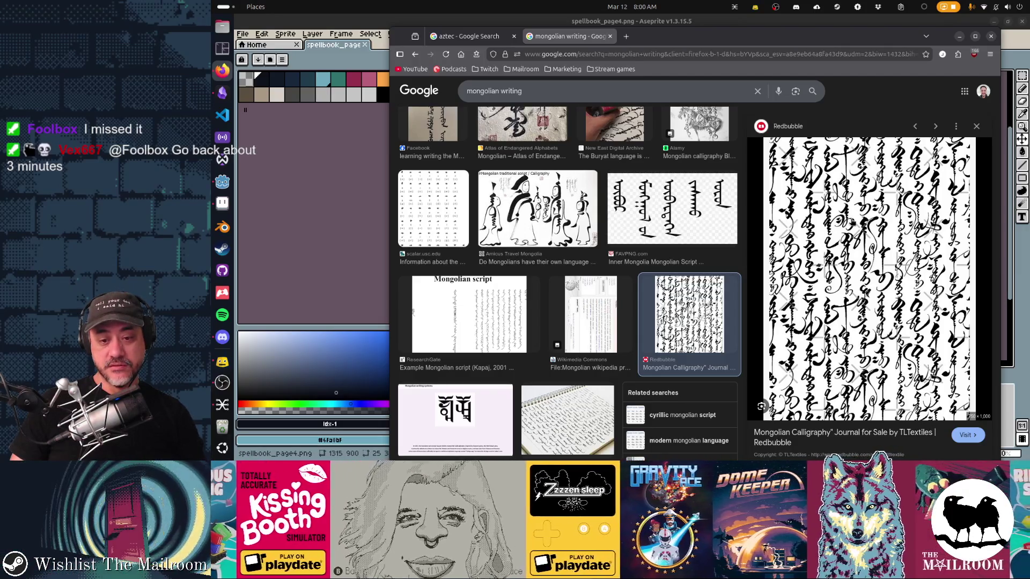
# Copy the previewed Mongolian calligraphy journal image
pyautogui.scroll(-2, 853, 222)
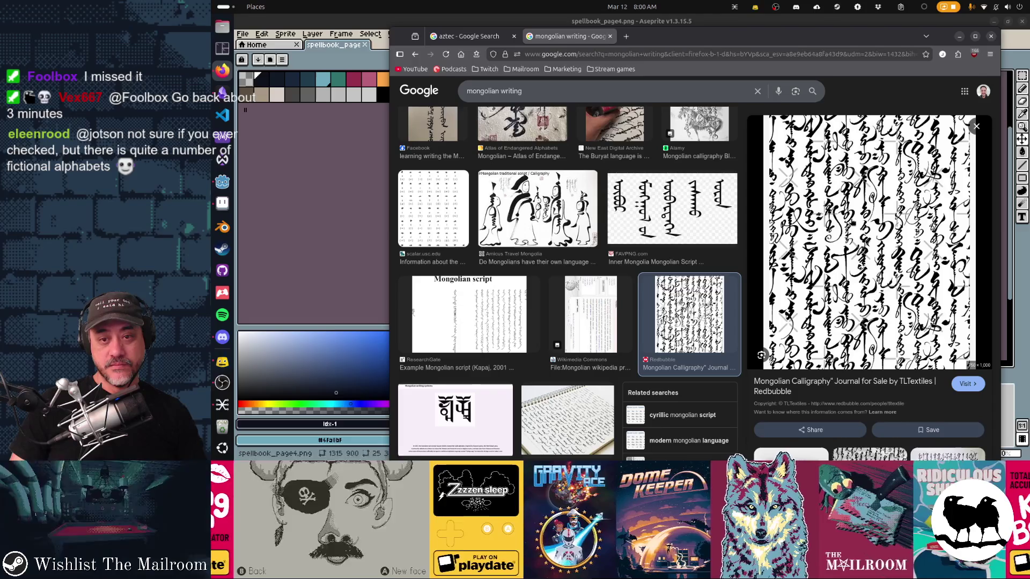
pyautogui.rightClick(898, 183)
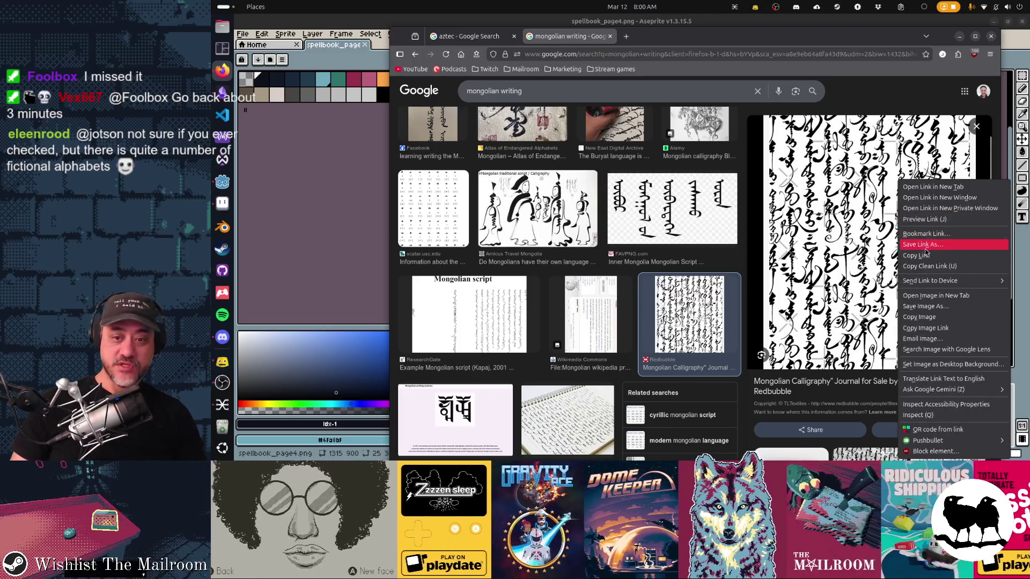
pyautogui.click(941, 319)
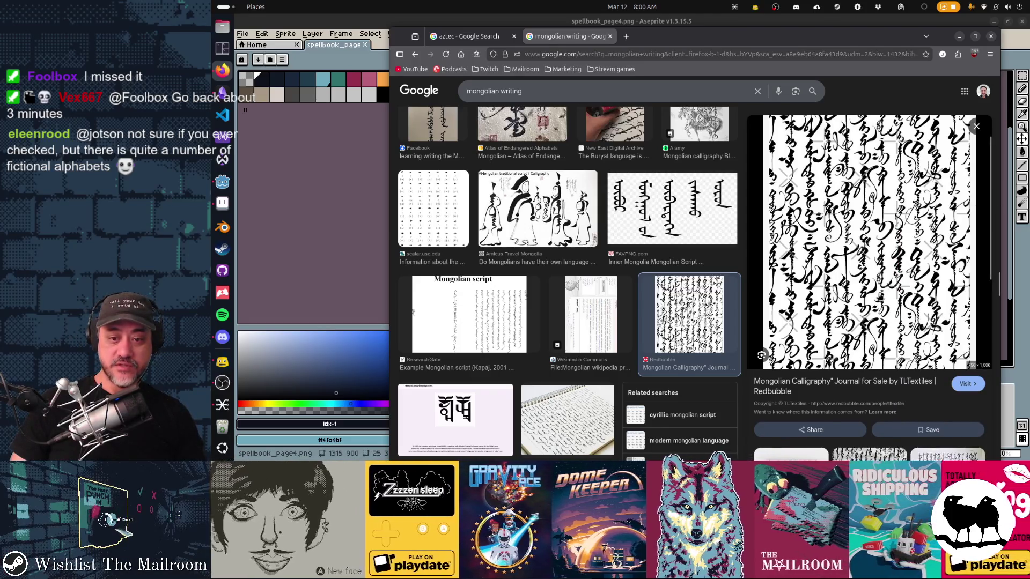
# Show more related calligraphy images and preview the Redbubble handkerchief image
pyautogui.scroll(-3, 879, 298)
pyautogui.scroll(-2, 879, 298)
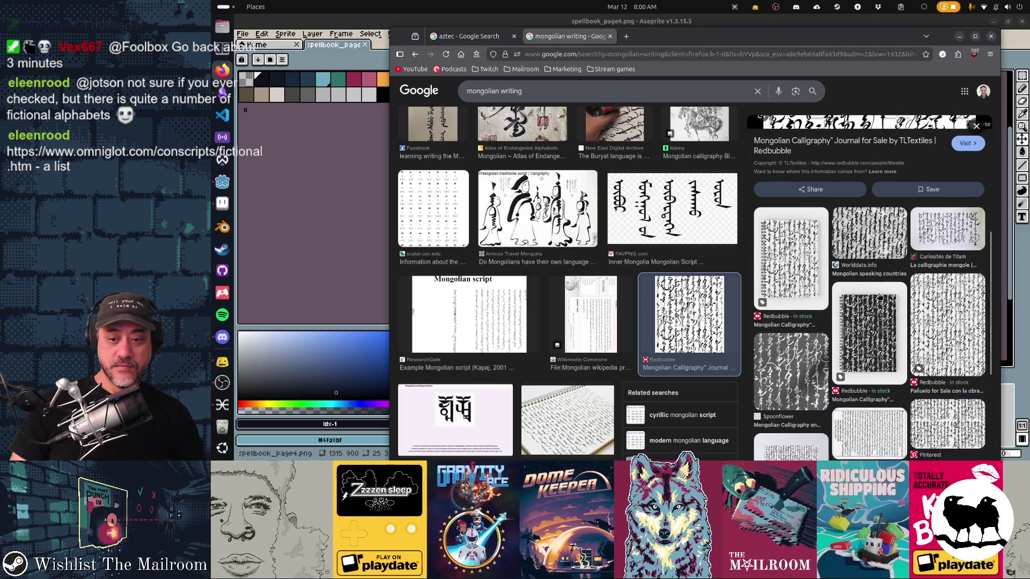
pyautogui.scroll(-3, 954, 328)
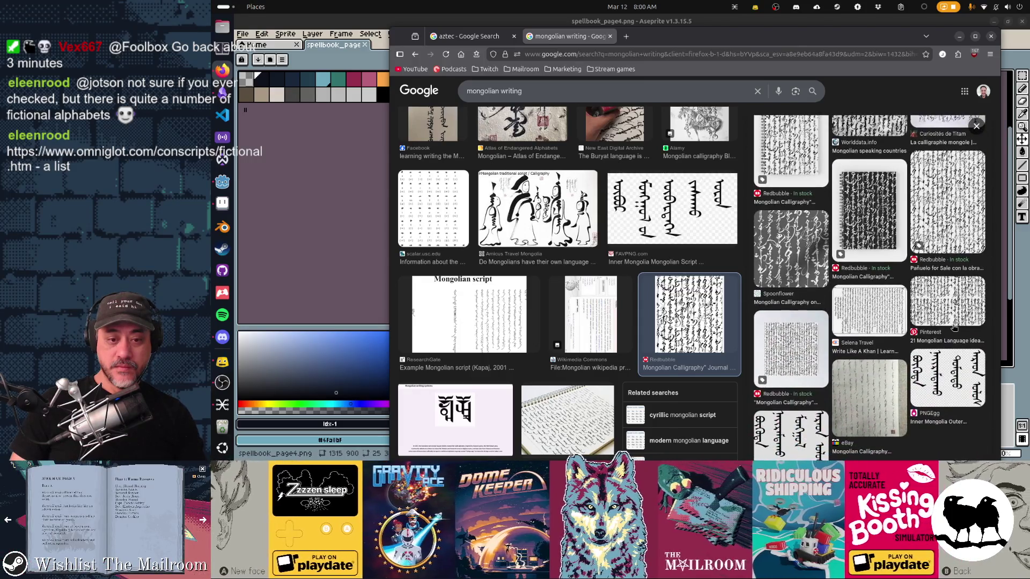
pyautogui.scroll(-4, 953, 329)
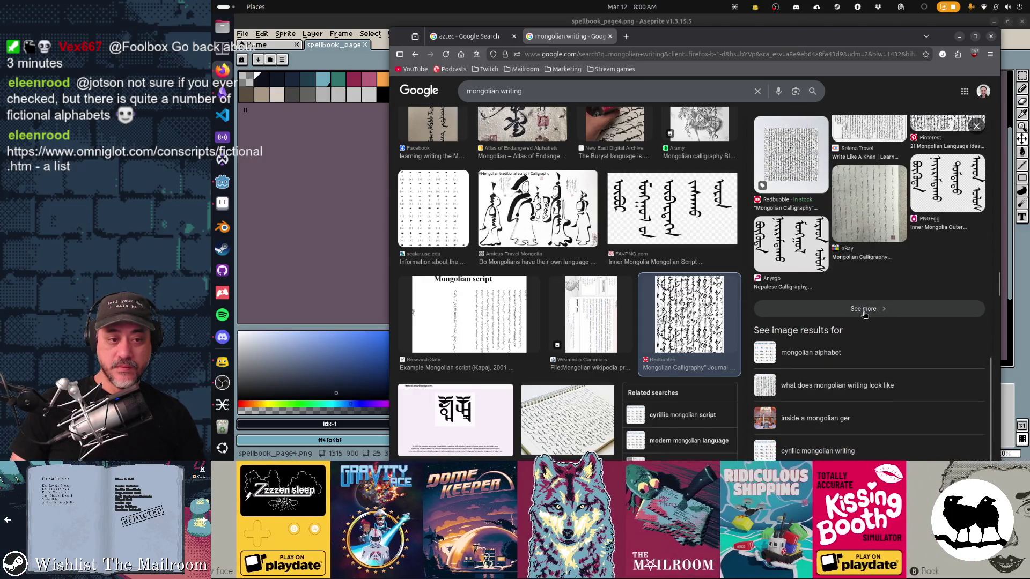
pyautogui.click(864, 311)
pyautogui.click(938, 220)
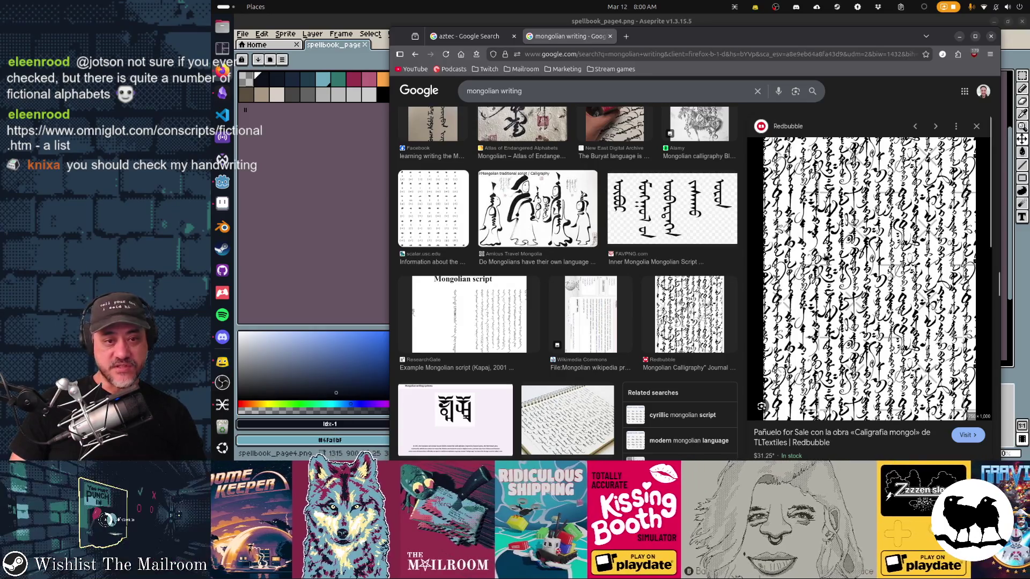
# Return to the journal preview and open its Redbubble page in a new tab
pyautogui.hotkey('alt', 'Left')
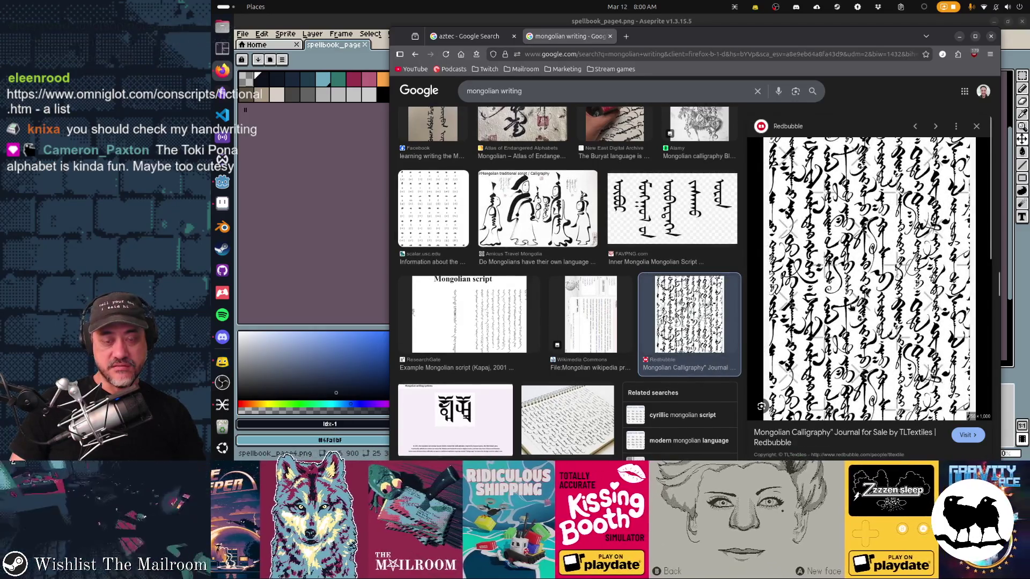
pyautogui.scroll(-2, 944, 364)
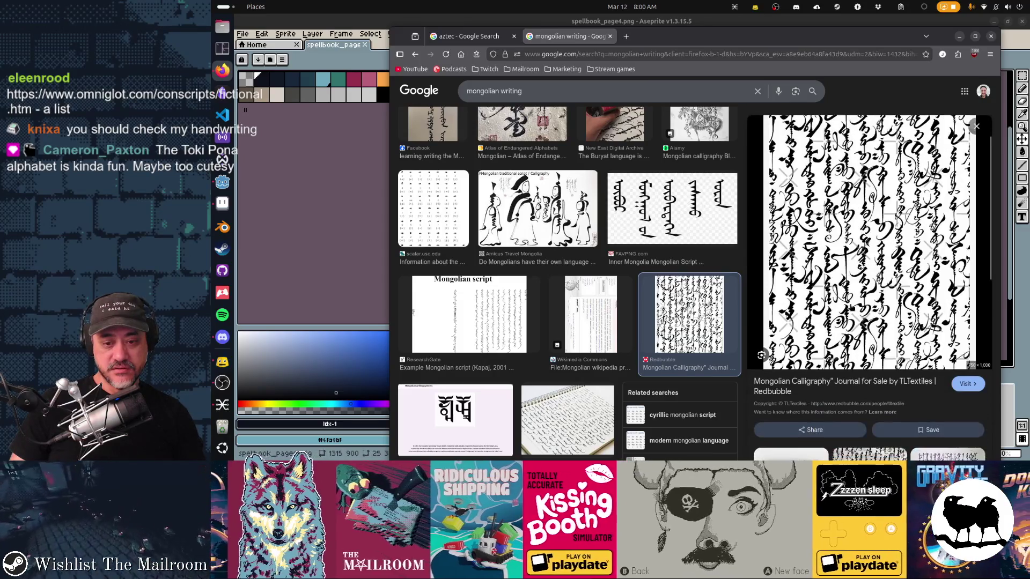
pyautogui.click(970, 385)
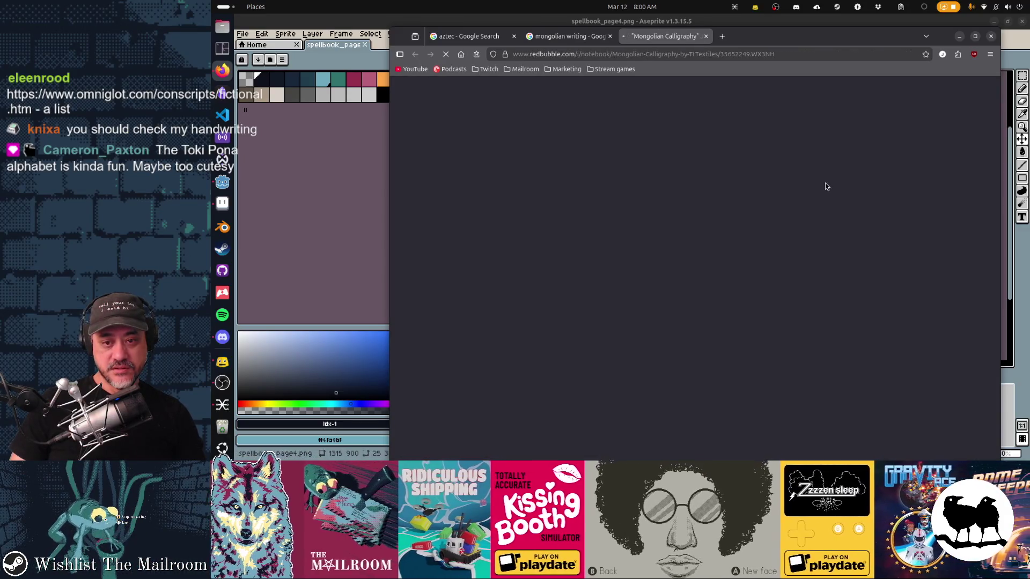
# Scroll over the Redbubble Mongolian Calligraphy notebook's pattern, then close its tab
pyautogui.scroll(-3, 825, 182)
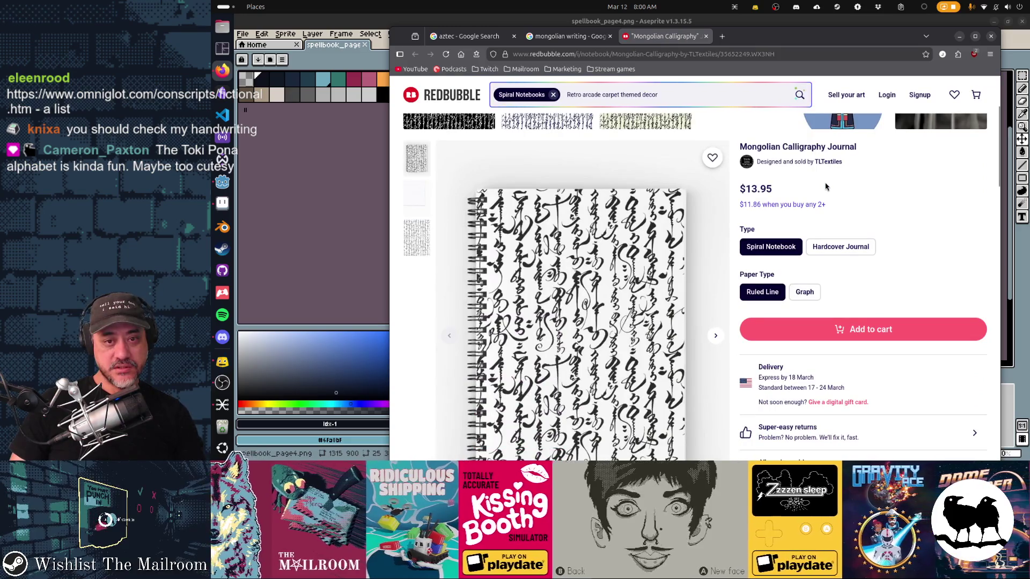
pyautogui.scroll(-2, 825, 186)
pyautogui.scroll(-2, 667, 272)
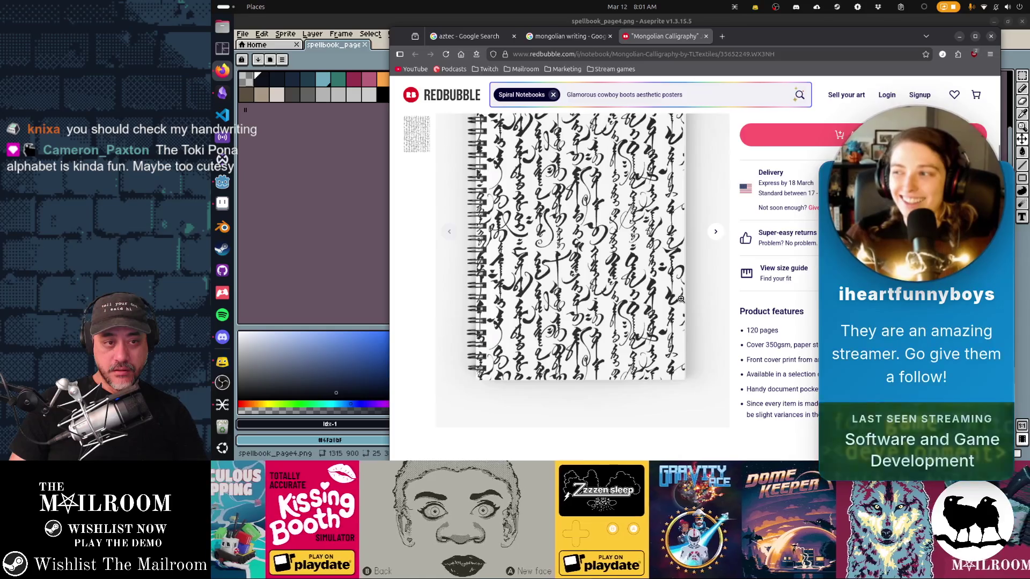
pyautogui.scroll(2, 679, 298)
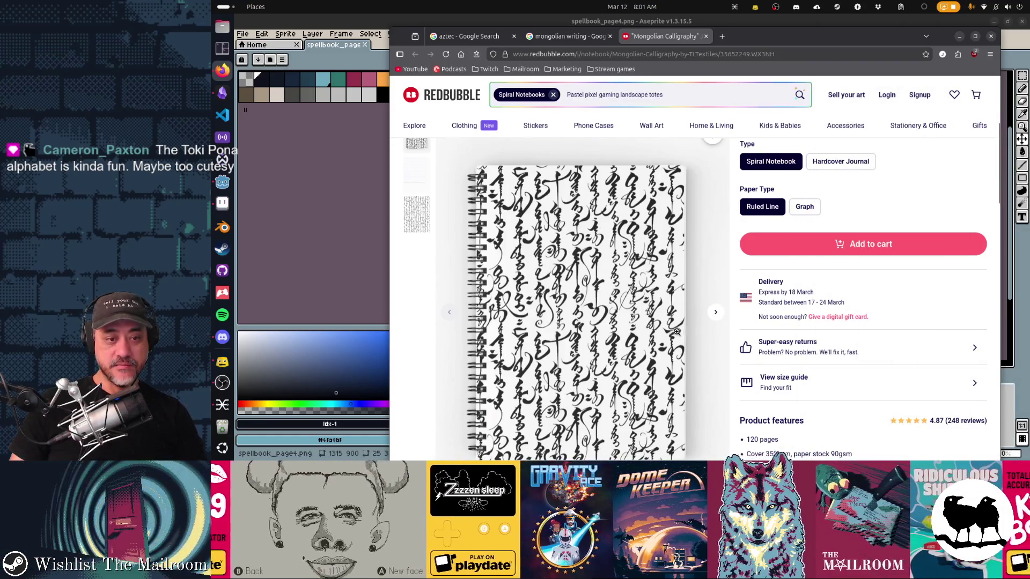
pyautogui.middleClick(651, 42)
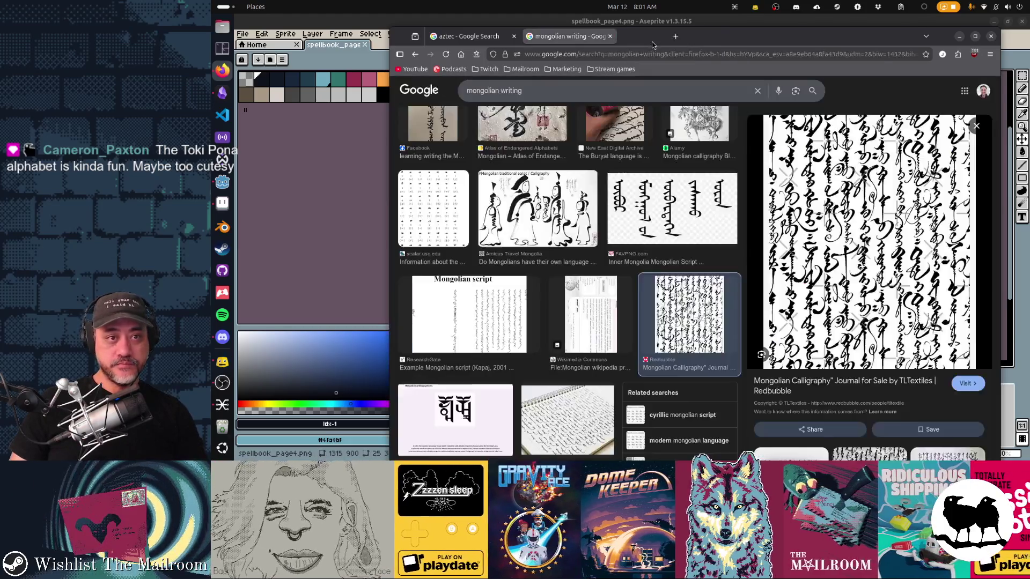
# Preview the stamp-seal and parchment manuscript images, then open the Atlas of Endangered Alphabets Mongolian page
pyautogui.scroll(-3, 563, 259)
pyautogui.scroll(-3, 563, 260)
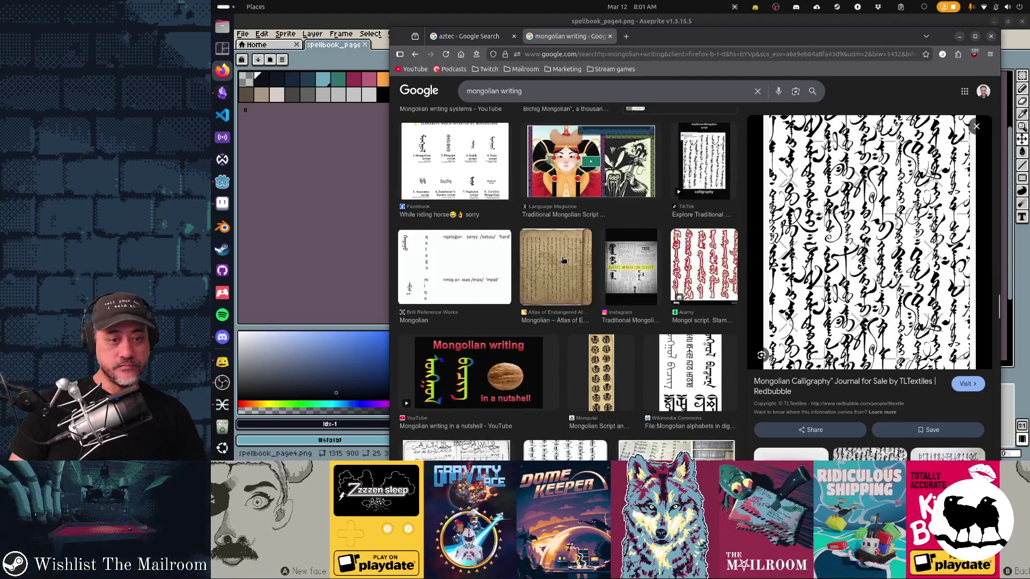
pyautogui.click(727, 266)
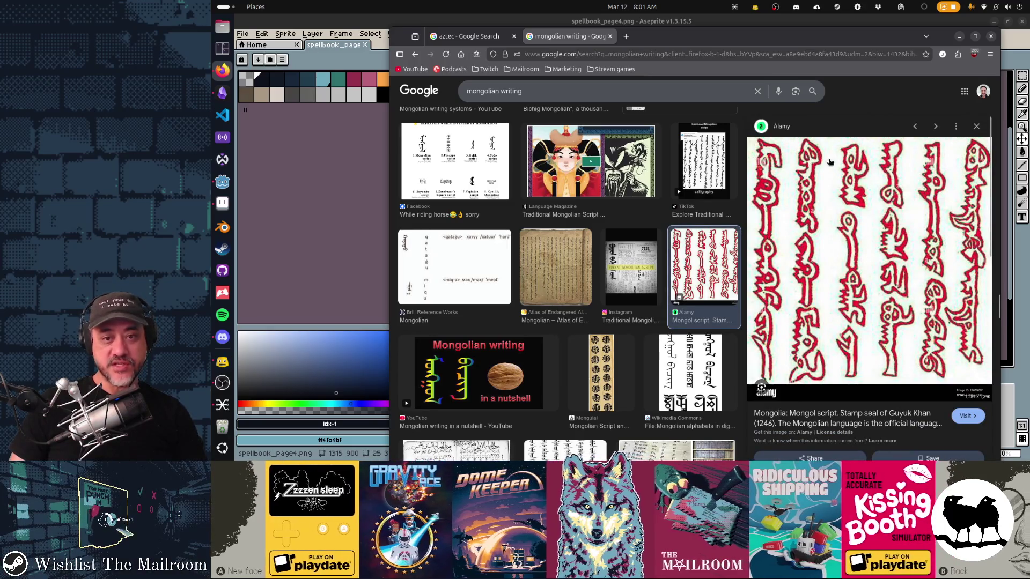
pyautogui.click(557, 268)
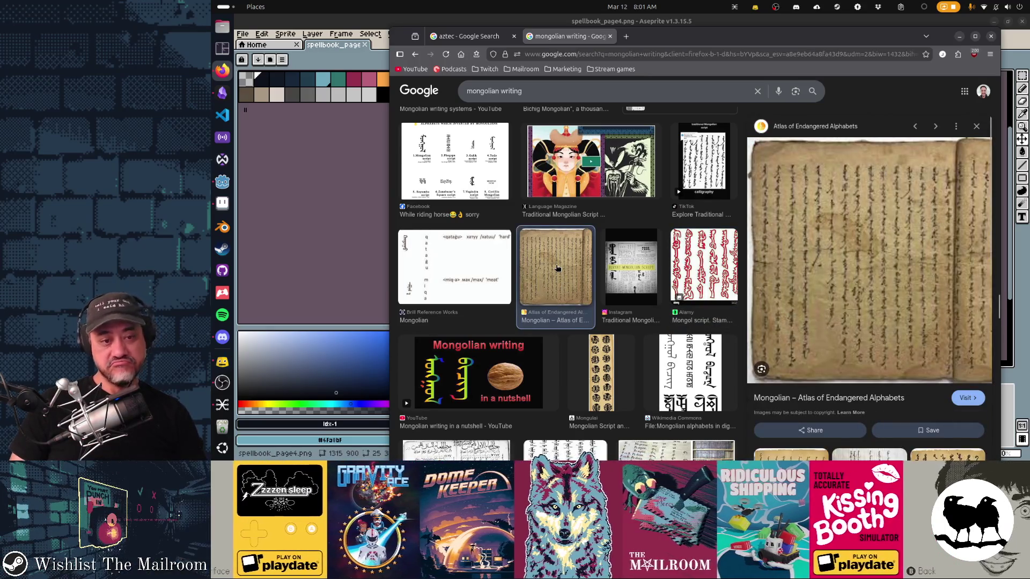
pyautogui.click(863, 243)
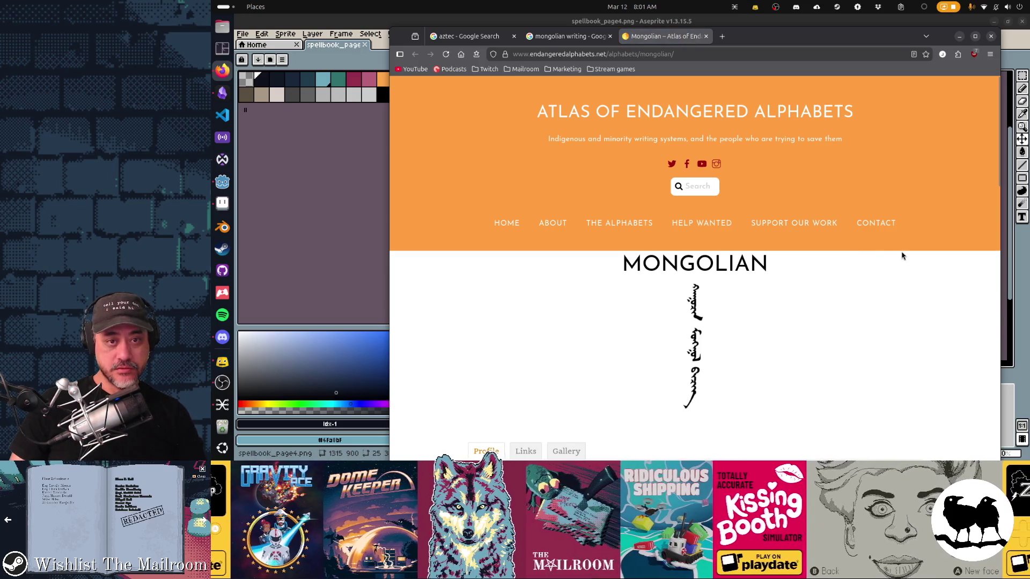
# Open the Mongolian script gallery and enlarge the 19th-century Mongolian novel manuscript
pyautogui.scroll(-5, 902, 256)
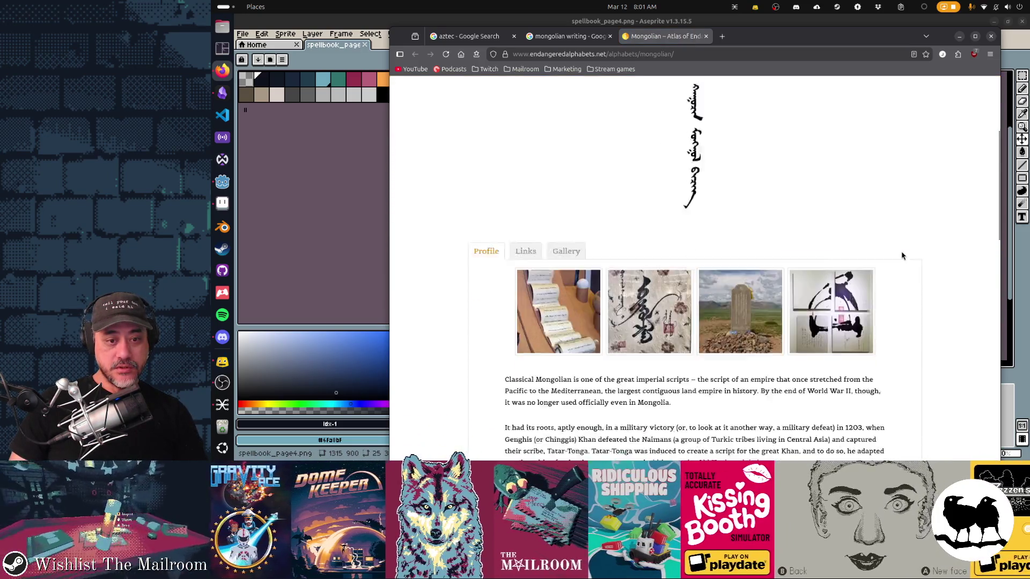
pyautogui.scroll(-15, 901, 256)
pyautogui.scroll(2, 901, 256)
pyautogui.scroll(15, 901, 256)
pyautogui.scroll(-3, 901, 256)
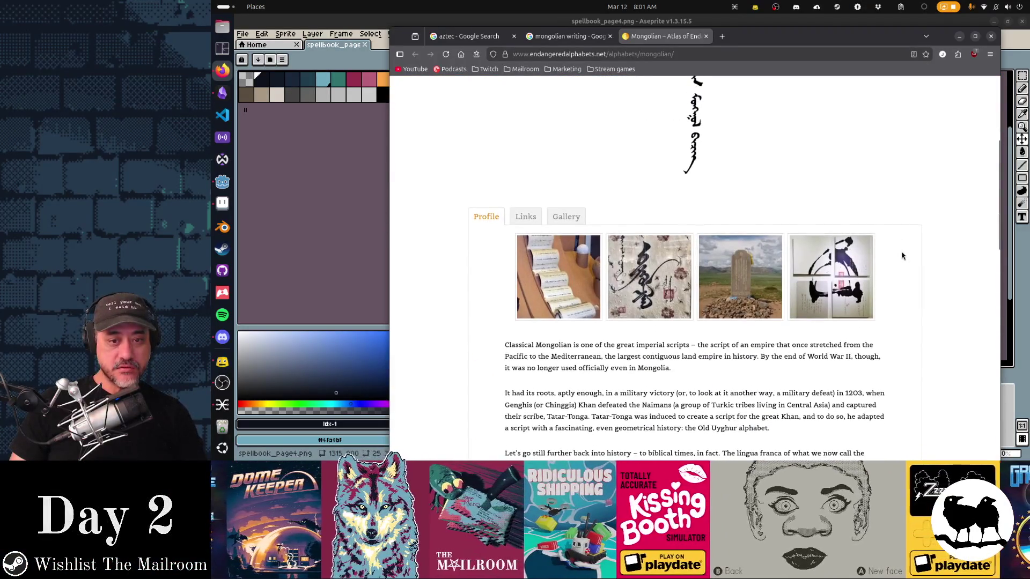
pyautogui.click(567, 217)
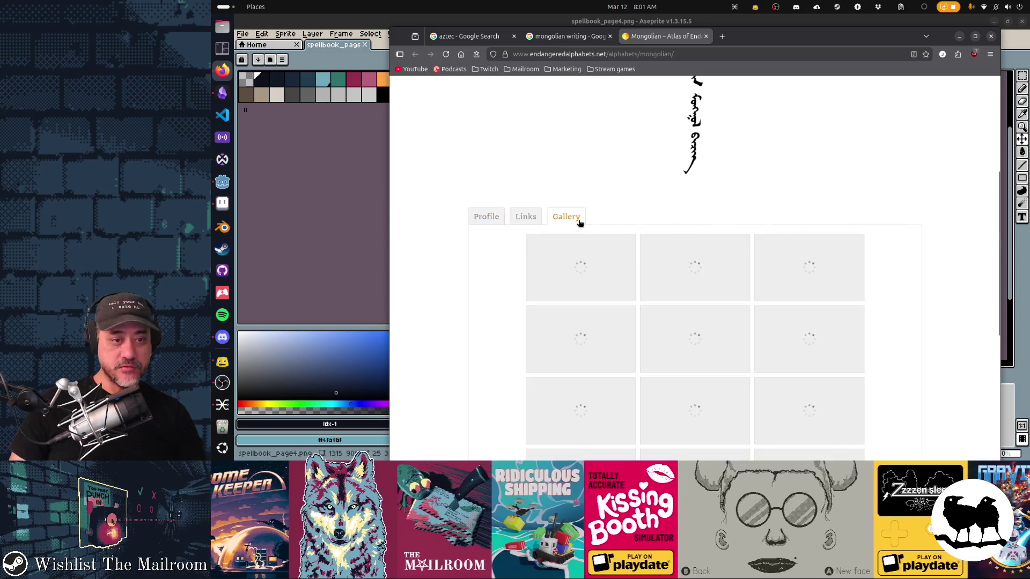
pyautogui.scroll(-5, 888, 225)
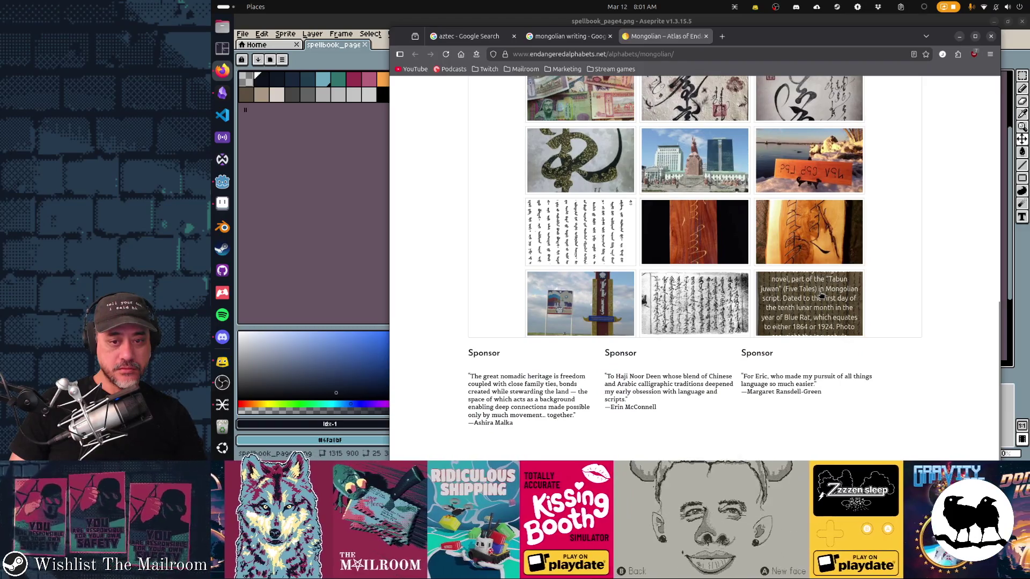
pyautogui.click(821, 295)
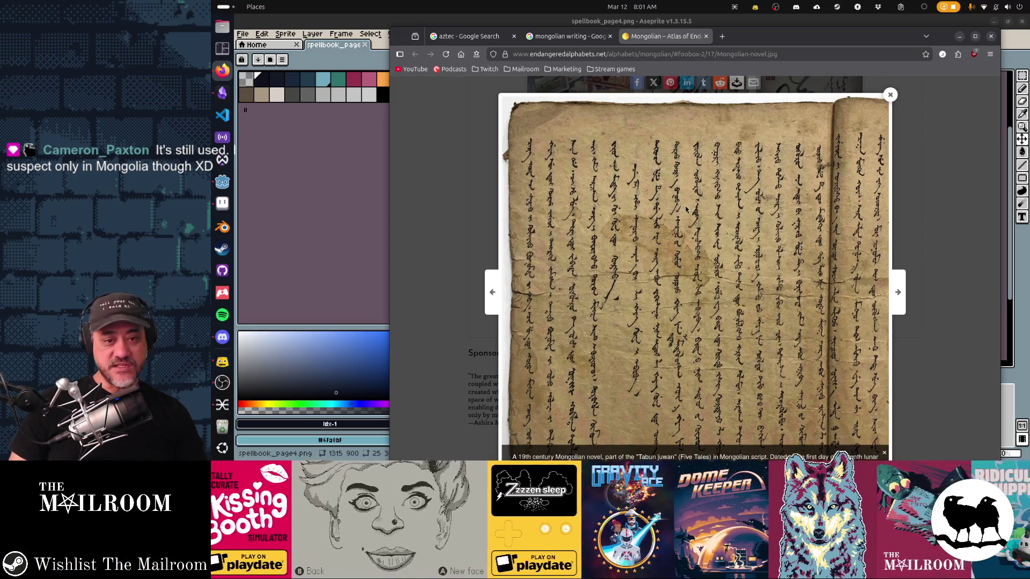
# Copy the manuscript image and go back to the spellbook texture in Aseprite
pyautogui.rightClick(702, 193)
pyautogui.click(757, 219)
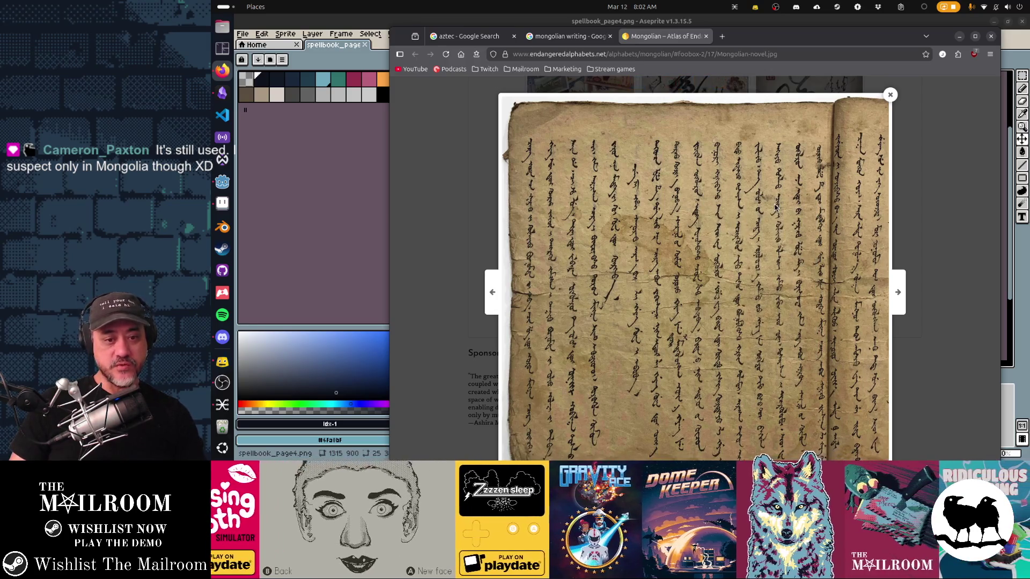
pyautogui.hotkey('alt', 'Tab')
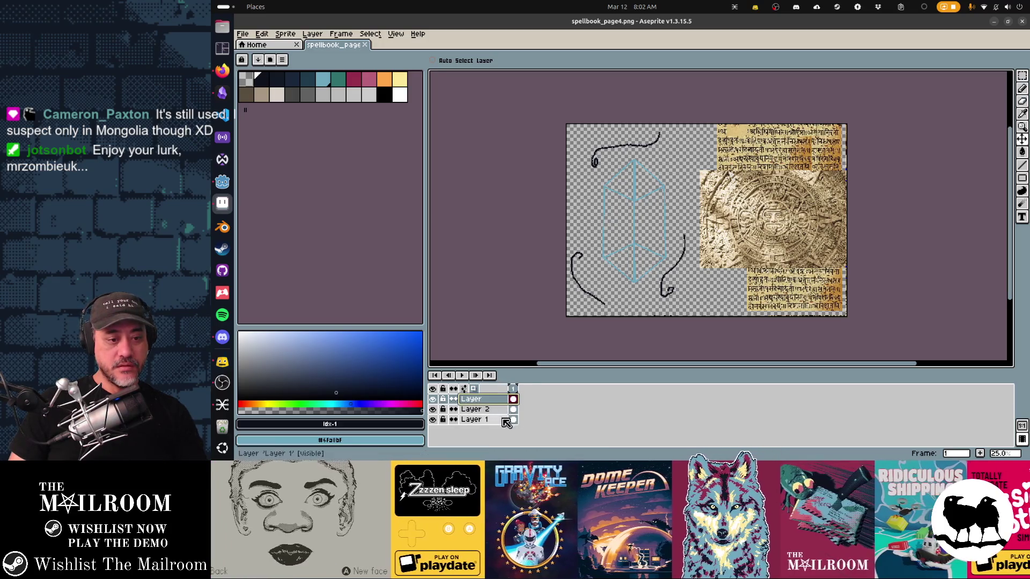
# Hide the old manuscript on Layer 1 and add a new empty layer above it
pyautogui.click(433, 419)
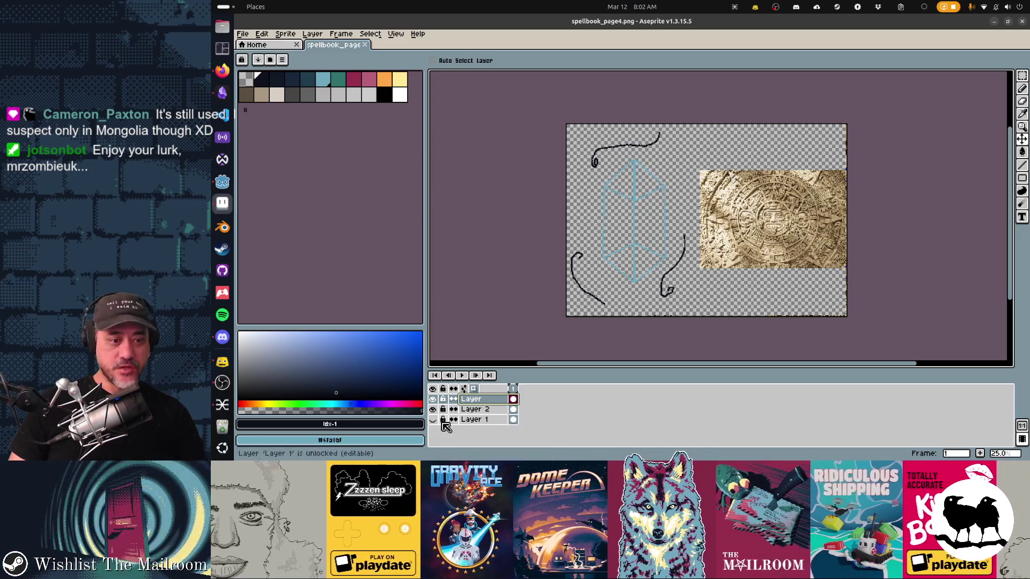
pyautogui.click(432, 420)
pyautogui.click(487, 419)
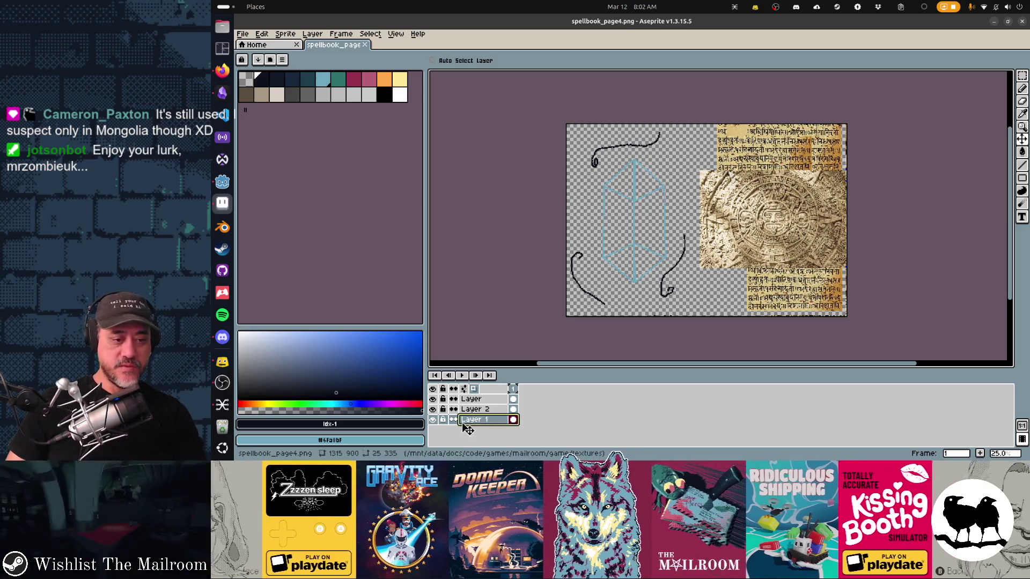
pyautogui.click(433, 419)
pyautogui.hotkey('shift', 'n')
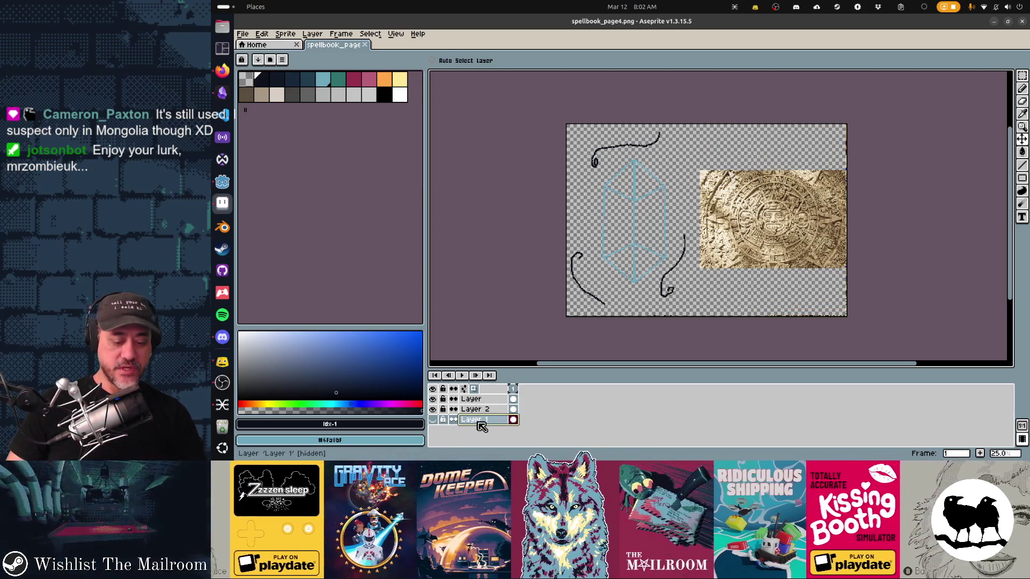
# Paste the copied manuscript and scale it over the right half, behind the calendar stone
pyautogui.hotkey('ctrl', 'v')
pyautogui.moveTo(692, 300)
pyautogui.mouseDown()
pyautogui.moveTo(820, 272)
pyautogui.moveTo(713, 273)
pyautogui.moveTo(753, 275)
pyautogui.moveTo(754, 236)
pyautogui.moveTo(752, 275)
pyautogui.mouseUp()
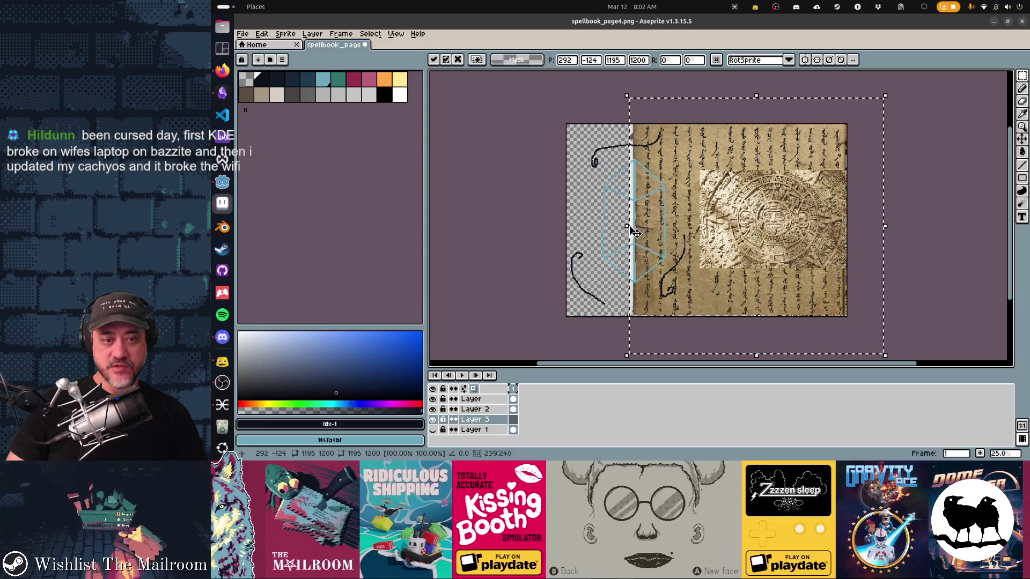
pyautogui.moveTo(624, 236)
pyautogui.mouseDown()
pyautogui.moveTo(477, 236)
pyautogui.moveTo(539, 241)
pyautogui.moveTo(530, 248)
pyautogui.mouseUp()
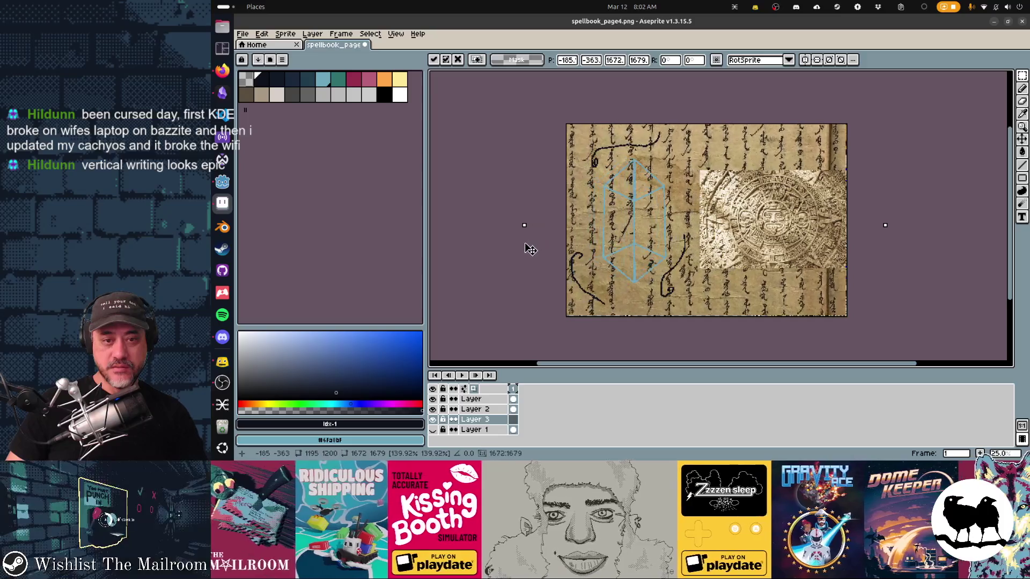
pyautogui.moveTo(526, 244)
pyautogui.mouseDown()
pyautogui.moveTo(705, 263)
pyautogui.moveTo(707, 274)
pyautogui.moveTo(684, 286)
pyautogui.moveTo(641, 285)
pyautogui.moveTo(652, 285)
pyautogui.mouseUp()
pyautogui.moveTo(760, 307); pyautogui.dragTo(756, 290)
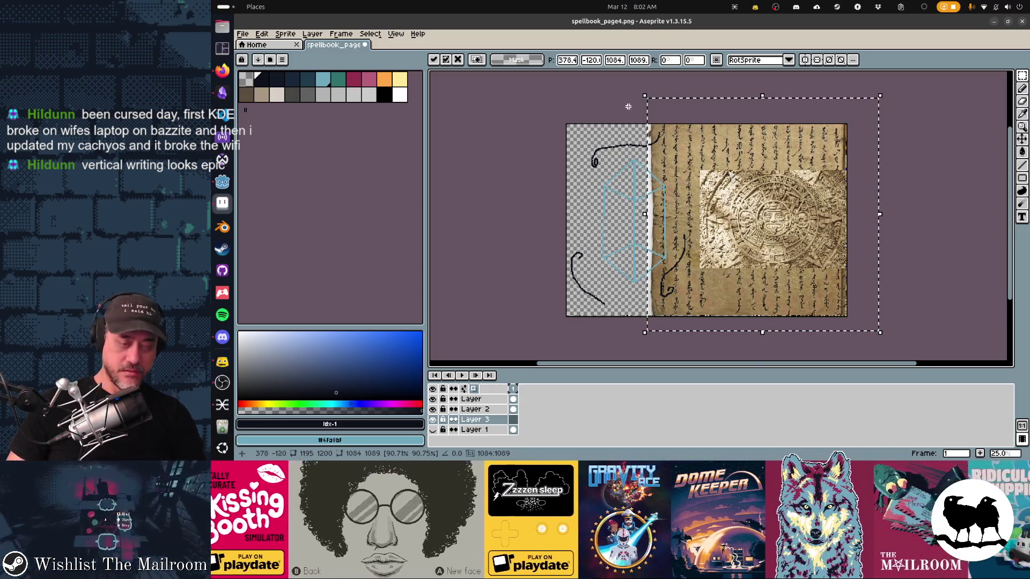
pyautogui.click(628, 104)
pyautogui.hotkey('ctrl', 'z')
pyautogui.hotkey('ctrl', 'z')
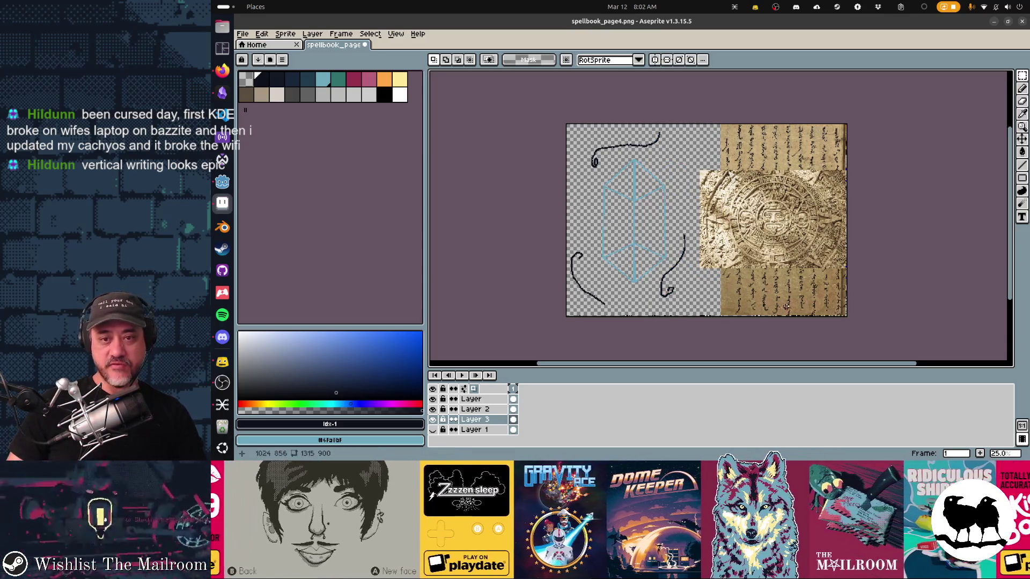
# Save spellbook_page4.png and check the page in Godot twice, switching to the Move tool between
pyautogui.hotkey('ctrl', 's')
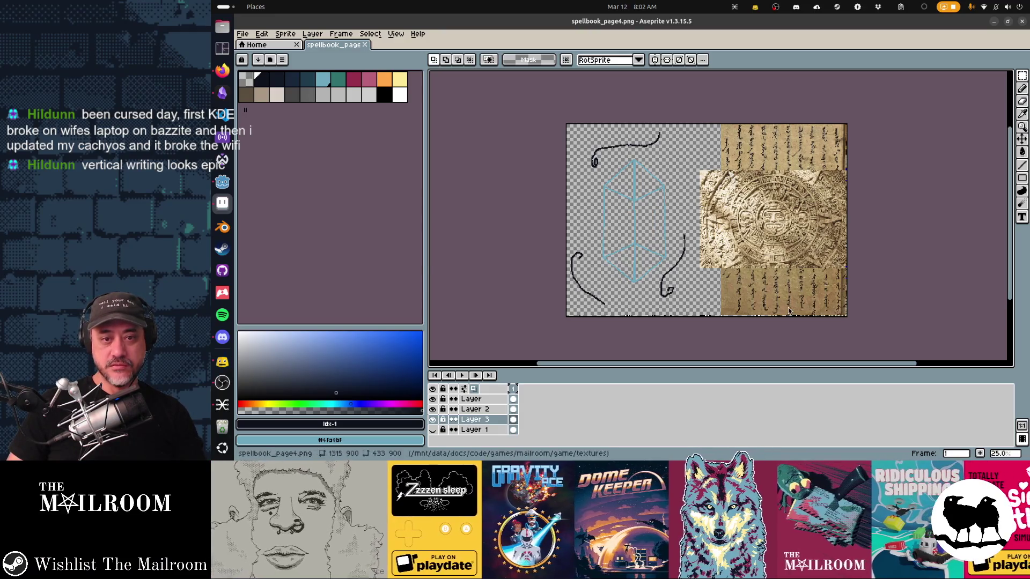
pyautogui.hotkey('alt', 'Tab')
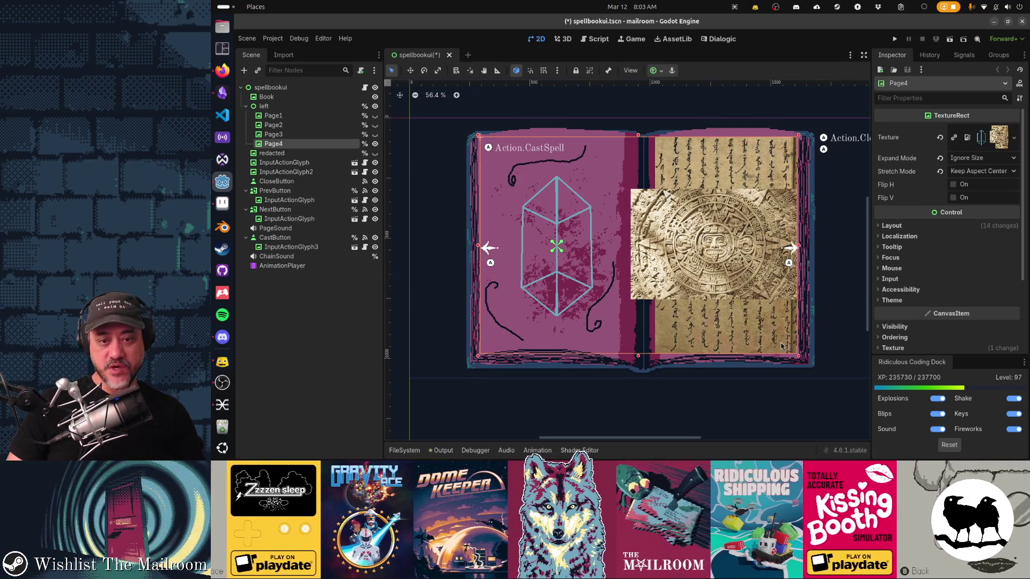
pyautogui.hotkey('alt', 'Tab')
pyautogui.press('v')
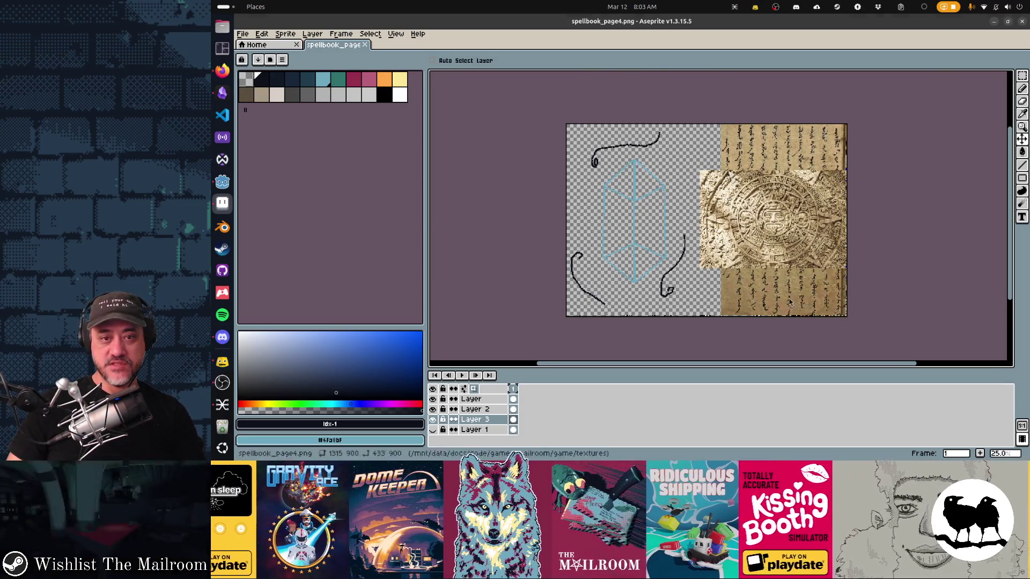
pyautogui.hotkey('alt', 'Tab')
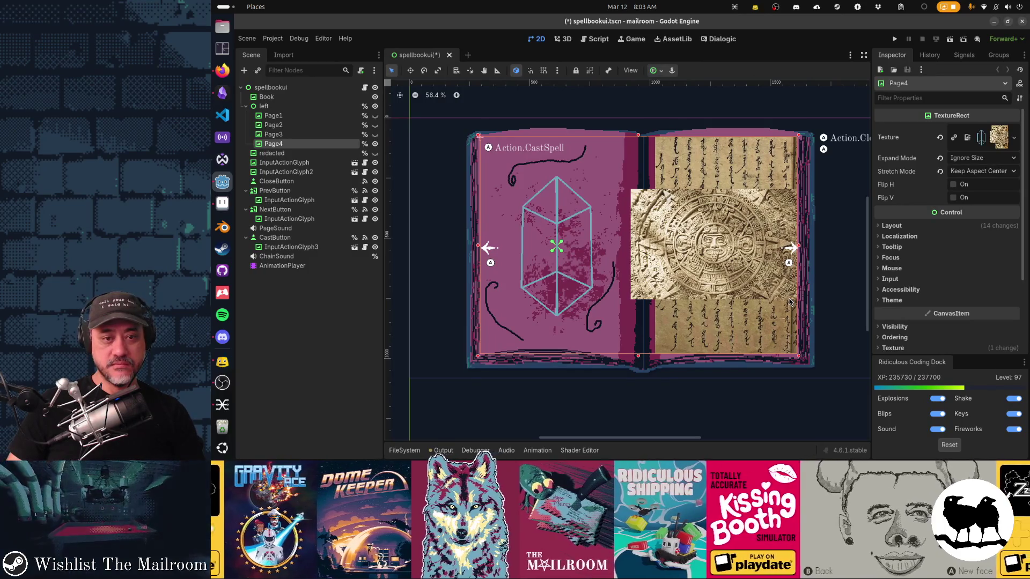
pyautogui.hotkey('alt', 'Tab')
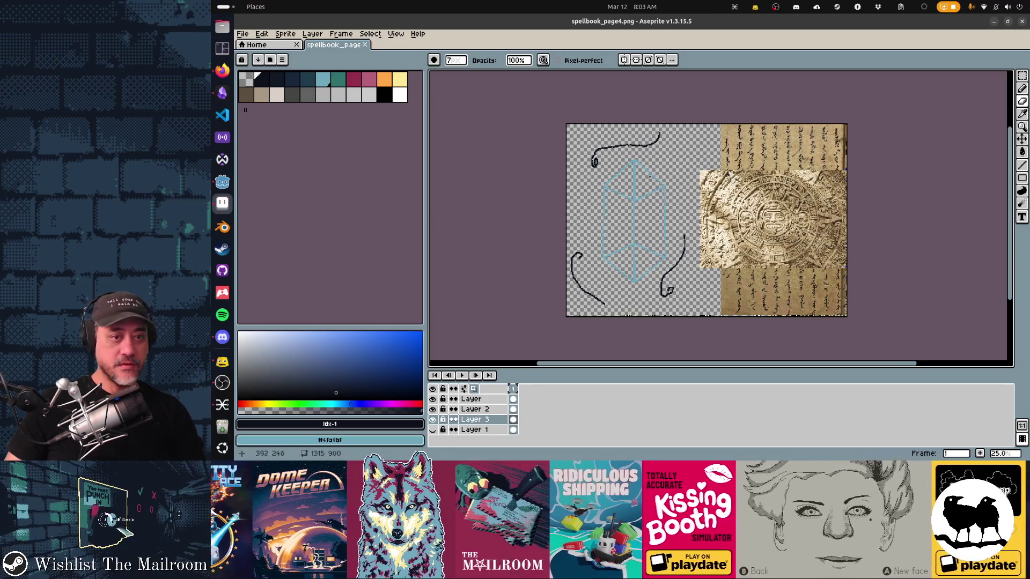
# Change the brush size from 6 to 31
pyautogui.moveTo(456, 60); pyautogui.dragTo(460, 72)
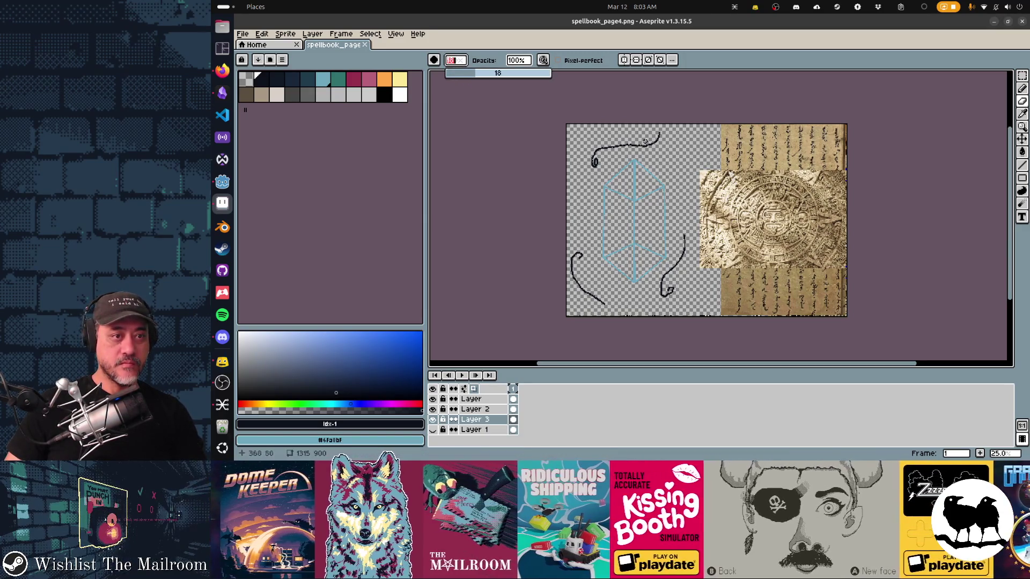
pyautogui.scroll(1, 645, 141)
pyautogui.scroll(-1, 721, 188)
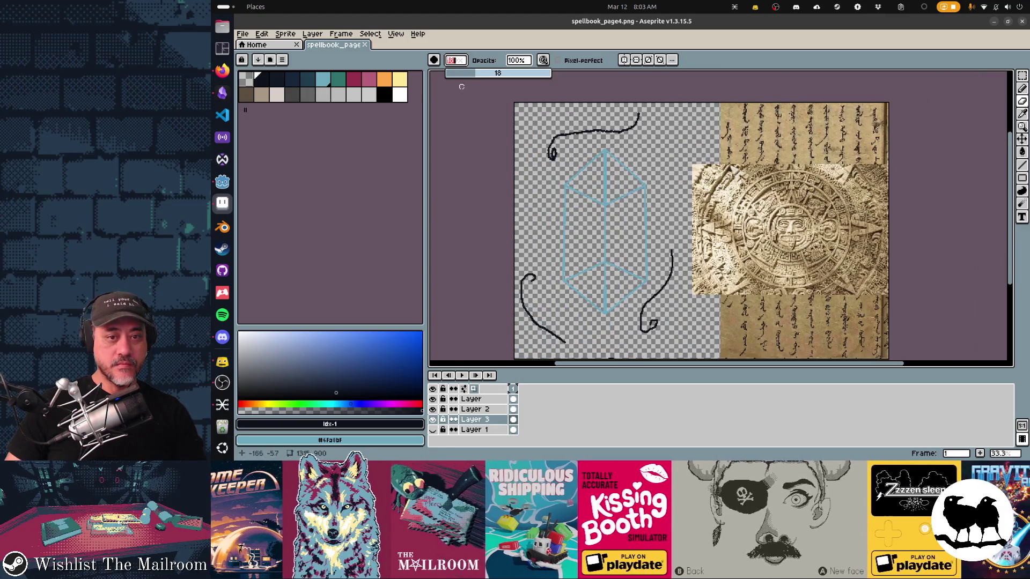
pyautogui.moveTo(469, 78); pyautogui.dragTo(501, 84)
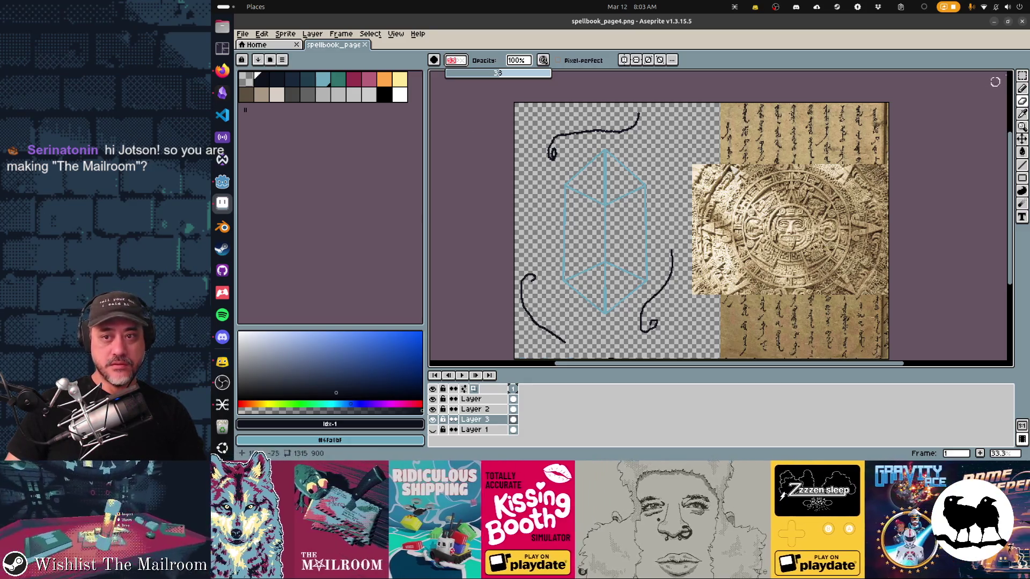
# Ellipse-select the calendar stone, then select all and make the stone's layer active
pyautogui.click(1021, 77)
pyautogui.click(972, 78)
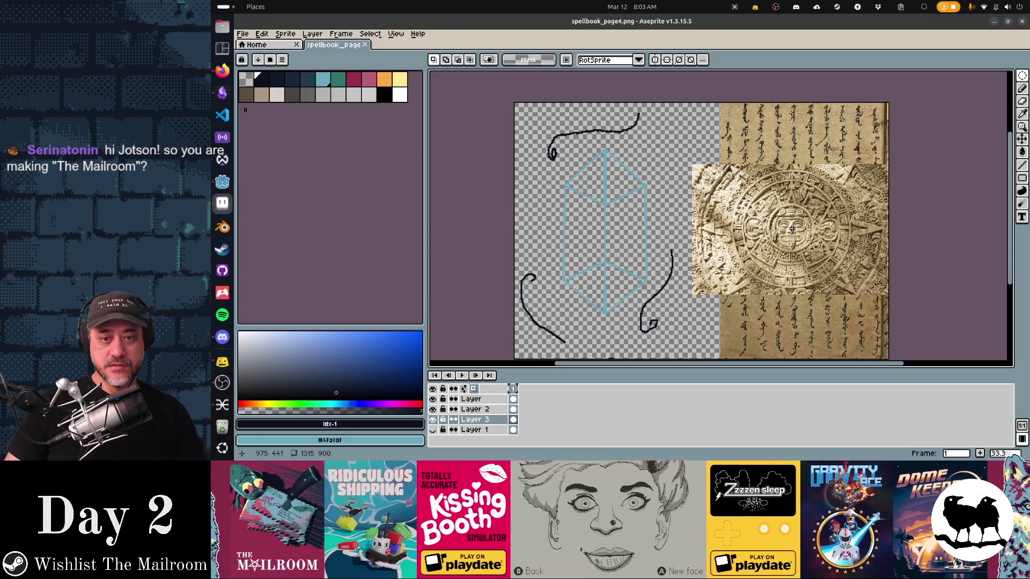
pyautogui.moveTo(791, 229)
pyautogui.mouseDown()
pyautogui.moveTo(877, 305)
pyautogui.moveTo(866, 301)
pyautogui.mouseUp()
pyautogui.hotkey('ctrl', 'a')
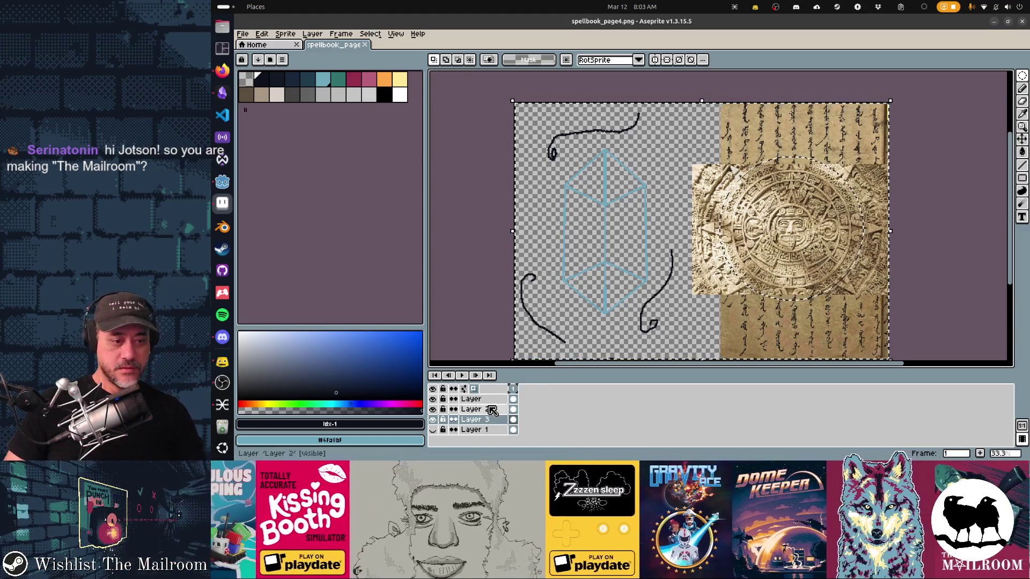
pyautogui.click(485, 403)
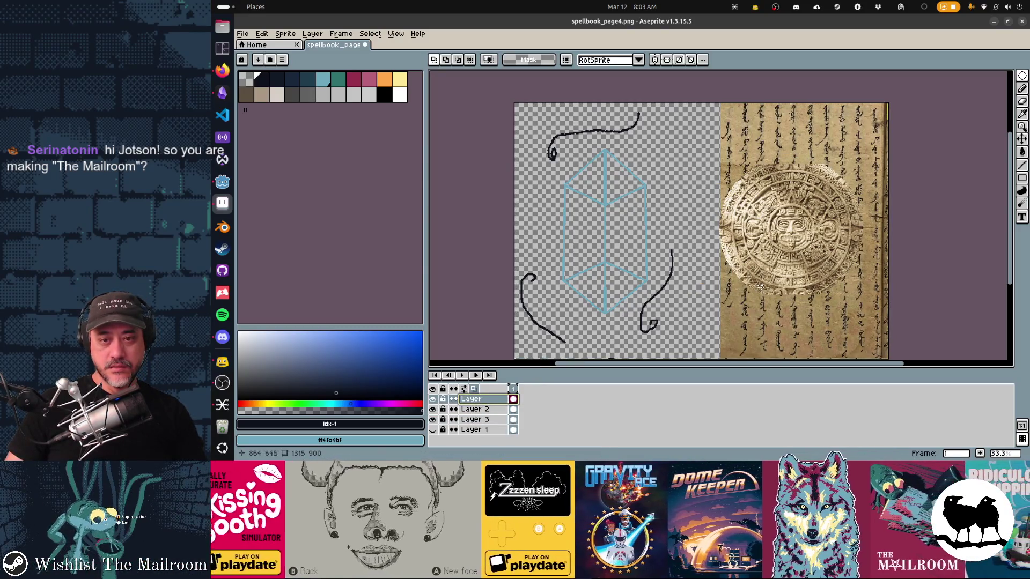
pyautogui.doubleClick(469, 400)
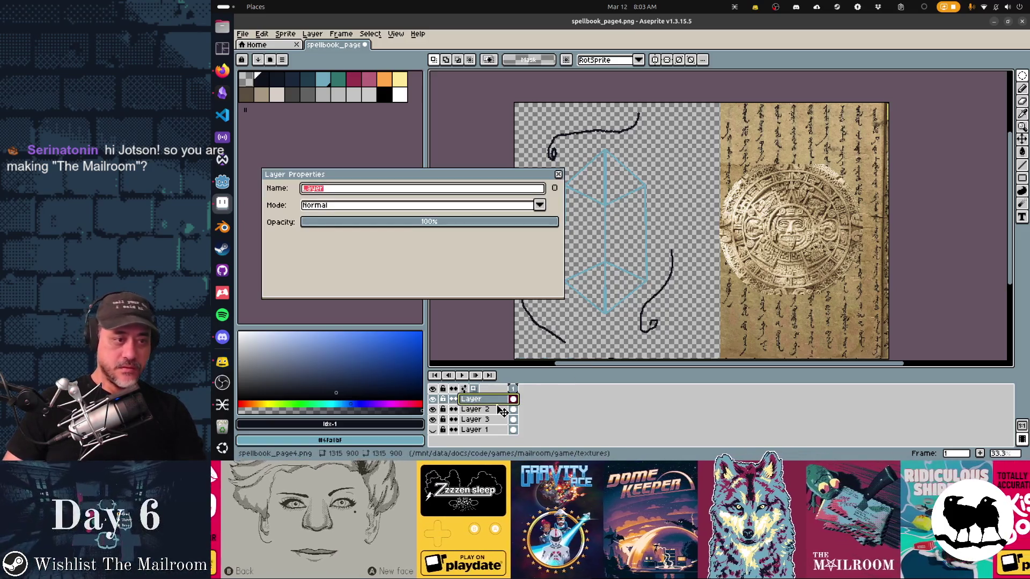
pyautogui.press('Return')
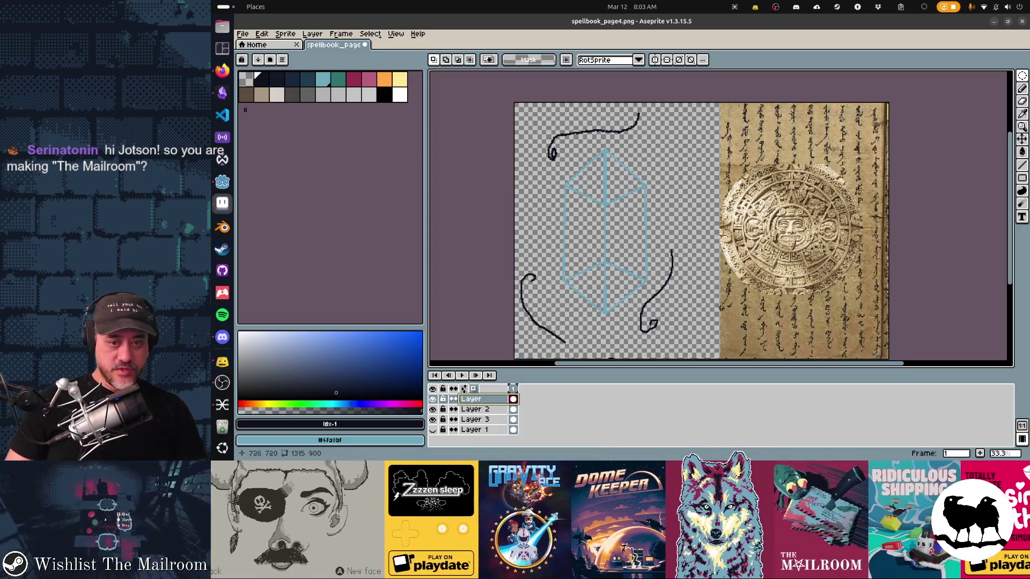
# Save the page texture and preview it in Godot
pyautogui.hotkey('ctrl', 's')
pyautogui.hotkey('alt', 'Tab')
pyautogui.hotkey('alt', 'Tab')
pyautogui.hotkey('alt', 'Tab')
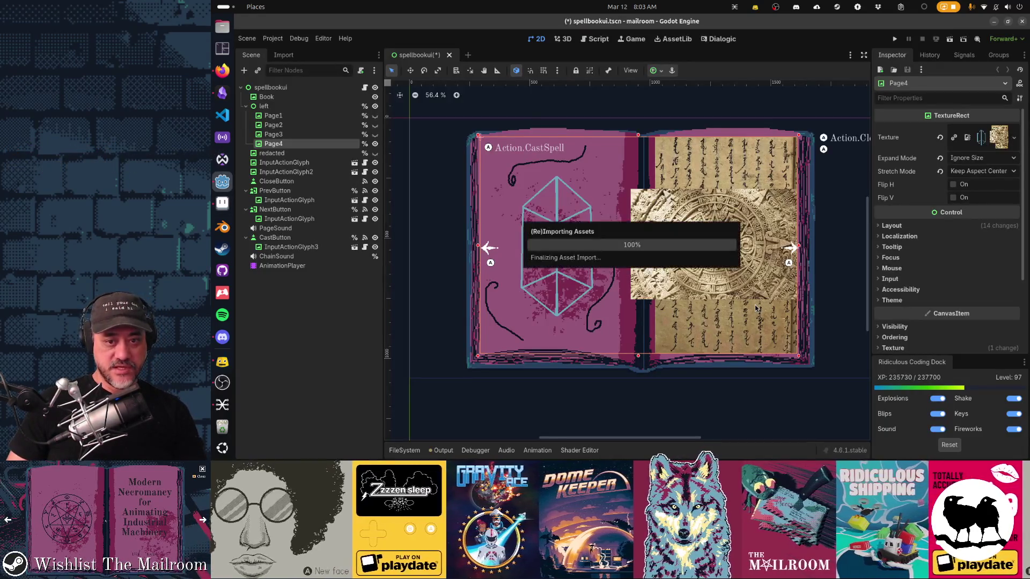
pyautogui.hotkey('alt', 'Tab')
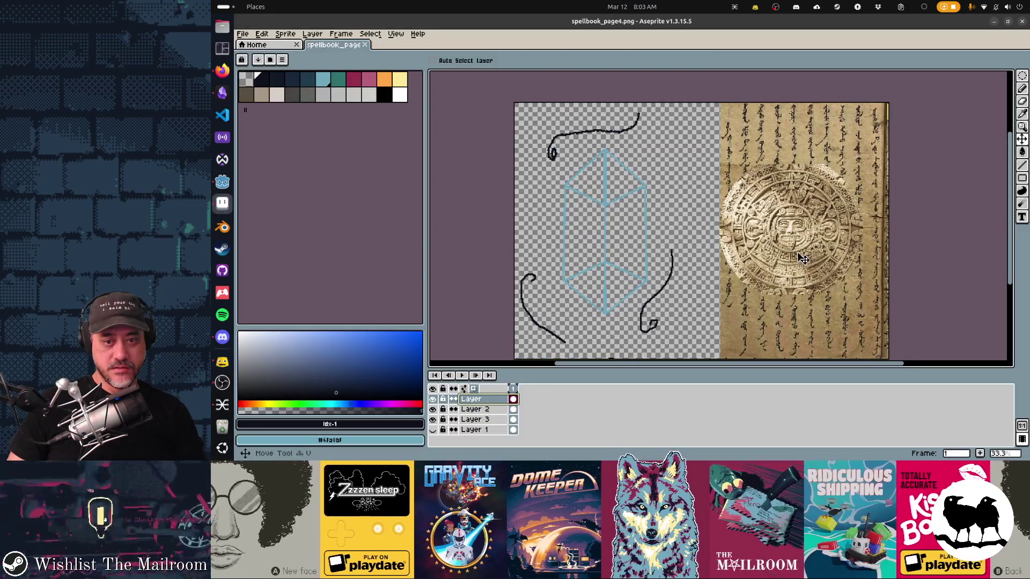
# Nudge the calendar stone right and down, save, preview in Godot, and select the script layer
pyautogui.press('v')
pyautogui.moveTo(805, 256); pyautogui.dragTo(814, 259)
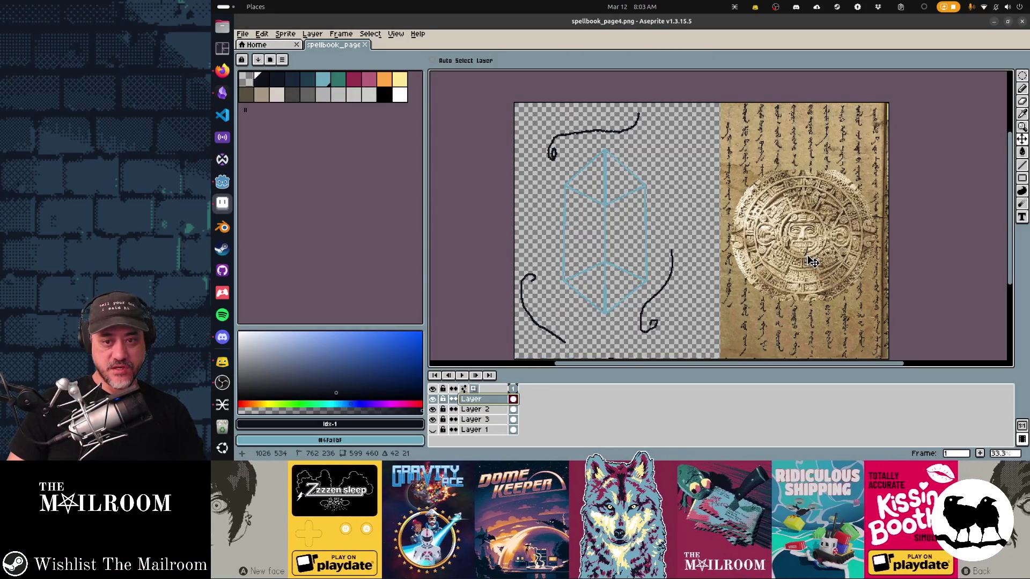
pyautogui.hotkey('ctrl', 's')
pyautogui.hotkey('alt', 'Tab')
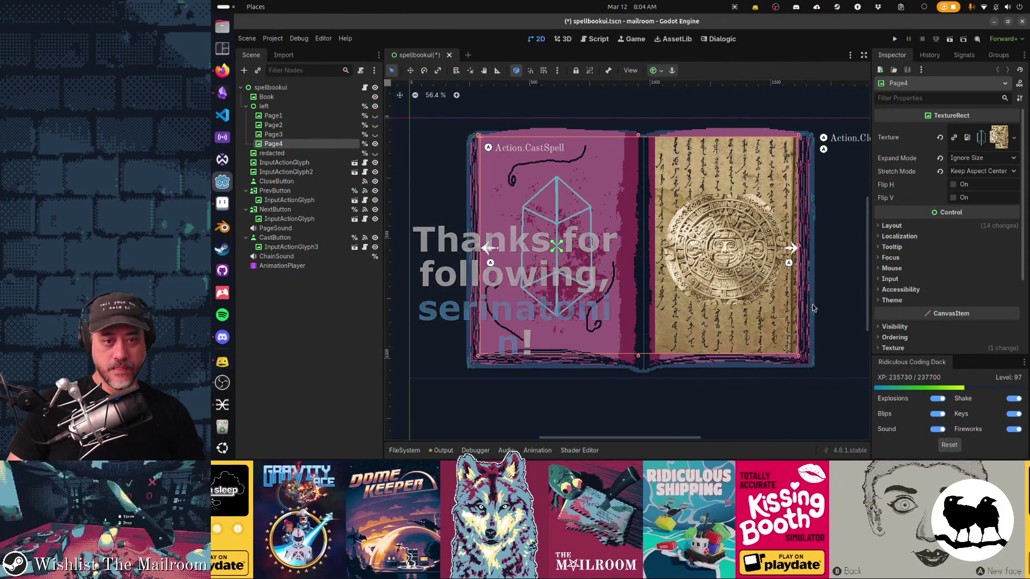
pyautogui.hotkey('alt', 'Tab')
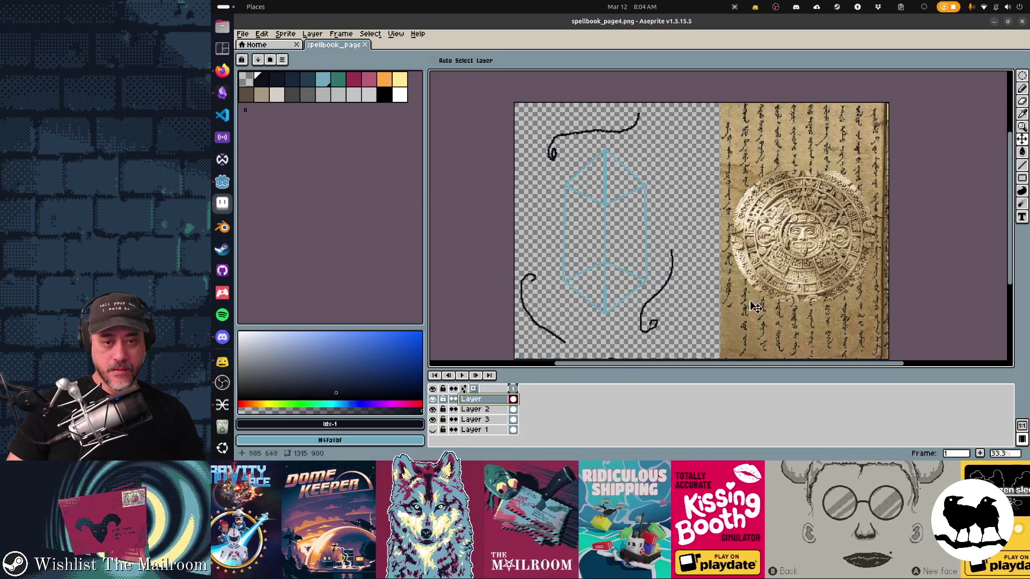
pyautogui.click(504, 419)
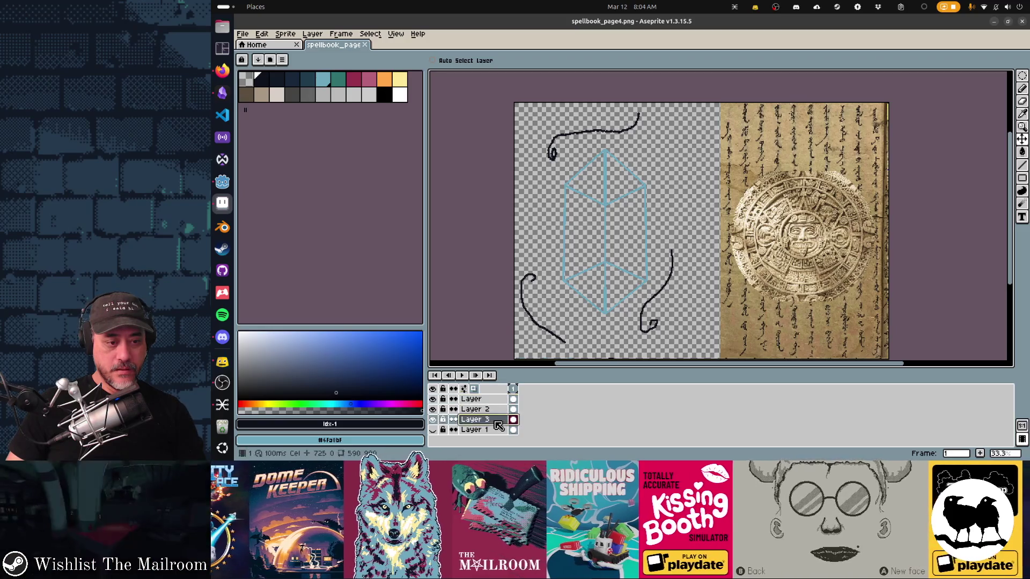
# Scale the Mongolian script image to about 109% so it reaches slightly further left
pyautogui.hotkey('ctrl', 't')
pyautogui.moveTo(717, 234); pyautogui.dragTo(697, 244)
pyautogui.moveTo(760, 287); pyautogui.dragTo(772, 286)
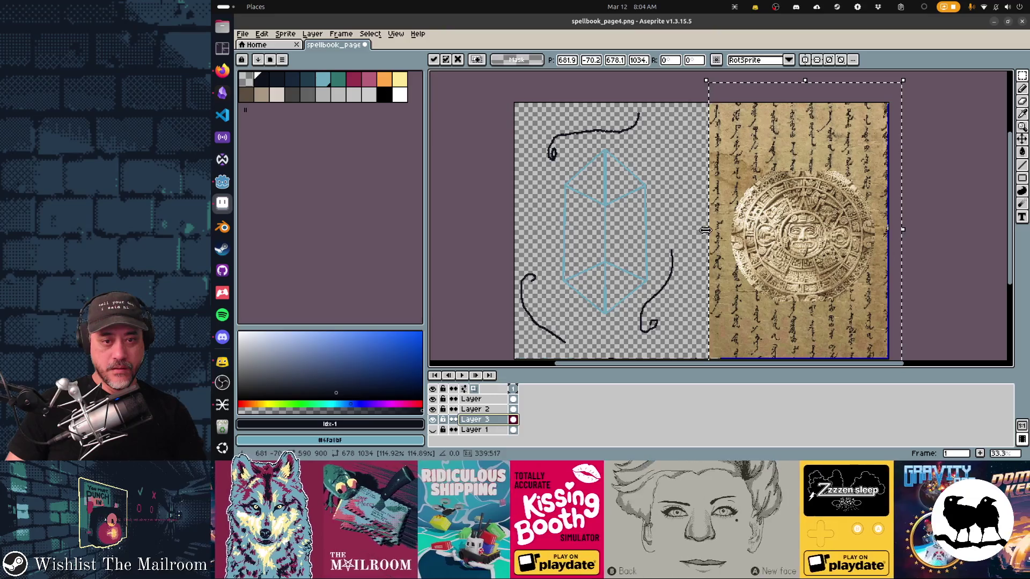
pyautogui.moveTo(706, 232); pyautogui.dragTo(712, 231)
pyautogui.moveTo(787, 269); pyautogui.dragTo(786, 268)
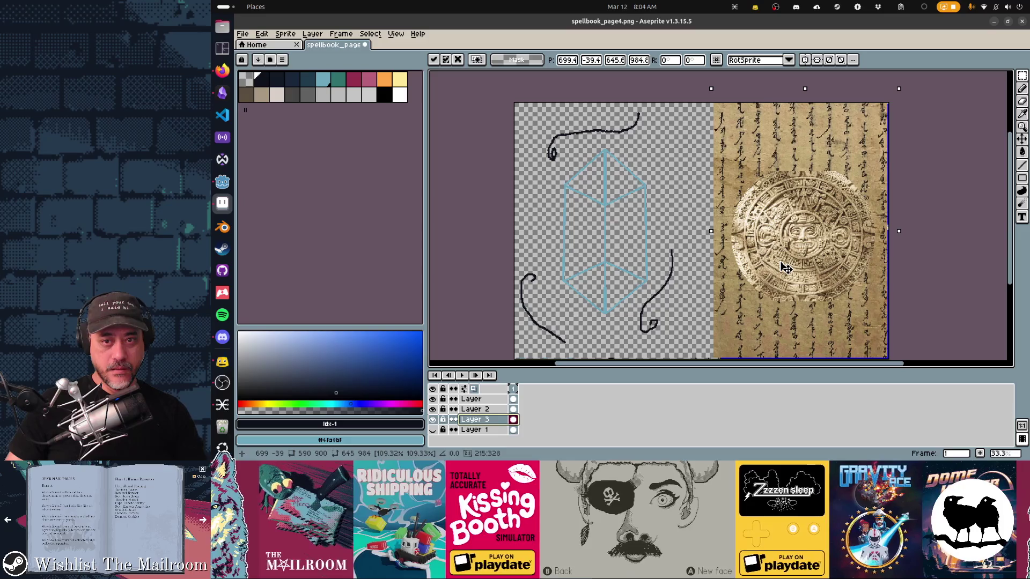
pyautogui.press('Return')
# Save, preview in Godot and duplicate the Page4 node as Page5, then make Layer 2 active
pyautogui.hotkey('ctrl', 's')
pyautogui.hotkey('alt', 'Tab')
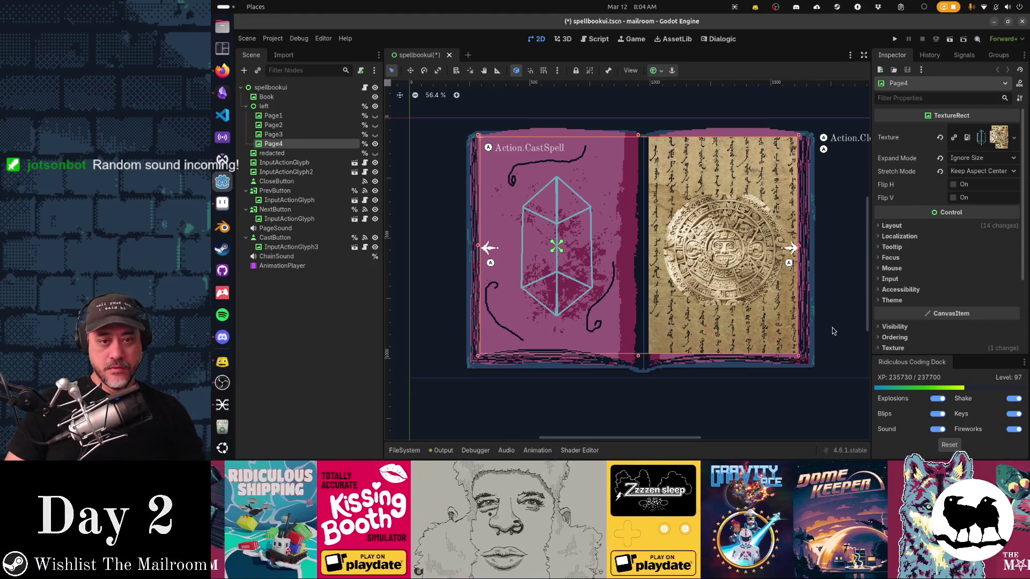
pyautogui.hotkey('ctrl', 'd')
pyautogui.hotkey('alt', 'Tab')
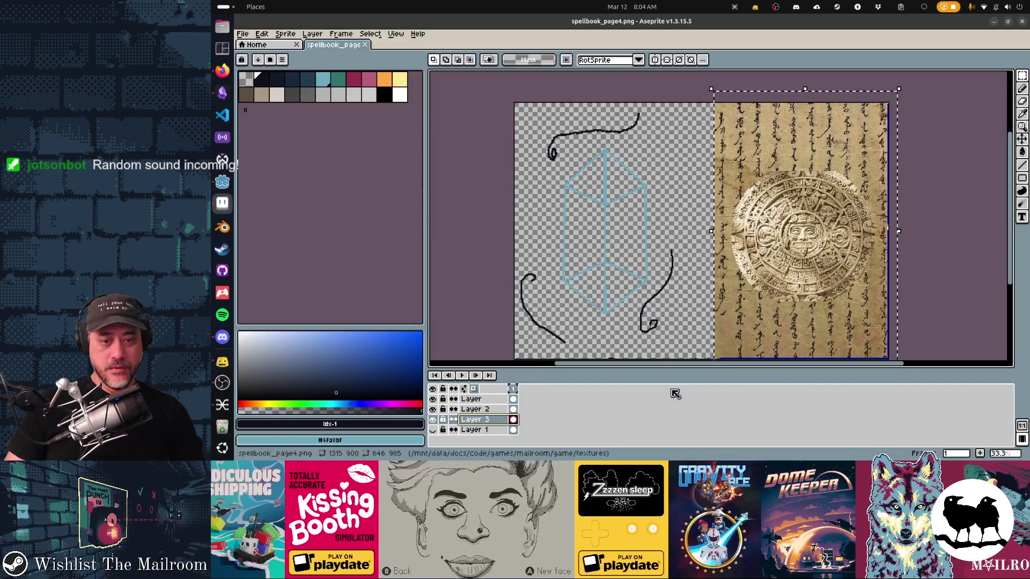
pyautogui.click(434, 410)
pyautogui.click(434, 410)
pyautogui.click(480, 409)
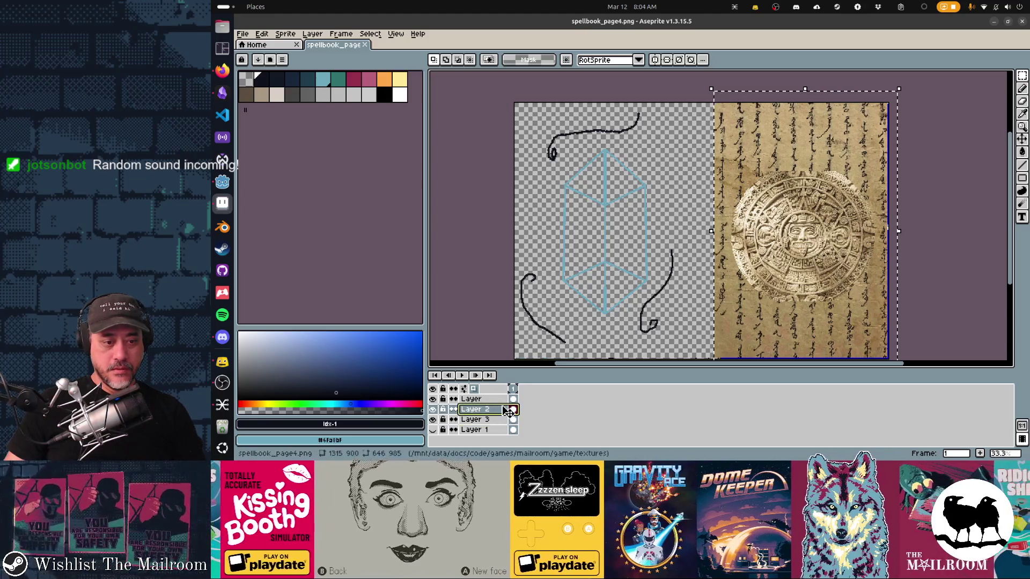
# Move Layer 2 to the top of the stack and rename it 'left'
pyautogui.moveTo(508, 411); pyautogui.dragTo(505, 401)
pyautogui.doubleClick(504, 400)
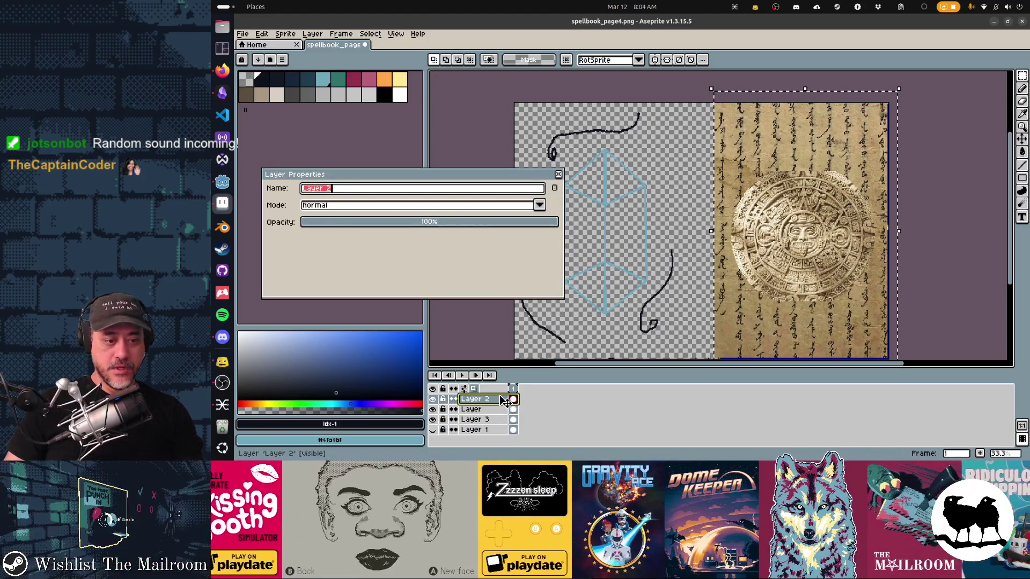
pyautogui.write('ft')
pyautogui.press('Return')
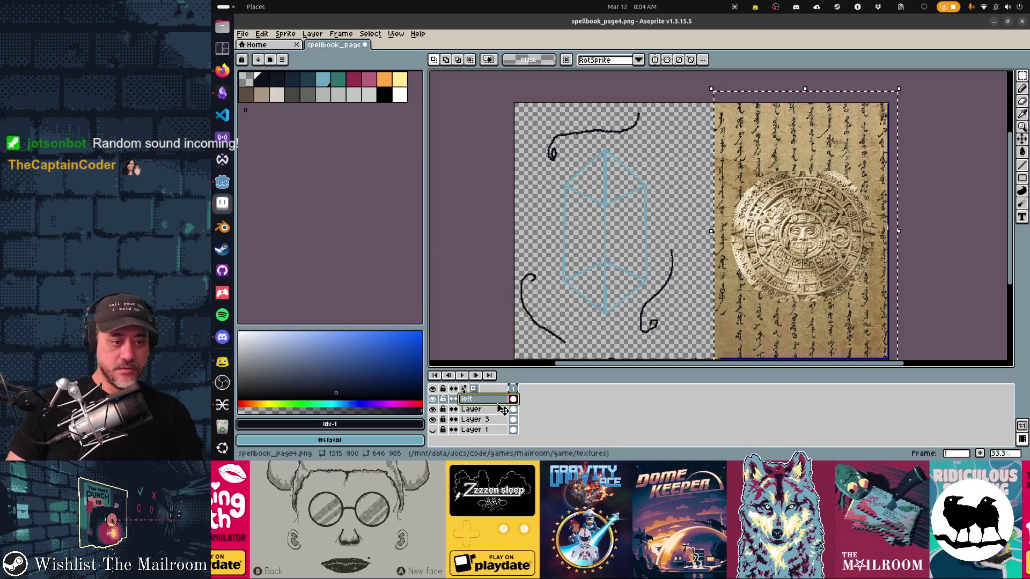
# Merge the calendar stone into Layer 3, rename it 'concept', add a new layer, and save
pyautogui.rightClick(503, 409)
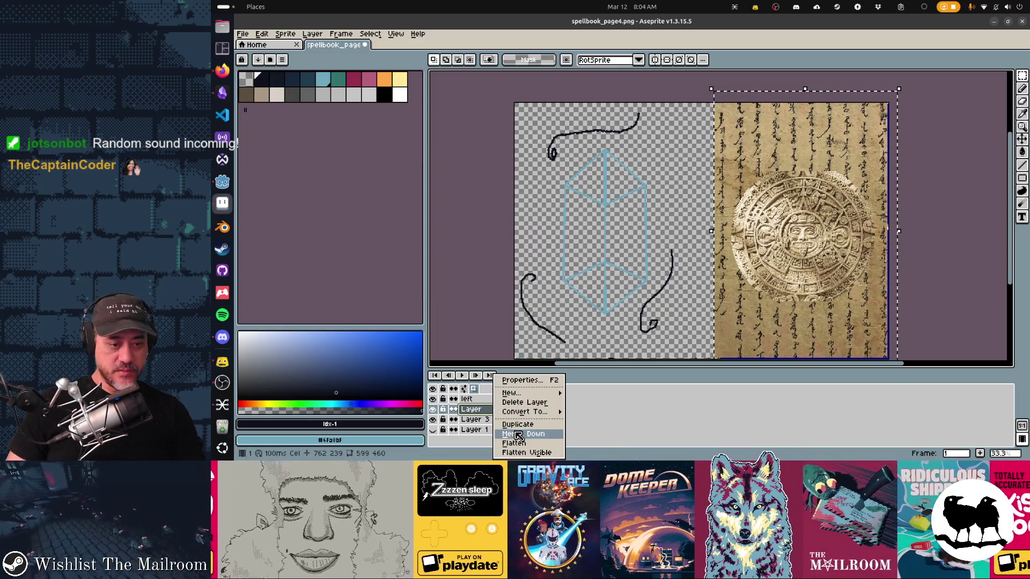
pyautogui.click(516, 439)
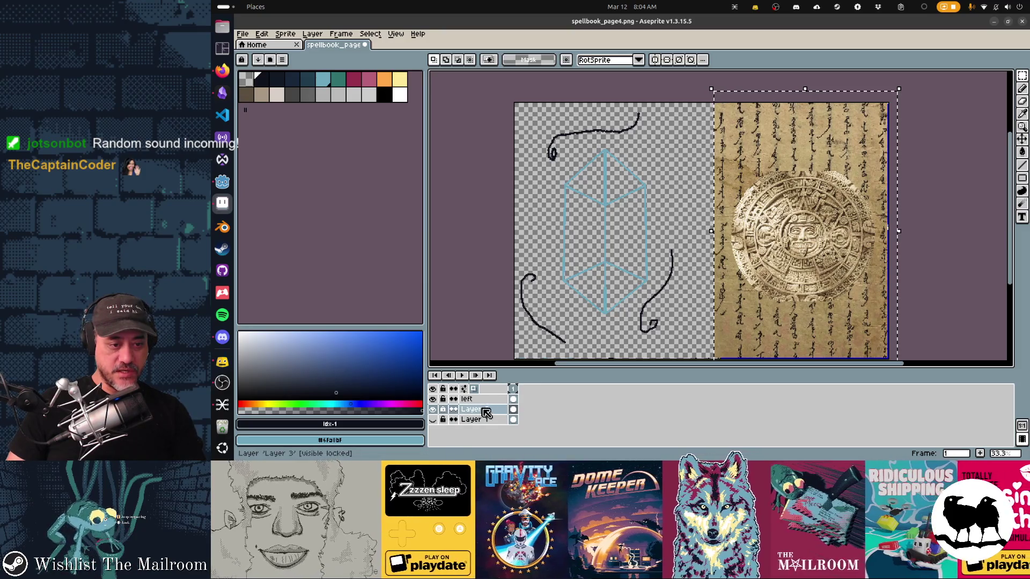
pyautogui.rightClick(485, 412)
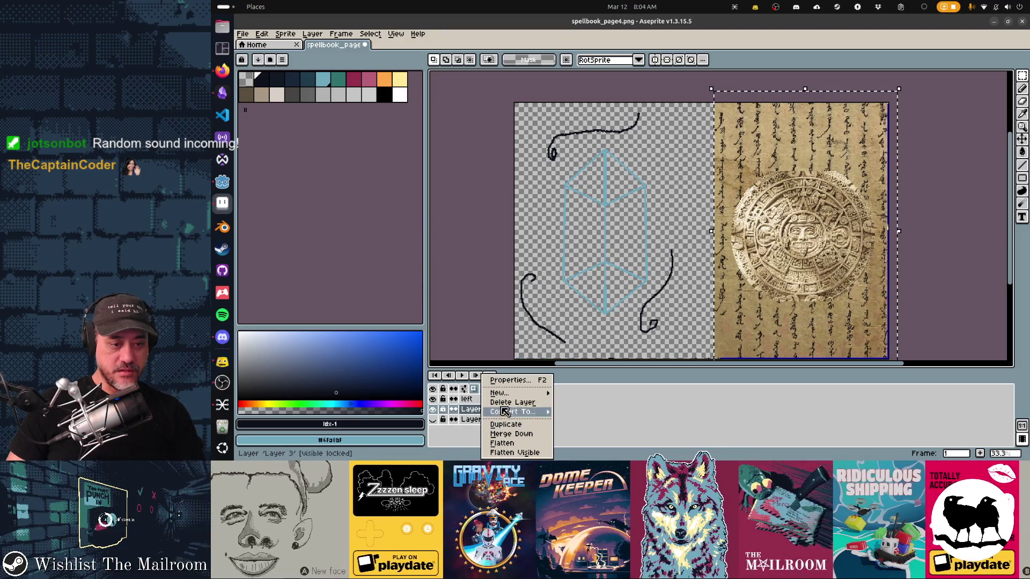
pyautogui.click(508, 381)
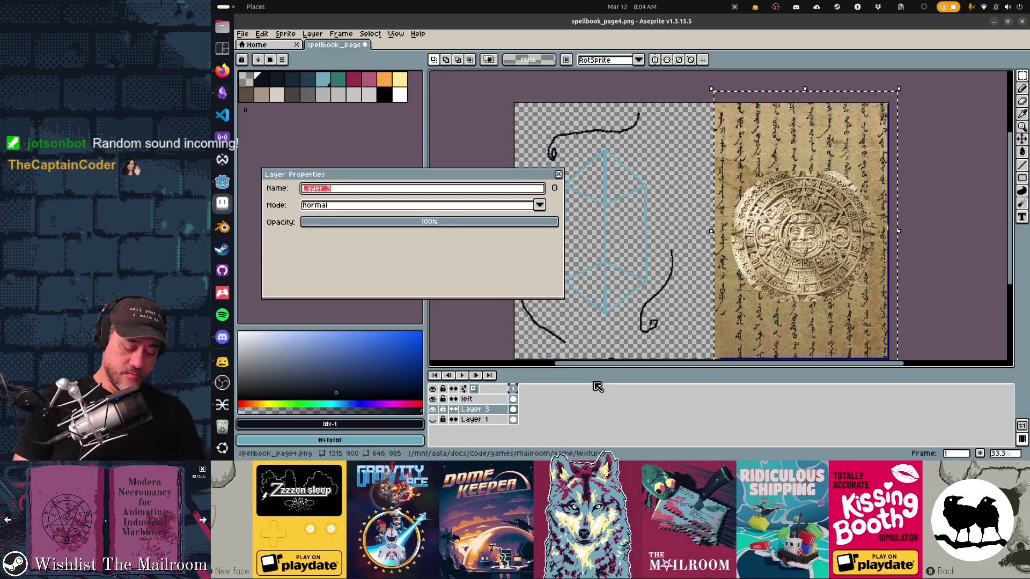
pyautogui.write('concept')
pyautogui.press('Return')
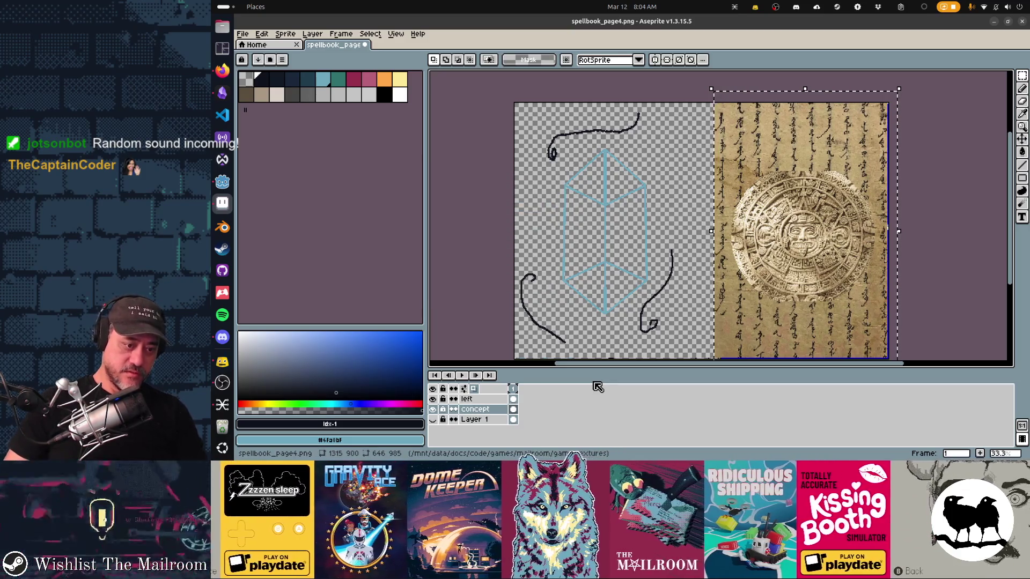
pyautogui.hotkey('shift', 'n')
pyautogui.hotkey('ctrl', 's')
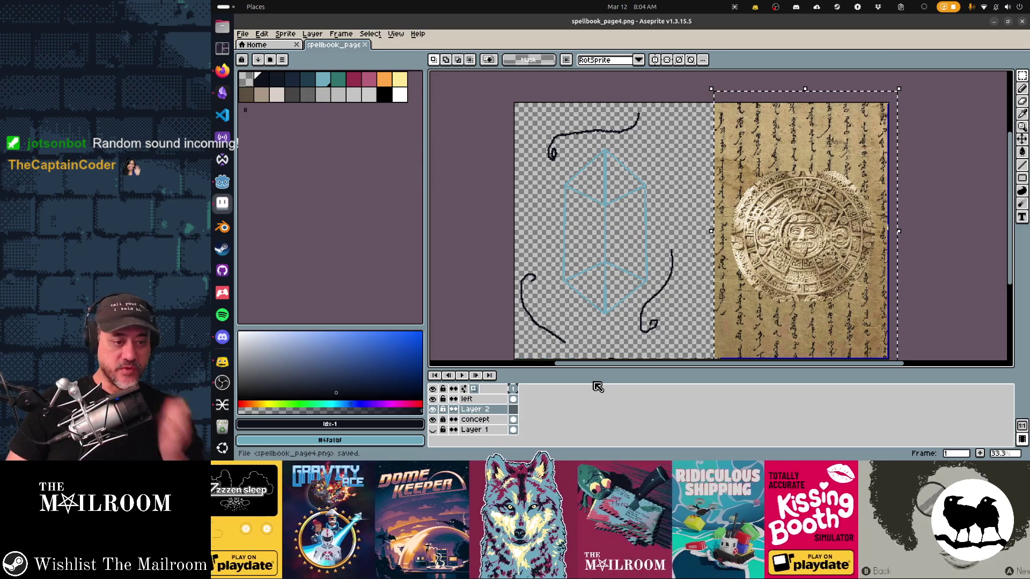
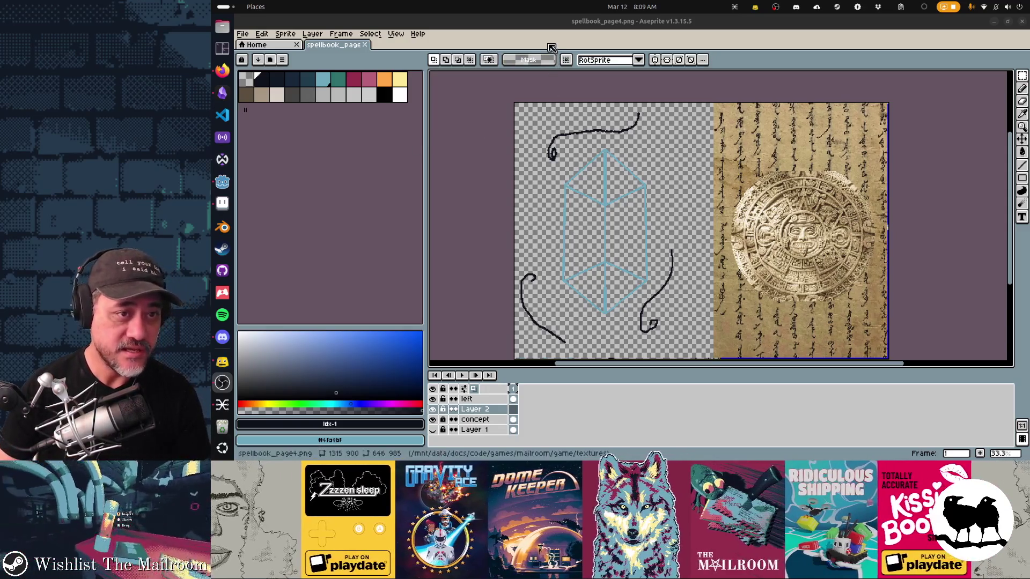
# Save the spellbook page as spellbook_page4.ase
pyautogui.hotkey('ctrl', 'shift', 's')
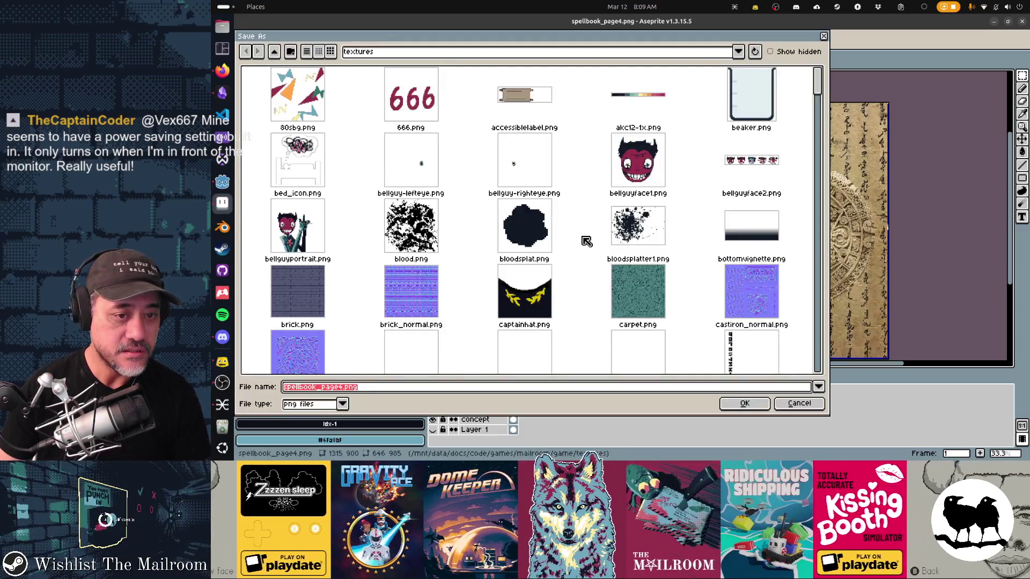
pyautogui.press('End')
pyautogui.press('BackSpace')
pyautogui.press('BackSpace')
pyautogui.press('BackSpace')
pyautogui.write('ase')
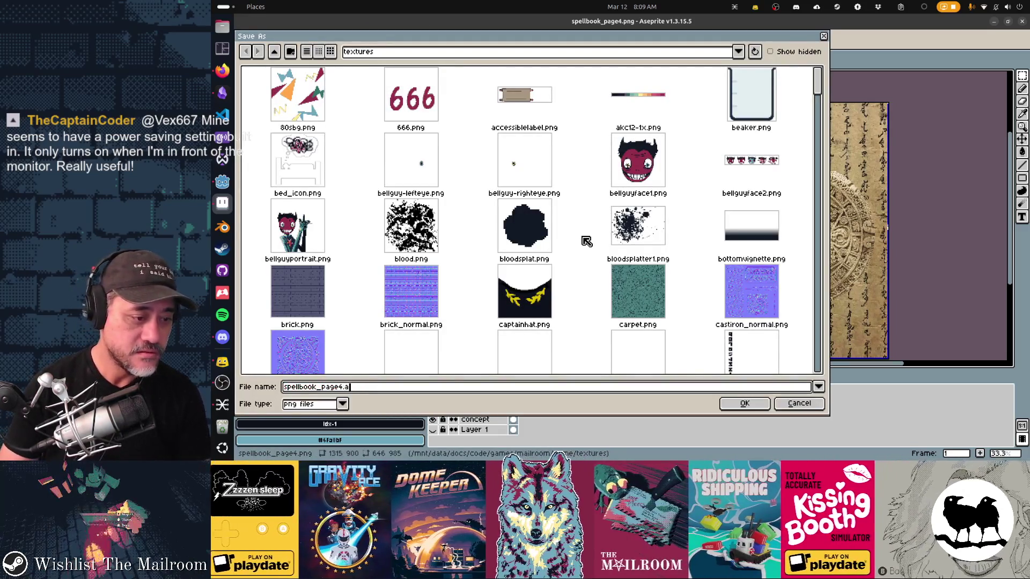
pyautogui.press('Return')
# Export the page as a Horizontal Strip sprite sheet
pyautogui.hotkey('ctrl', 'e')
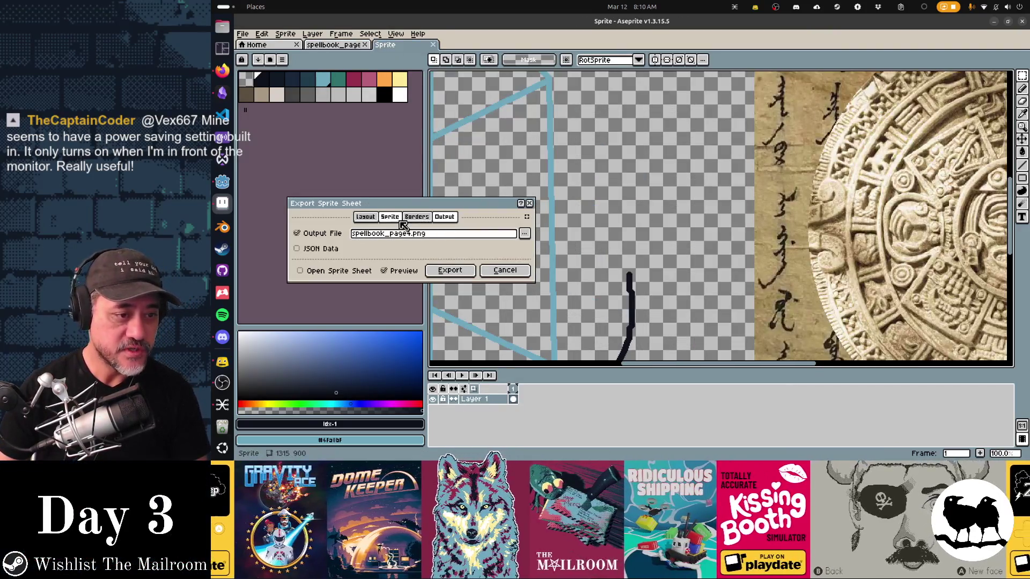
pyautogui.click(367, 218)
pyautogui.click(382, 234)
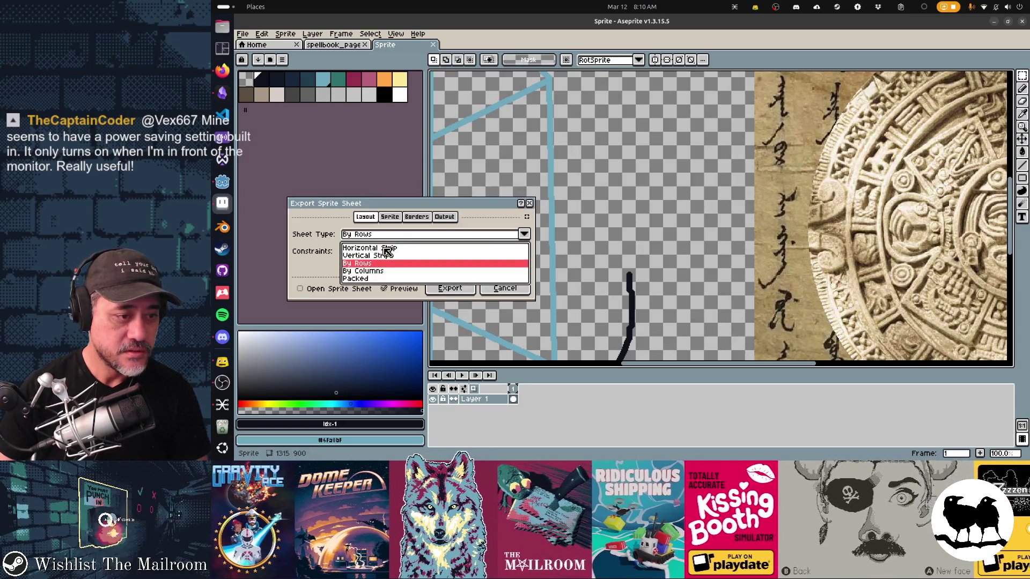
pyautogui.click(384, 248)
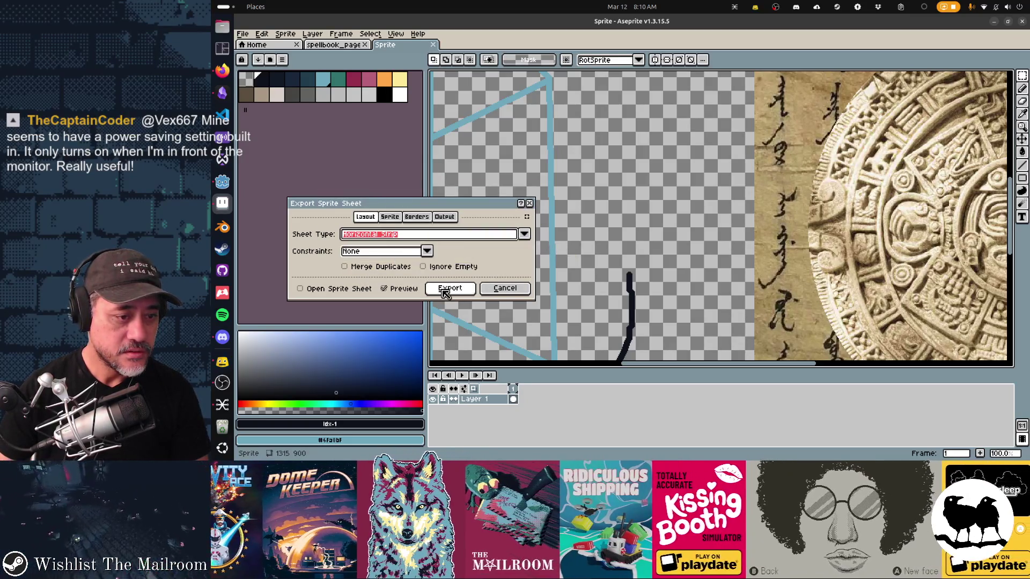
pyautogui.click(445, 289)
pyautogui.rightClick(640, 282)
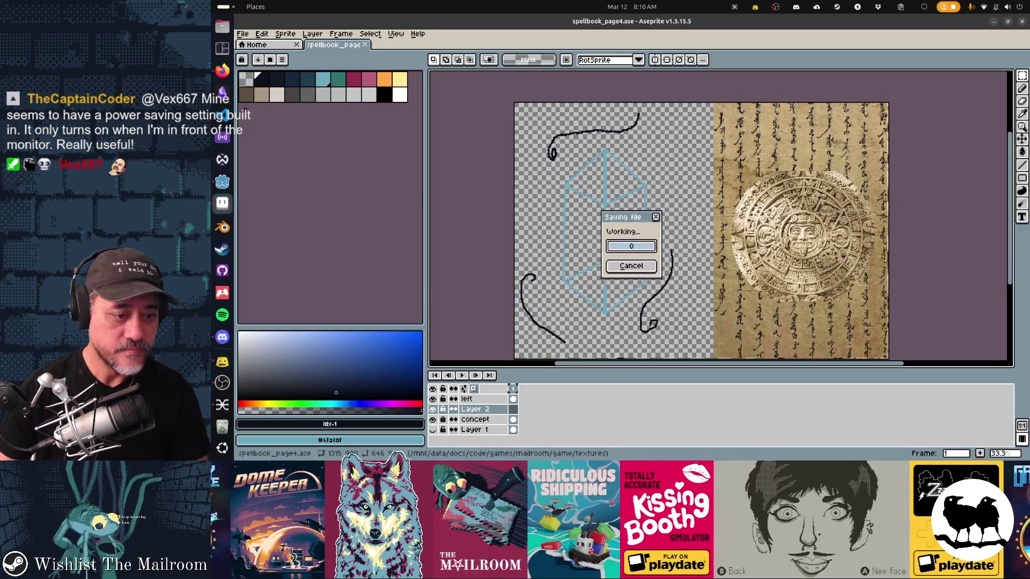
pyautogui.press('Escape')
pyautogui.moveTo(715, 190); pyautogui.dragTo(679, 186)
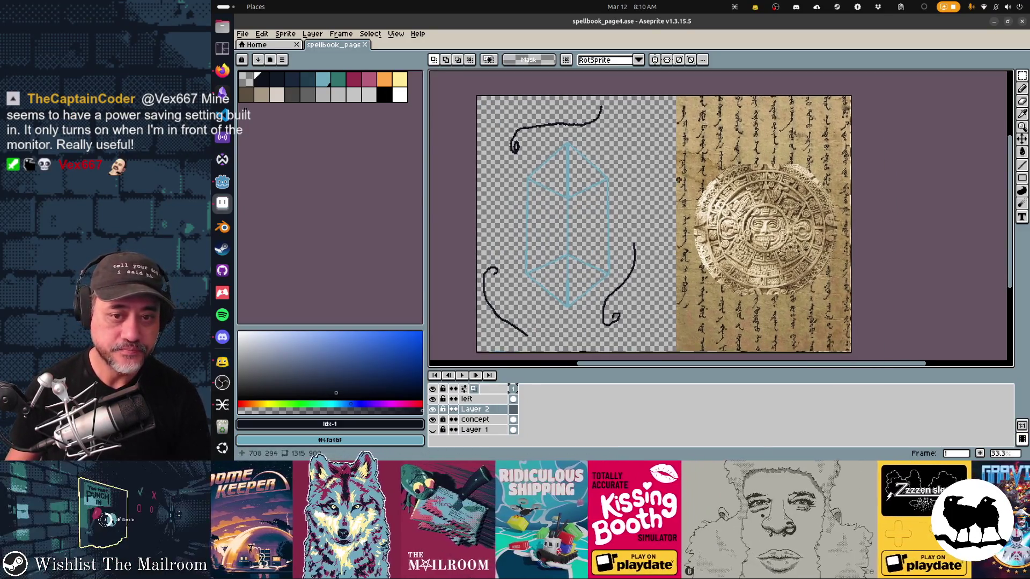
pyautogui.hotkey('alt', 'Tab')
pyautogui.hotkey('alt', 'Tab')
pyautogui.hotkey('alt', 'Tab')
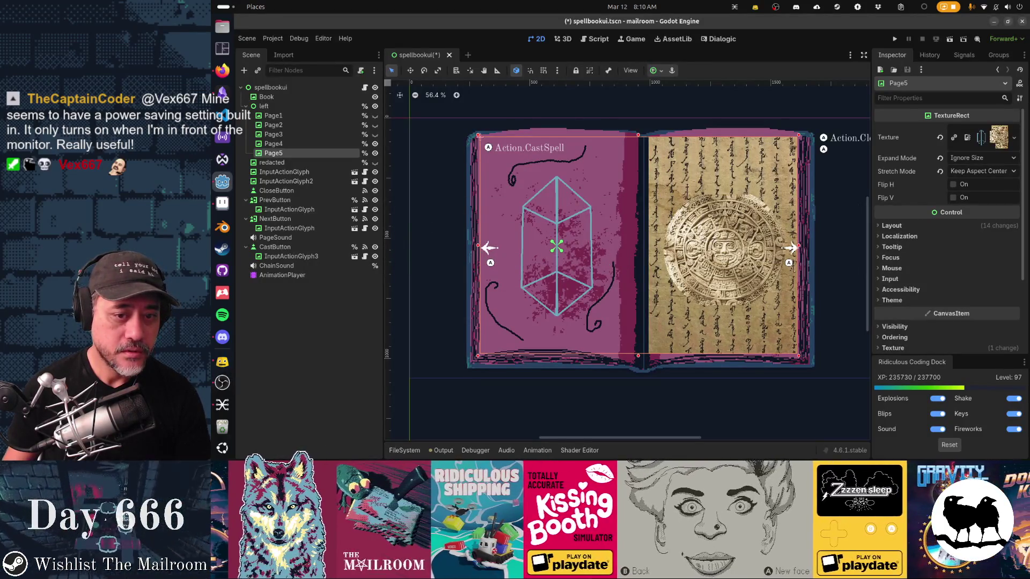
pyautogui.hotkey('alt', 'Tab')
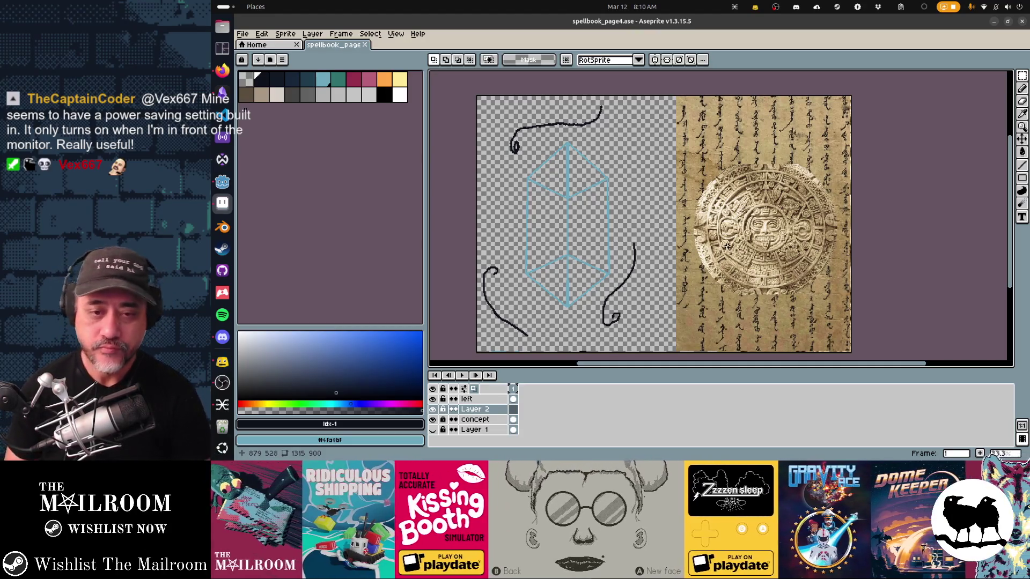
# Zoom in on the top-left glyph columns of the parchment reference
pyautogui.scroll(3, 726, 245)
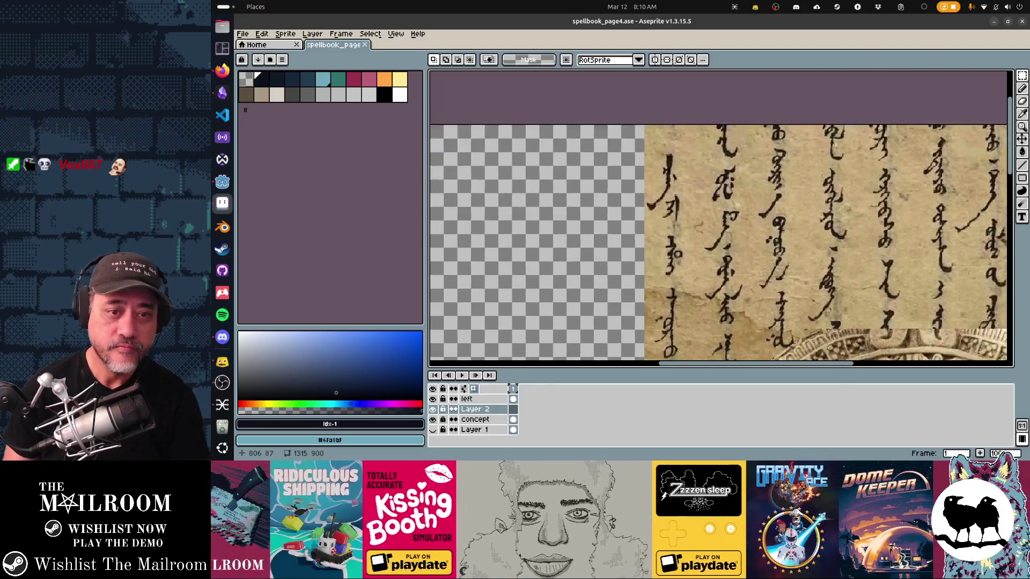
pyautogui.scroll(-2, 708, 173)
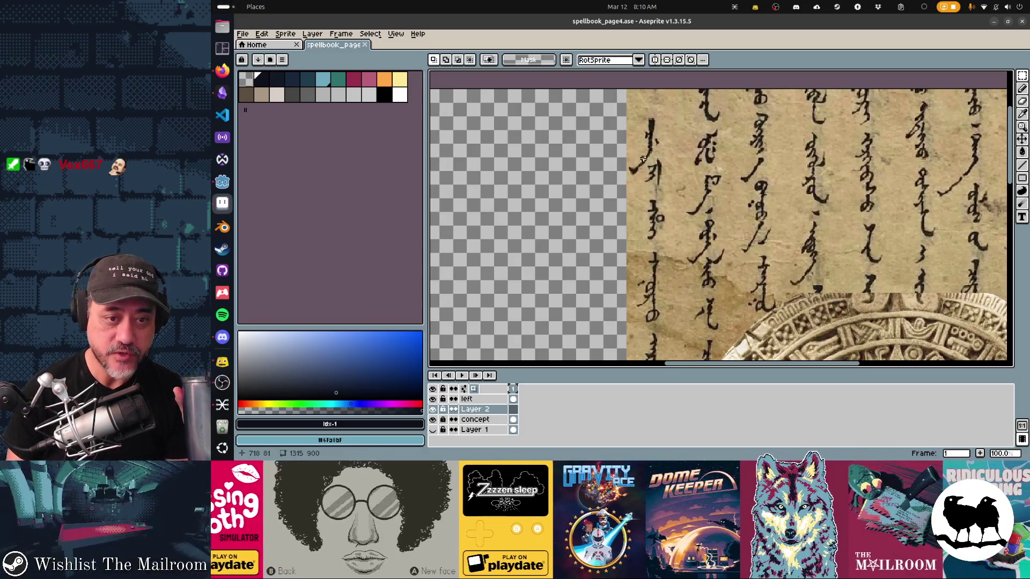
pyautogui.scroll(1, 669, 183)
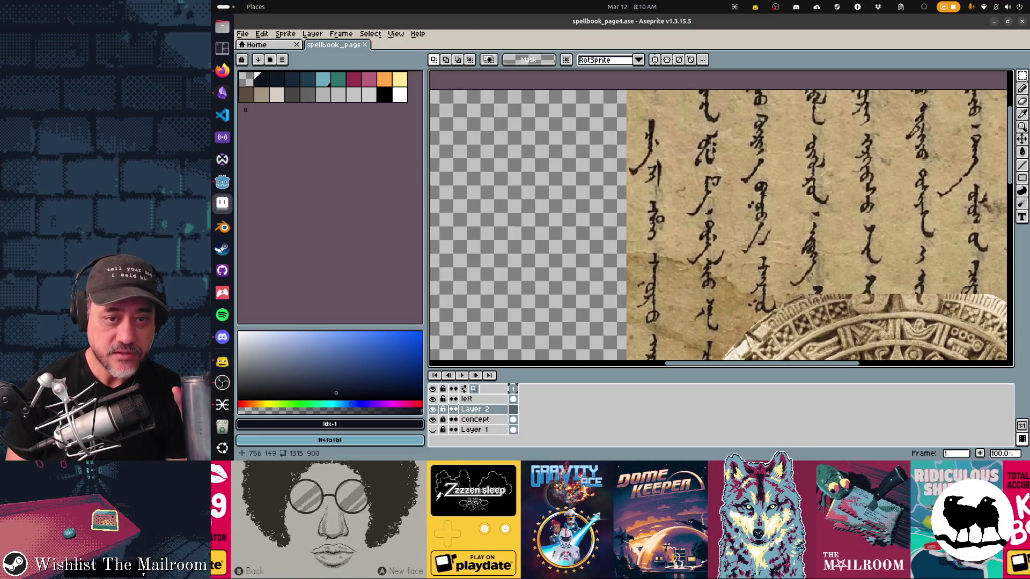
pyautogui.scroll(5, 669, 223)
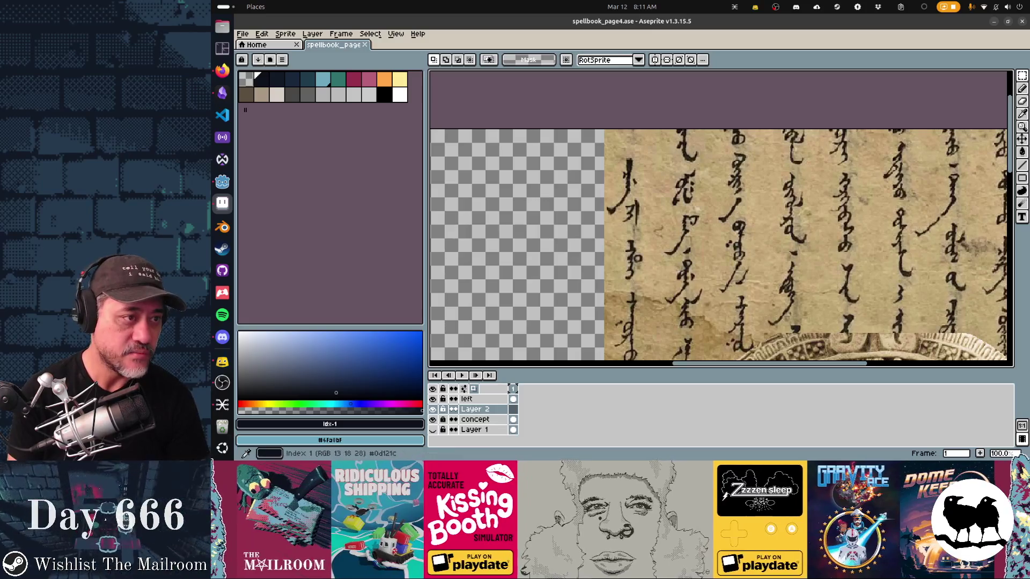
# Set up a line-shaped calligraphy brush at a 45° angle
pyautogui.press('b')
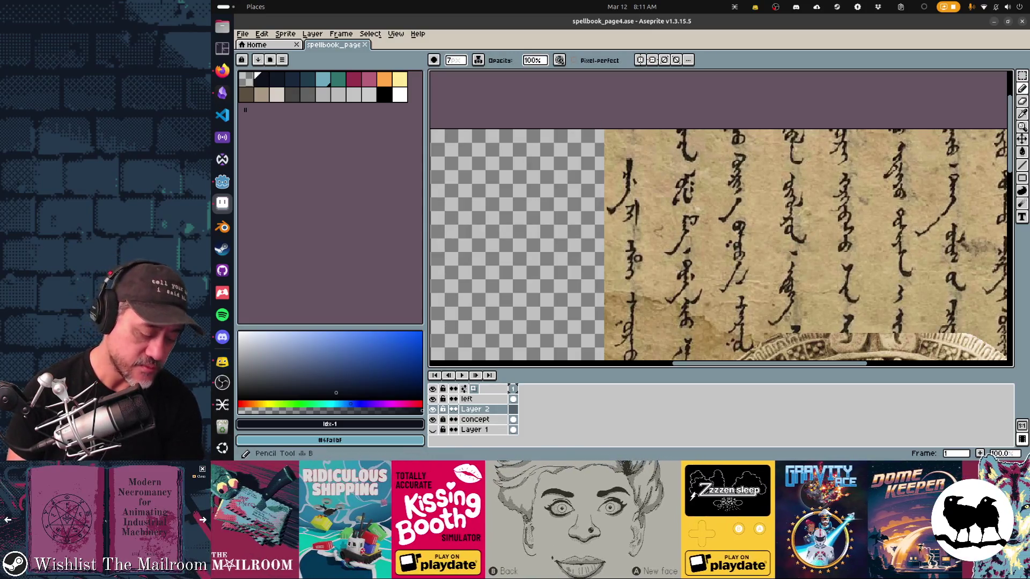
pyautogui.hotkey('alt', 'b')
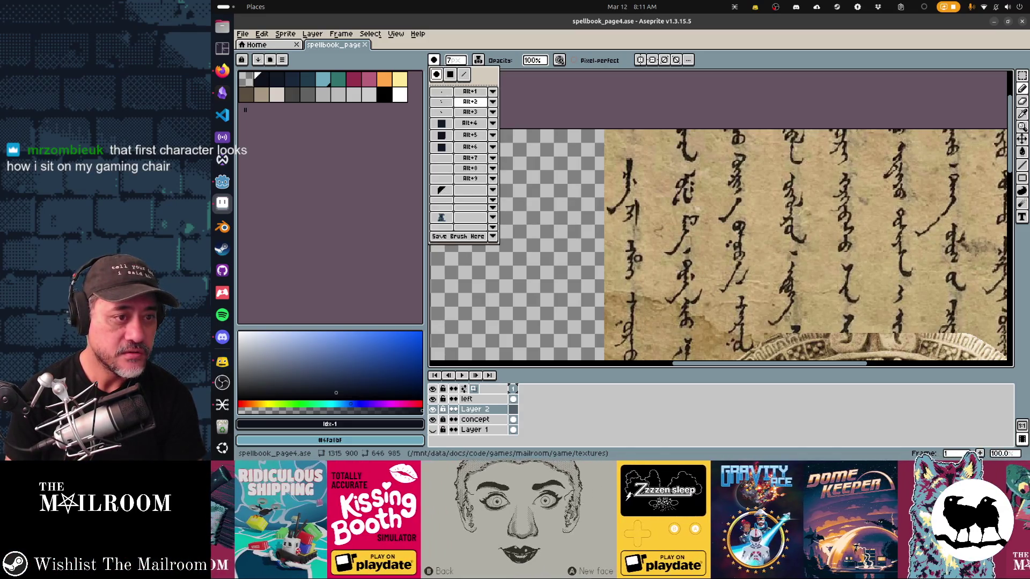
pyautogui.click(464, 74)
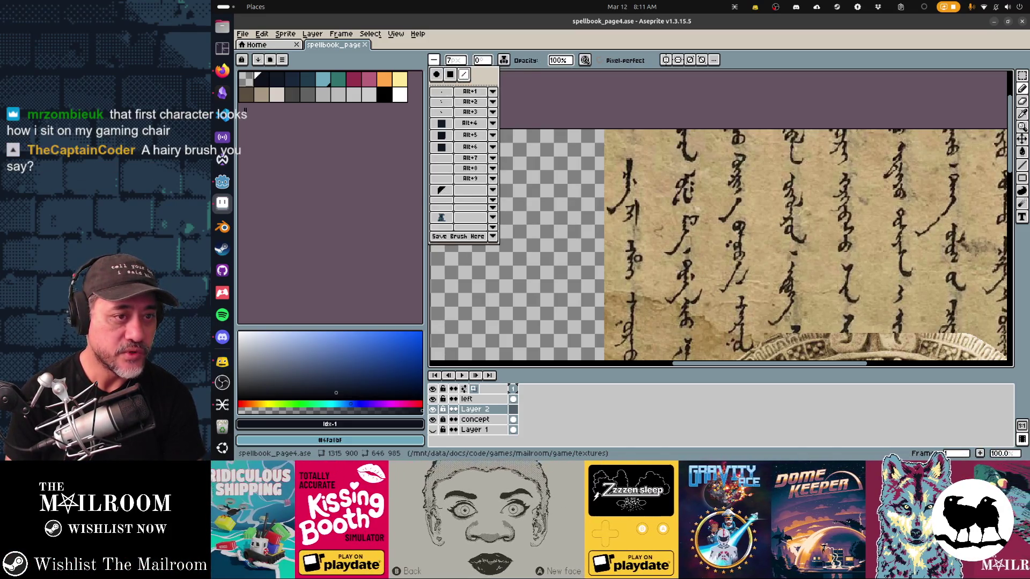
pyautogui.click(482, 60)
pyautogui.write('45')
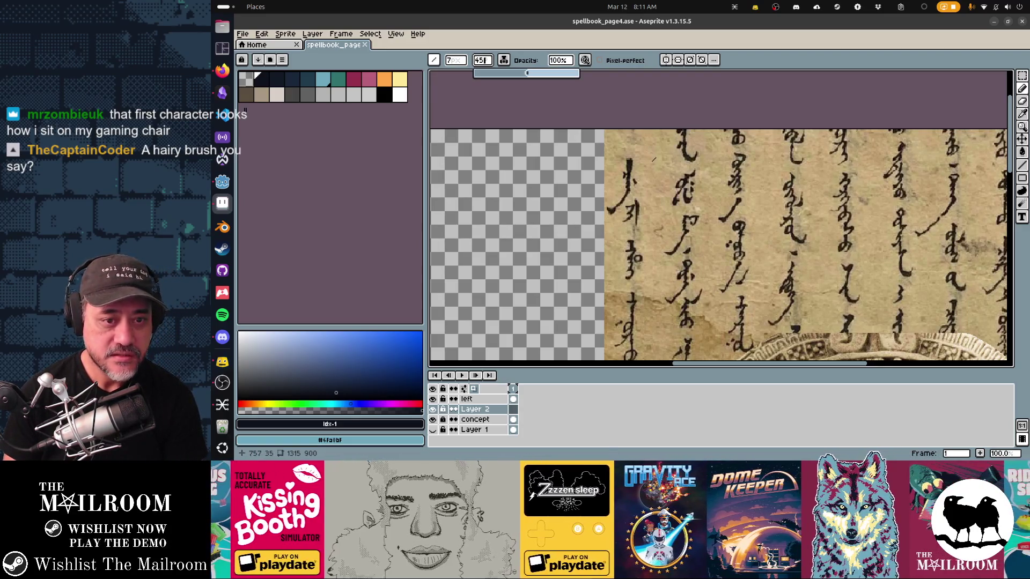
pyautogui.click(653, 160)
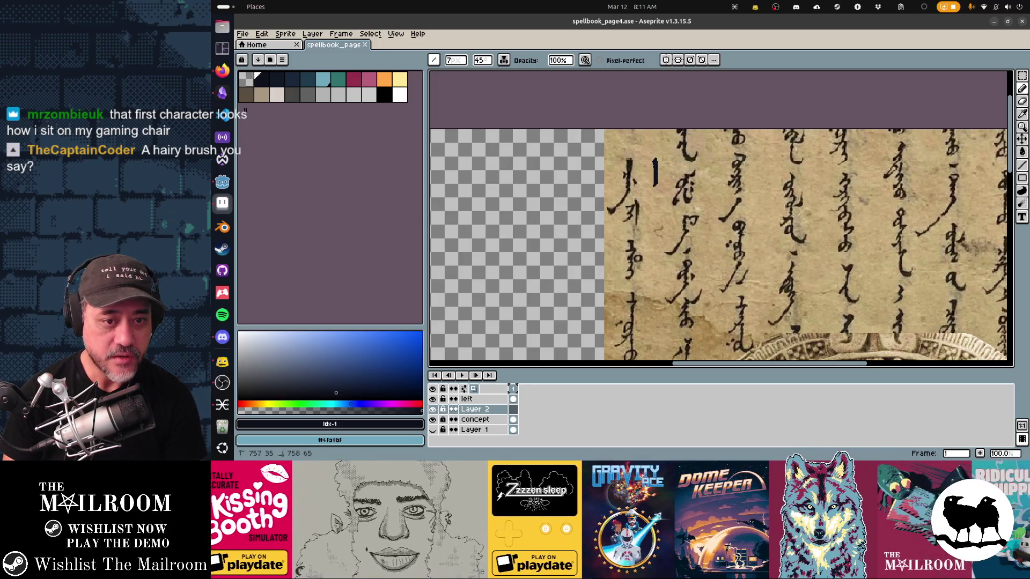
# Draw a hooked stroke left of the parchment, redoing it once, then set the eraser to size 15
pyautogui.moveTo(655, 185); pyautogui.dragTo(638, 209)
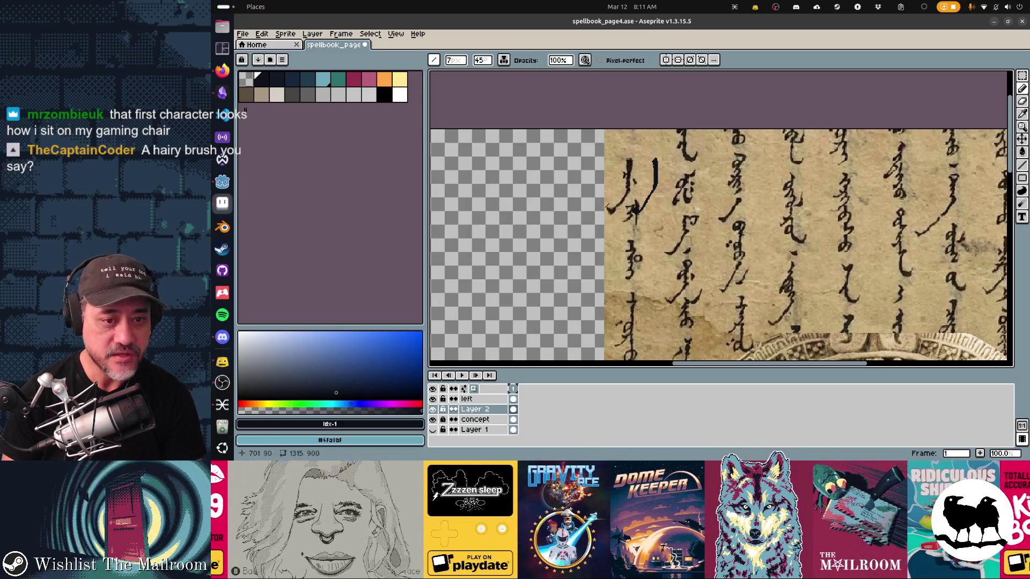
pyautogui.hotkey('ctrl', 'z')
pyautogui.moveTo(583, 158)
pyautogui.mouseDown()
pyautogui.moveTo(583, 194)
pyautogui.moveTo(563, 210)
pyautogui.mouseUp()
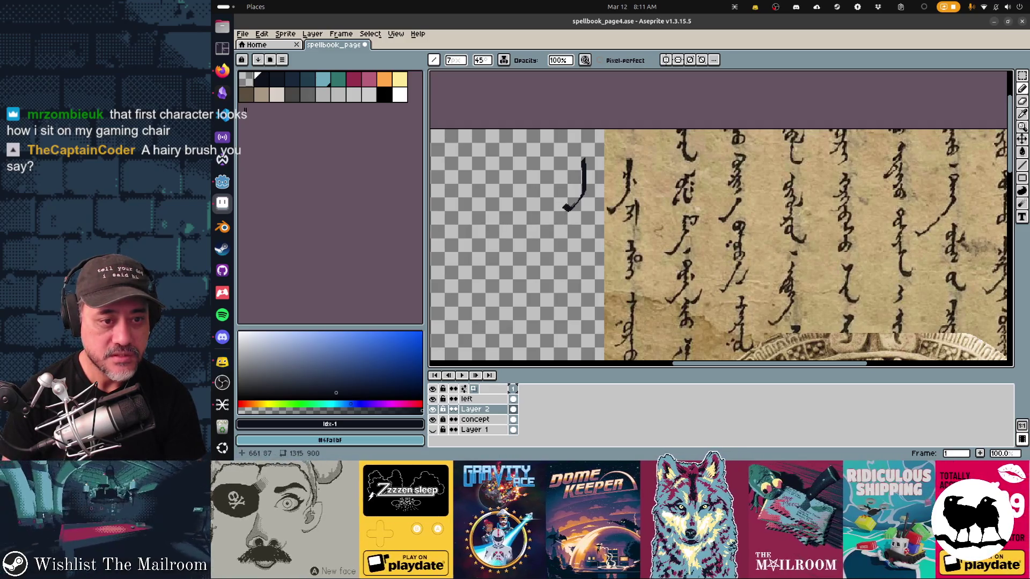
pyautogui.press('e')
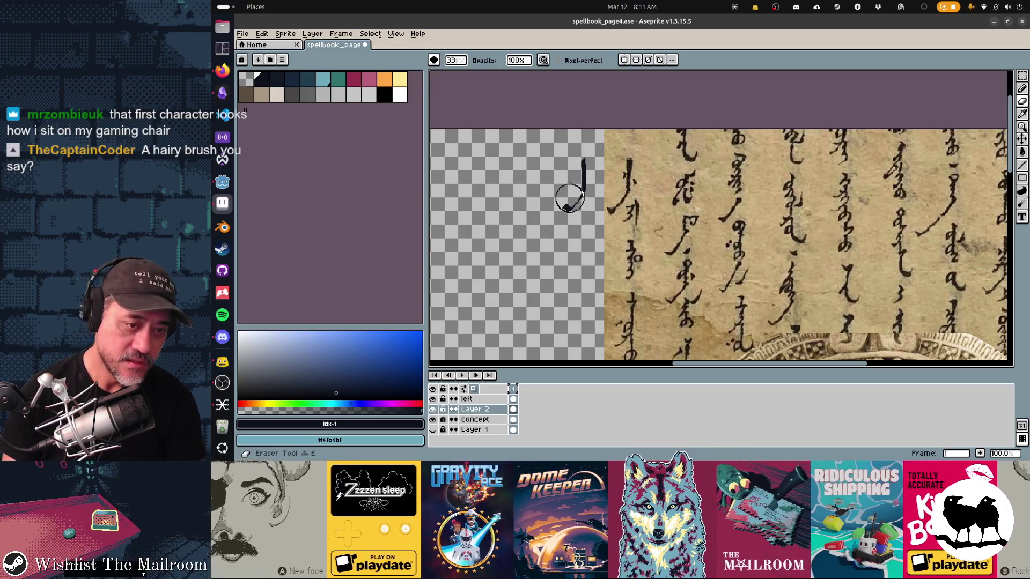
pyautogui.press('-')
pyautogui.press('-')
pyautogui.press('-')
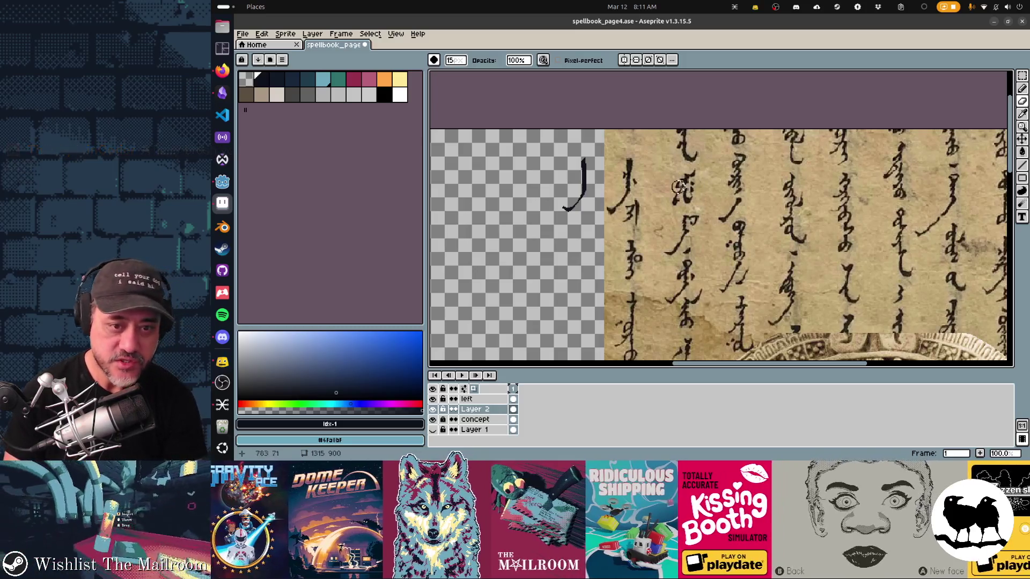
# Select and copy a glyph from the parchment reference
pyautogui.press('m')
pyautogui.moveTo(663, 168); pyautogui.dragTo(706, 209)
pyautogui.hotkey('ctrl', 'c')
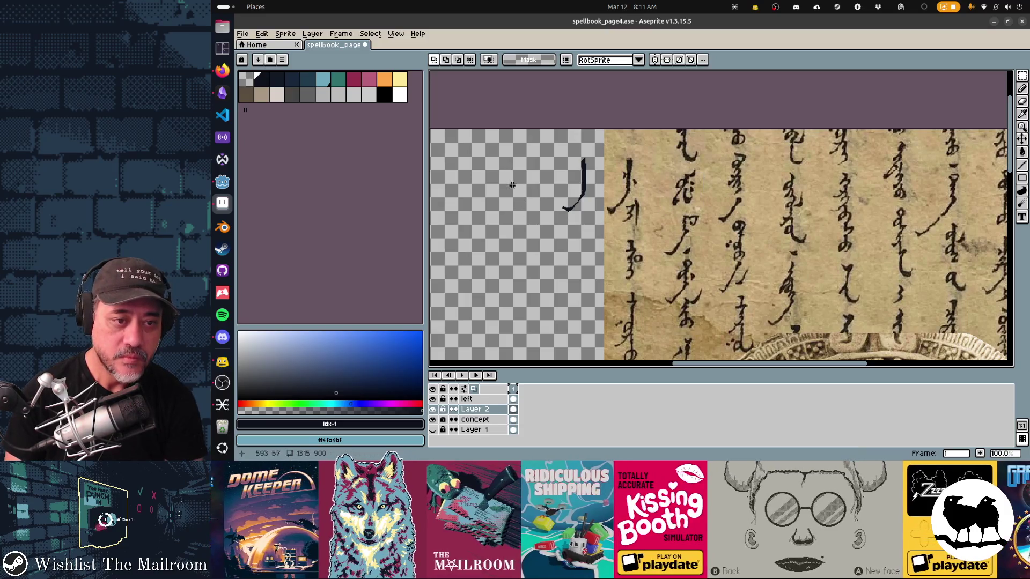
# Paste parchment glyph copies onto Layer 2 in the blank area as a tracing reference
pyautogui.hotkey('ctrl', 'v')
pyautogui.moveTo(684, 187); pyautogui.dragTo(506, 183)
pyautogui.click(525, 342)
pyautogui.click(475, 419)
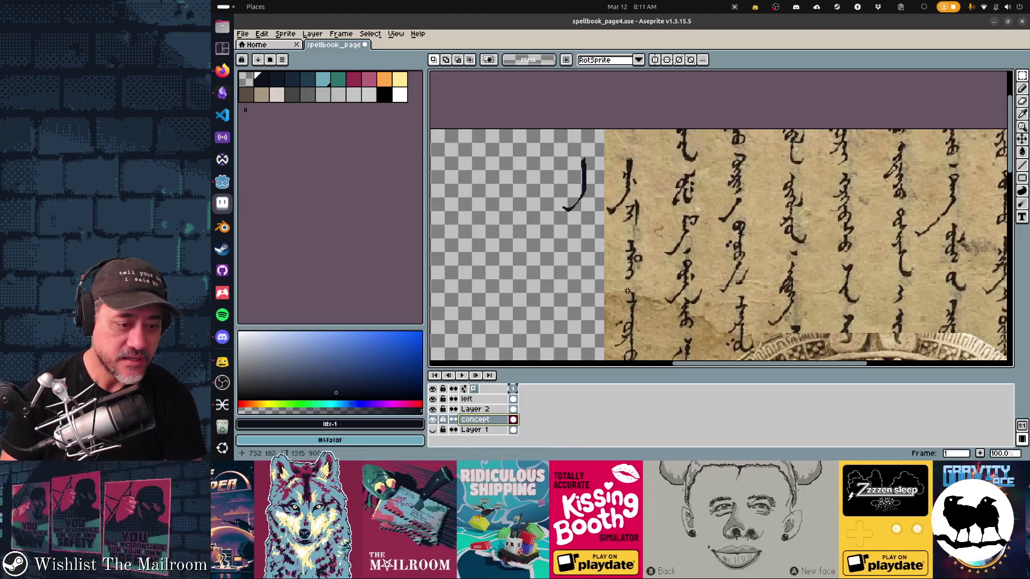
pyautogui.moveTo(664, 162)
pyautogui.mouseDown()
pyautogui.moveTo(703, 210)
pyautogui.moveTo(645, 184)
pyautogui.moveTo(475, 181)
pyautogui.moveTo(630, 162)
pyautogui.mouseUp()
pyautogui.hotkey('ctrl', 'c')
pyautogui.click(475, 409)
pyautogui.hotkey('ctrl', 'v')
pyautogui.click(504, 182)
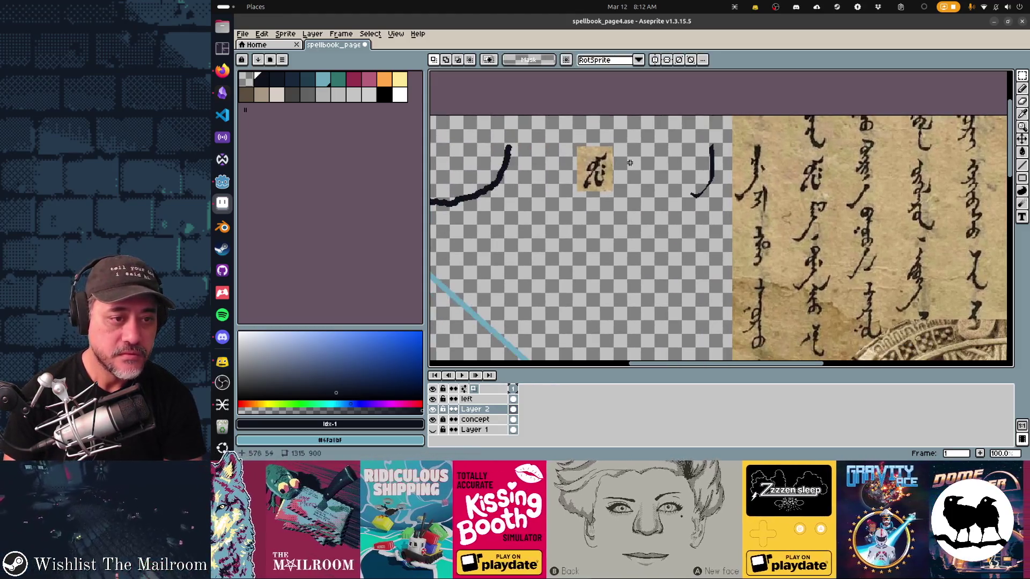
# Trace a black two-stroke version of the glyph beside the copy
pyautogui.press('b')
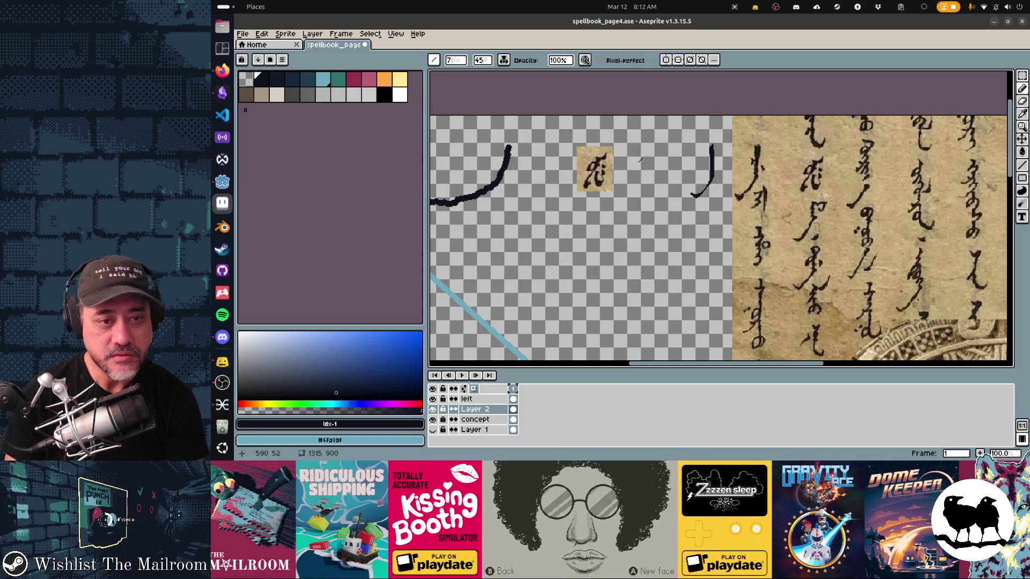
pyautogui.moveTo(642, 159); pyautogui.dragTo(631, 185)
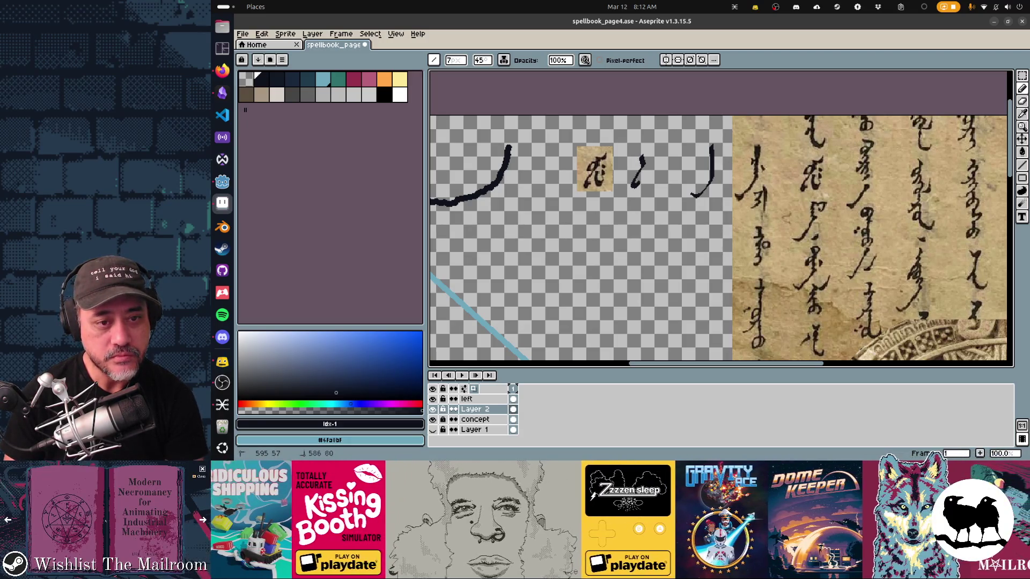
pyautogui.moveTo(643, 184); pyautogui.dragTo(655, 186)
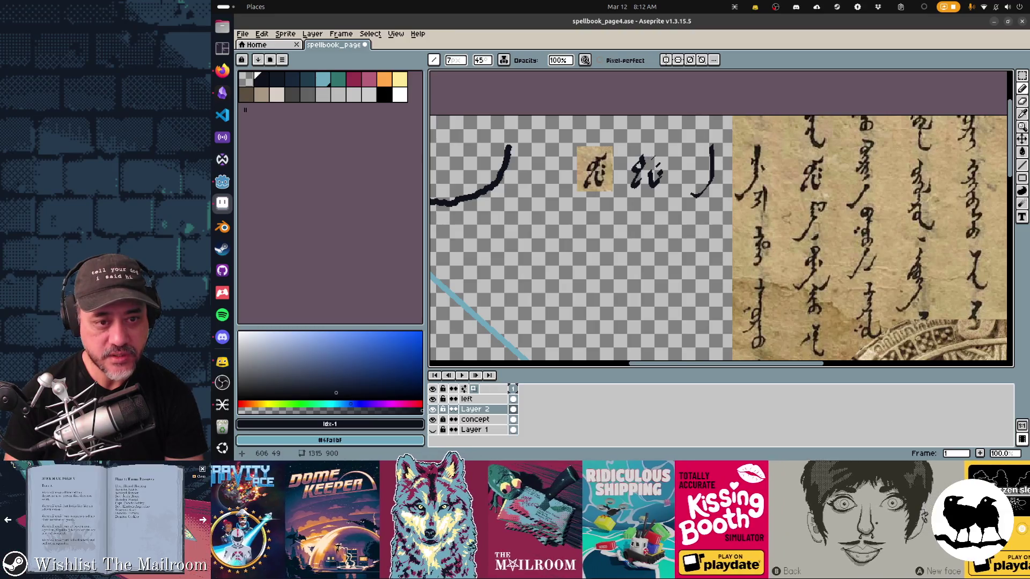
pyautogui.click(481, 60)
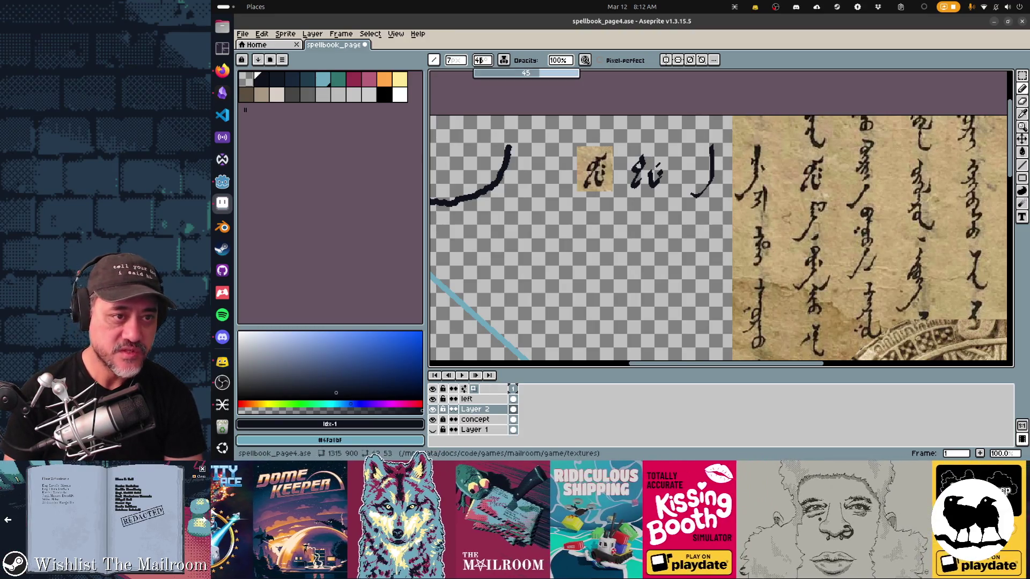
# Set the calligraphy brush angle to 45°
pyautogui.moveTo(539, 73); pyautogui.dragTo(497, 73)
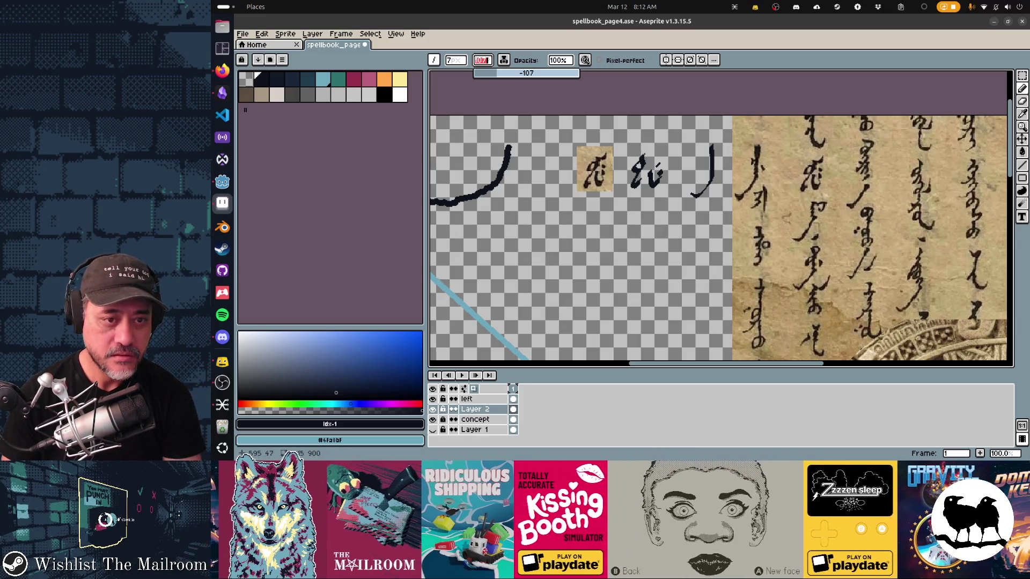
pyautogui.moveTo(497, 73); pyautogui.dragTo(528, 73)
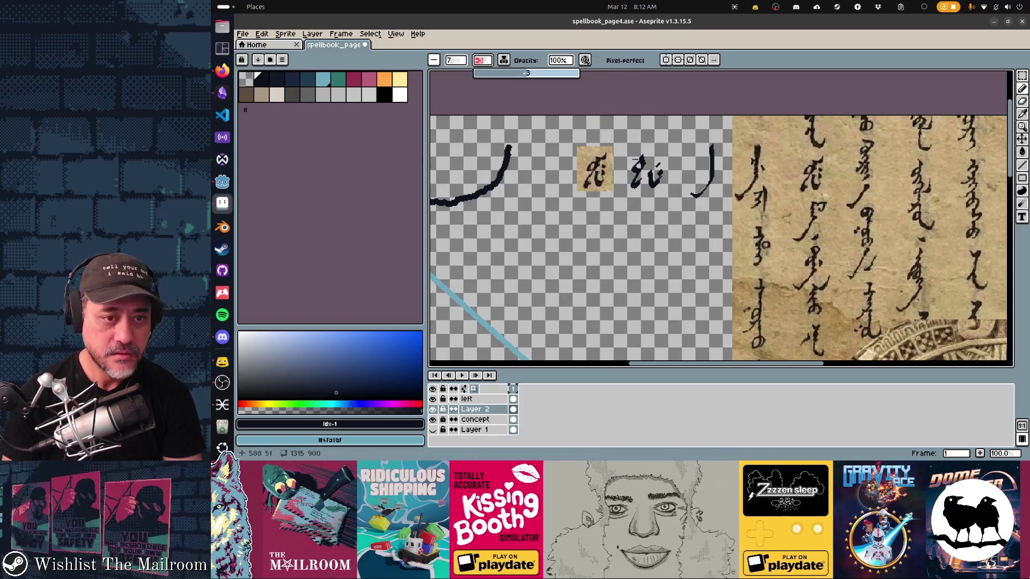
pyautogui.moveTo(527, 72); pyautogui.dragTo(527, 73)
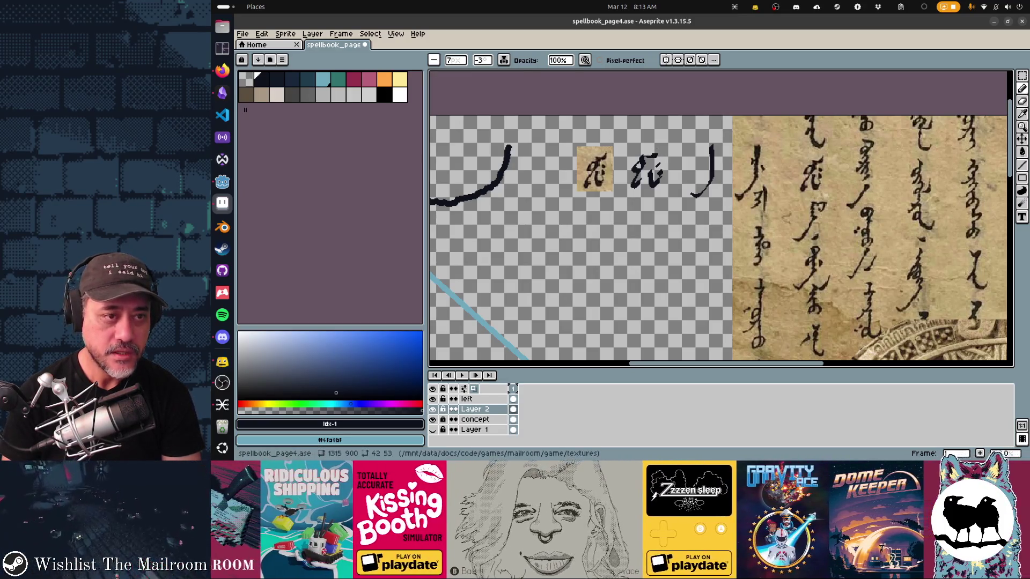
pyautogui.click(482, 60)
pyautogui.moveTo(526, 73); pyautogui.dragTo(553, 73)
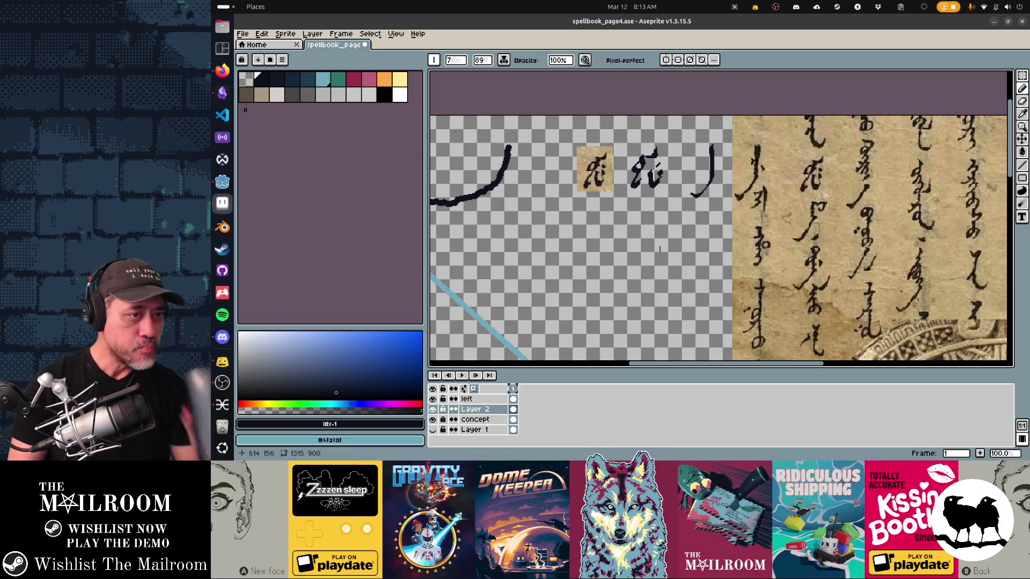
pyautogui.click(482, 60)
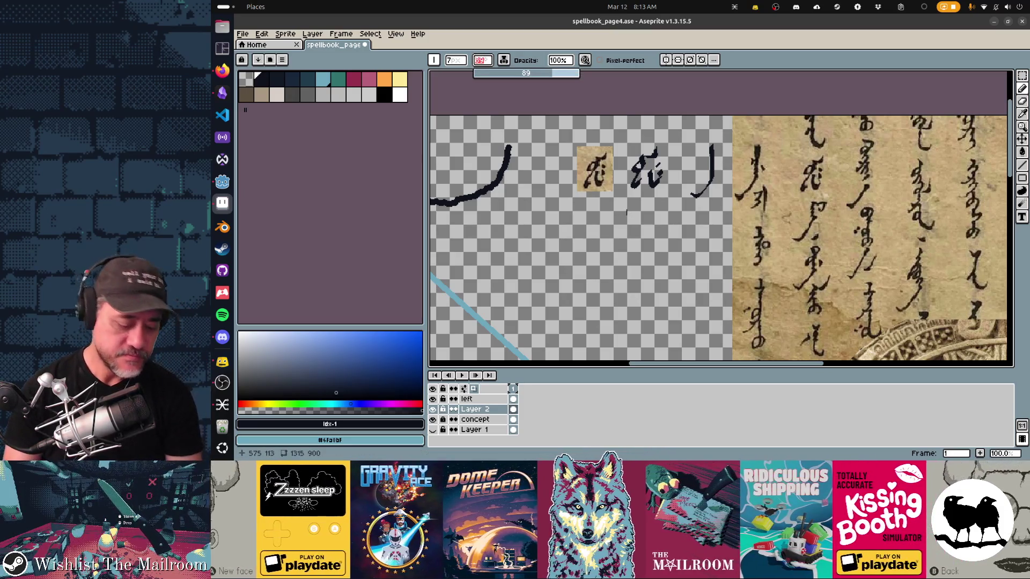
pyautogui.write('45')
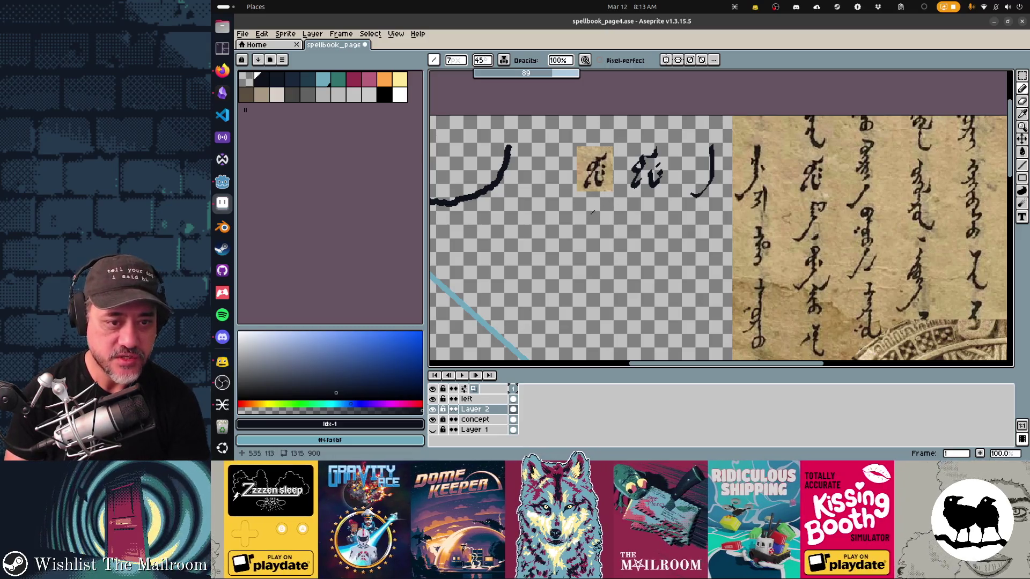
pyautogui.press('Return')
# Ink a test glyph below the first and select the area holding the test glyphs
pyautogui.moveTo(598, 201)
pyautogui.mouseDown()
pyautogui.moveTo(586, 237)
pyautogui.moveTo(613, 234)
pyautogui.moveTo(612, 215)
pyautogui.mouseUp()
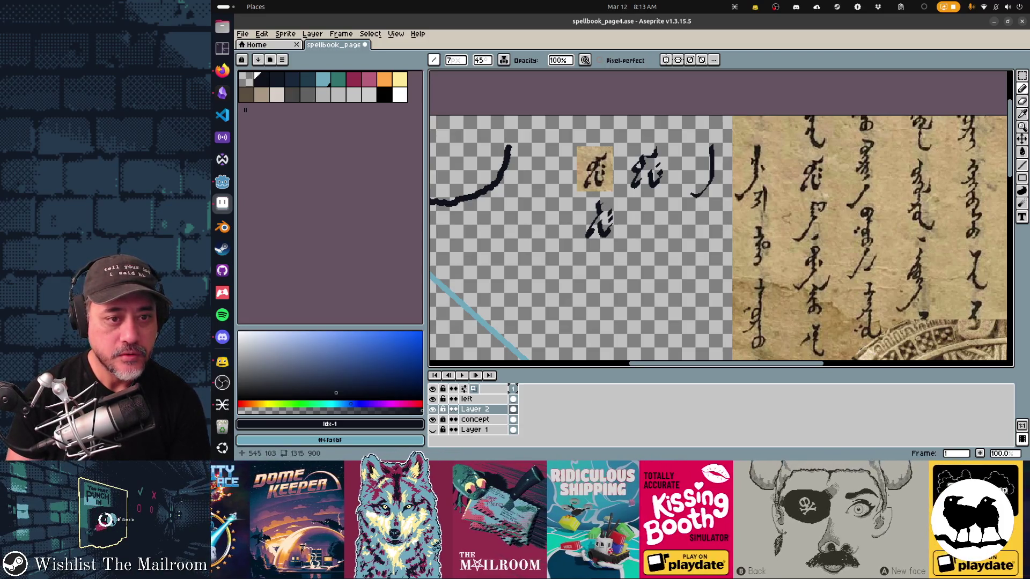
pyautogui.moveTo(599, 205)
pyautogui.mouseDown()
pyautogui.moveTo(613, 196)
pyautogui.moveTo(596, 219)
pyautogui.mouseUp()
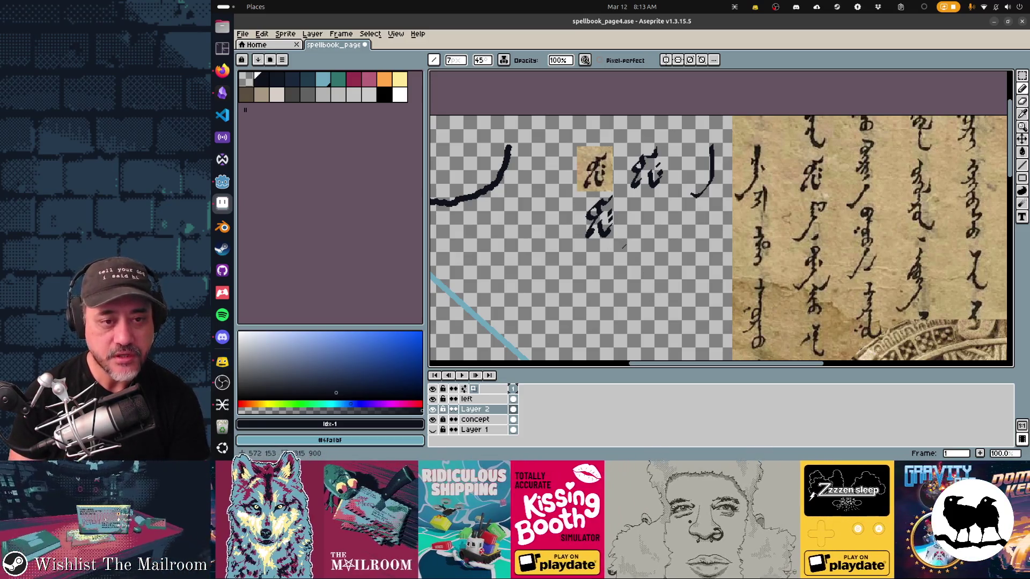
pyautogui.press('m')
pyautogui.moveTo(556, 118); pyautogui.dragTo(714, 263)
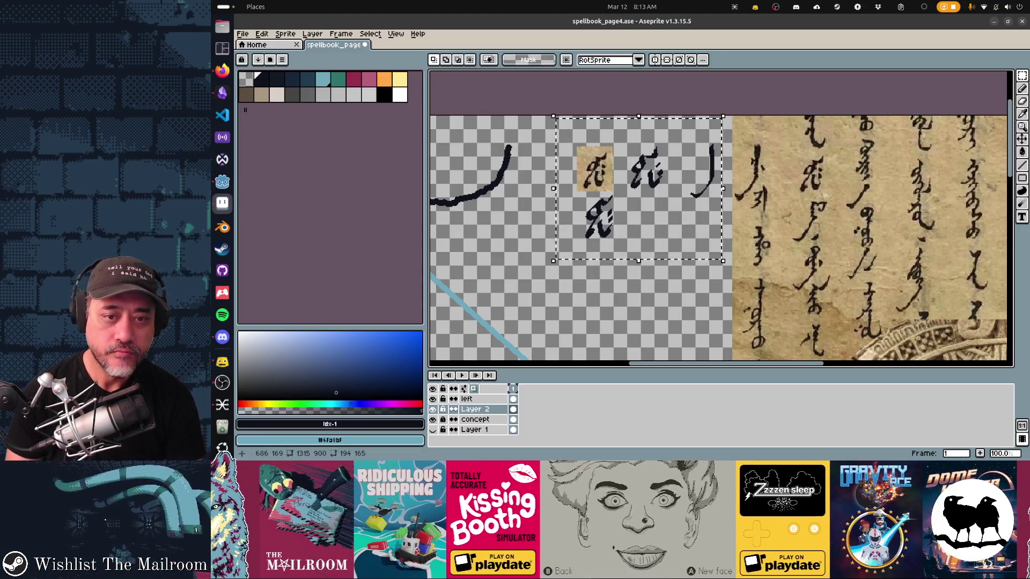
# Delete the selected test glyphs
pyautogui.press('Delete')
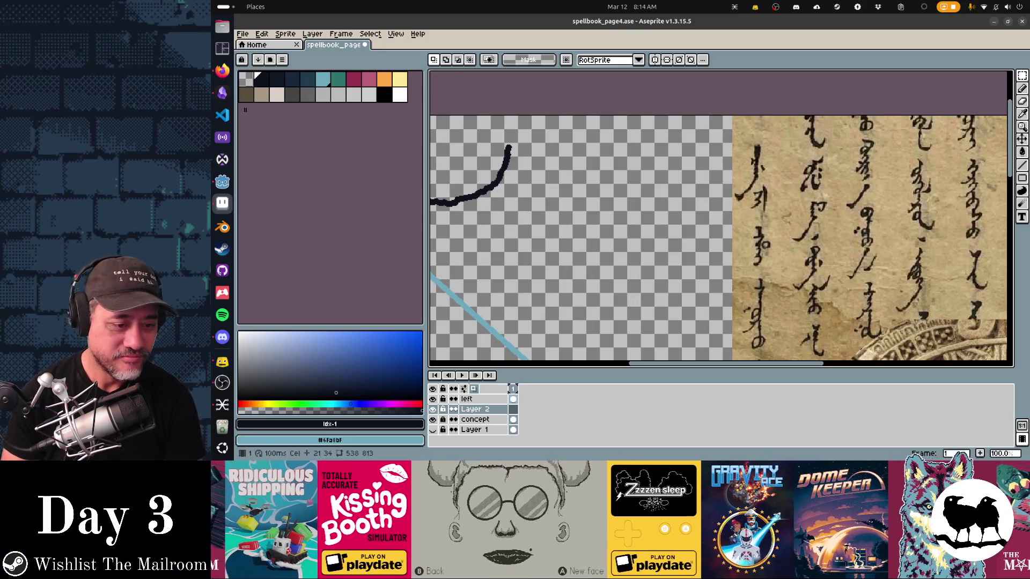
pyautogui.hscroll(-5, 749, 204)
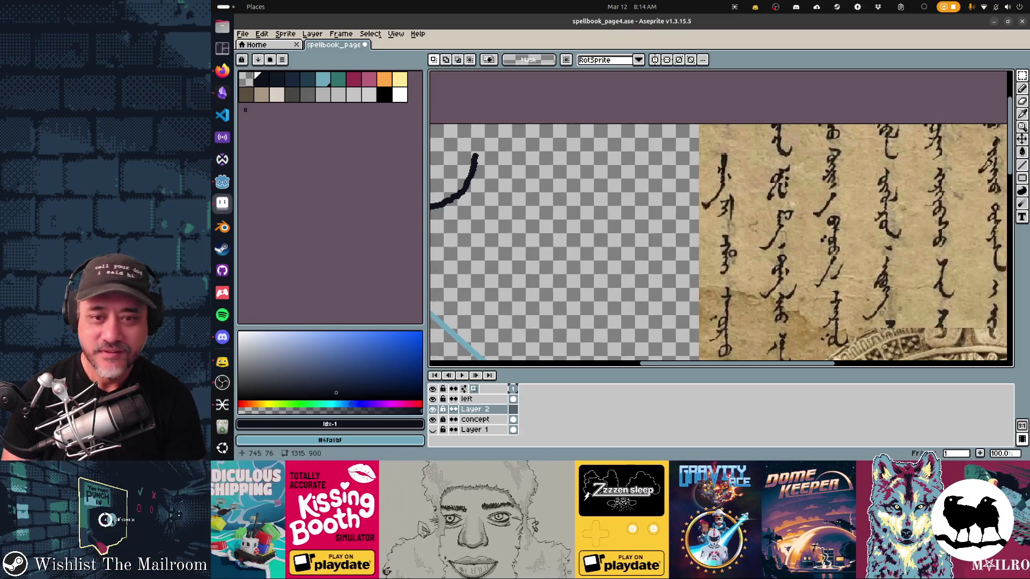
pyautogui.hscroll(5, 749, 205)
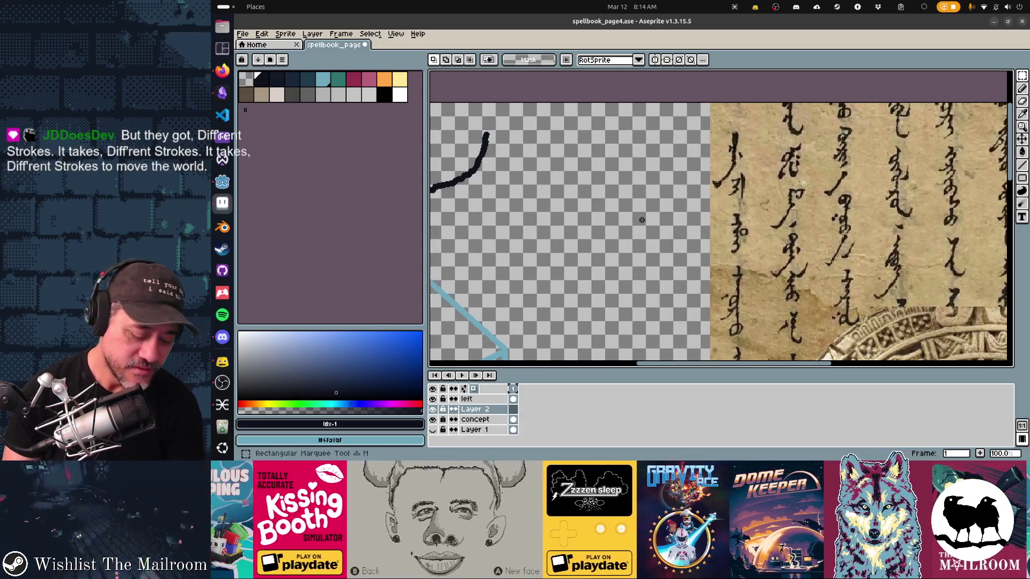
pyautogui.press('b')
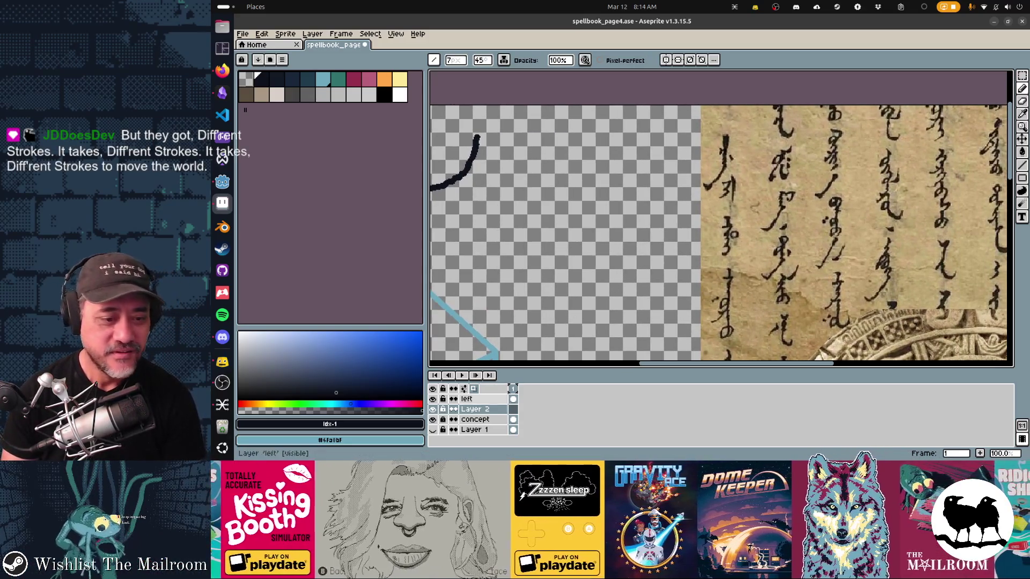
# Lower the concept layer's opacity and ink the first glyph of the leftmost column
pyautogui.click(475, 419)
pyautogui.doubleClick(475, 419)
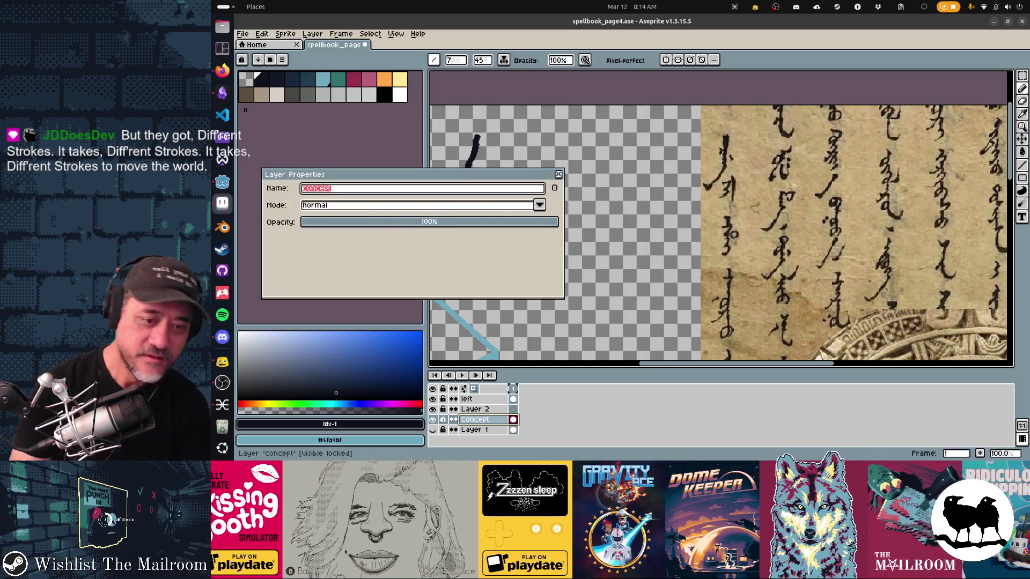
pyautogui.moveTo(714, 185)
pyautogui.mouseDown()
pyautogui.moveTo(705, 194)
pyautogui.moveTo(718, 201)
pyautogui.moveTo(712, 206)
pyautogui.moveTo(721, 200)
pyautogui.moveTo(697, 225)
pyautogui.moveTo(727, 182)
pyautogui.mouseUp()
# Trace top and lower glyphs of the first two parchment columns with black calligraphic strokes
pyautogui.scroll(-2, 690, 253)
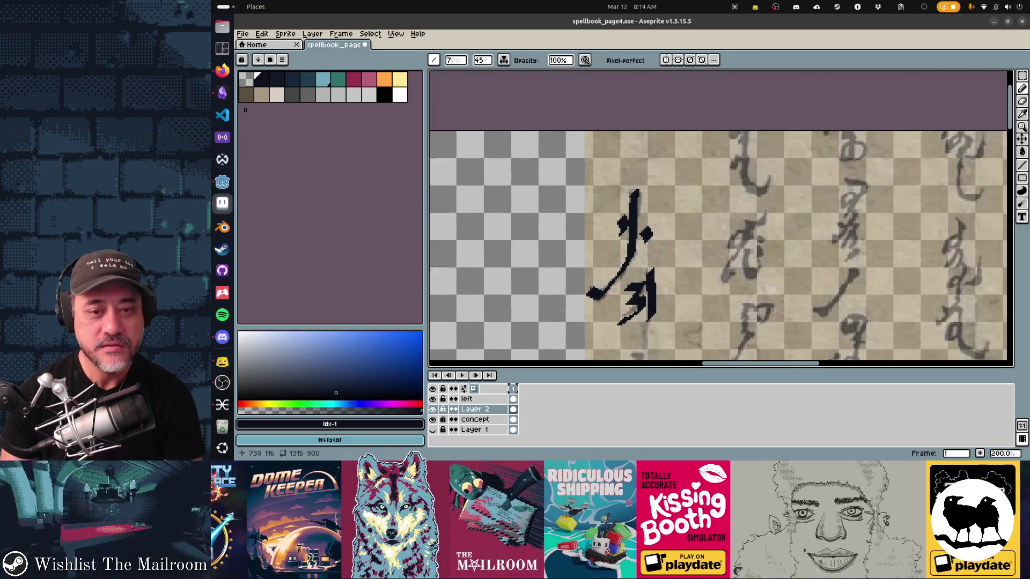
pyautogui.moveTo(690, 254); pyautogui.dragTo(683, 149)
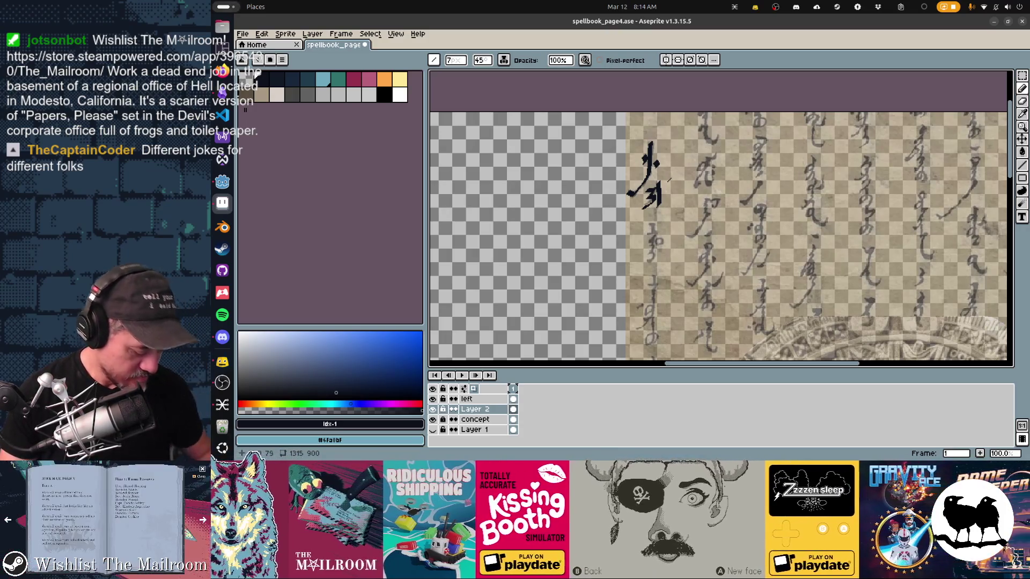
pyautogui.scroll(-2, 731, 150)
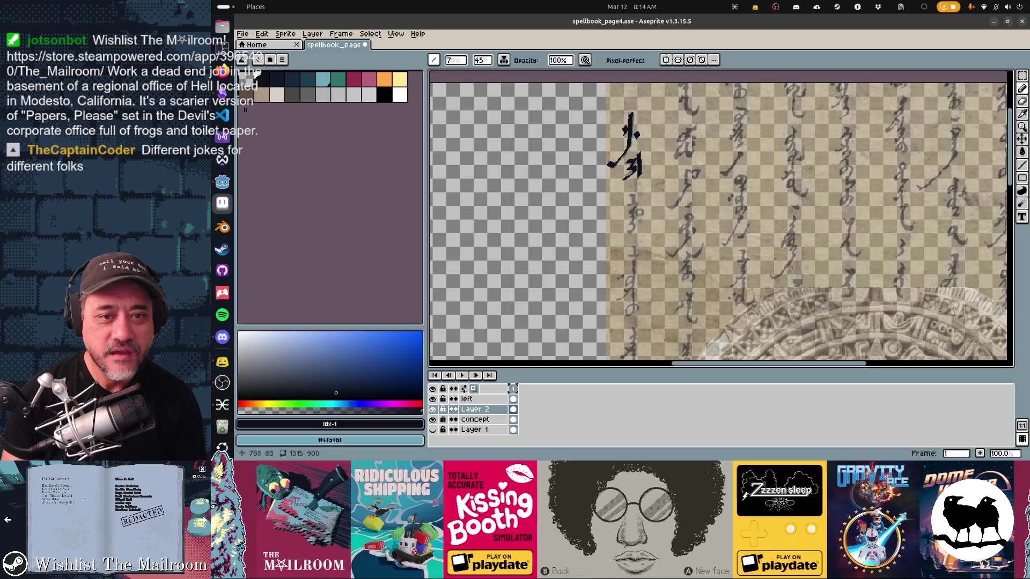
pyautogui.moveTo(678, 156)
pyautogui.mouseDown()
pyautogui.moveTo(697, 123)
pyautogui.moveTo(677, 142)
pyautogui.moveTo(697, 134)
pyautogui.moveTo(684, 159)
pyautogui.mouseUp()
pyautogui.moveTo(748, 107)
pyautogui.mouseDown()
pyautogui.moveTo(733, 121)
pyautogui.moveTo(730, 170)
pyautogui.moveTo(684, 171)
pyautogui.moveTo(678, 202)
pyautogui.moveTo(633, 206)
pyautogui.mouseUp()
pyautogui.moveTo(626, 205)
pyautogui.mouseDown()
pyautogui.moveTo(641, 205)
pyautogui.moveTo(626, 234)
pyautogui.moveTo(646, 217)
pyautogui.moveTo(669, 256)
pyautogui.mouseUp()
pyautogui.click(688, 217)
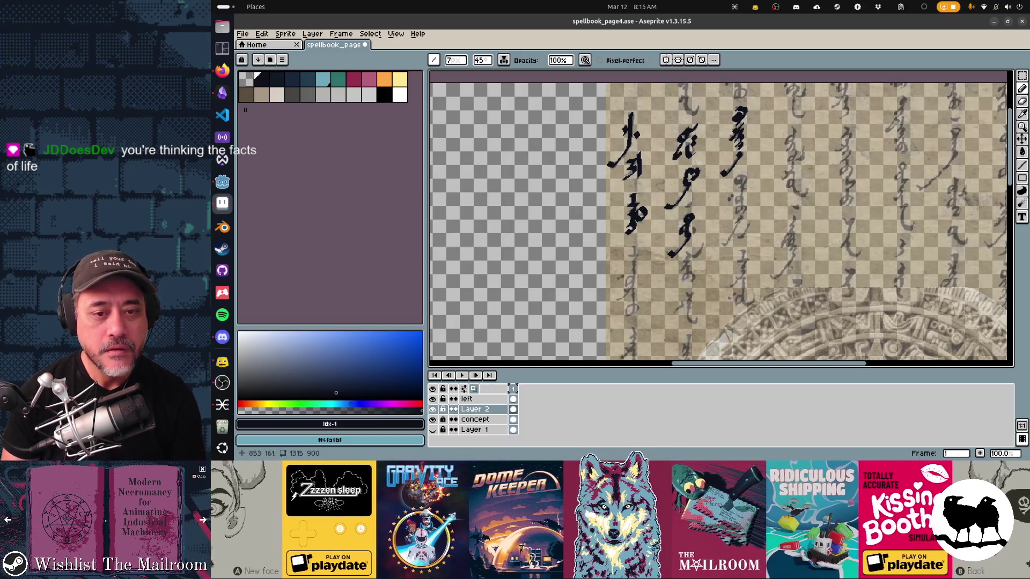
pyautogui.moveTo(741, 214); pyautogui.dragTo(724, 245)
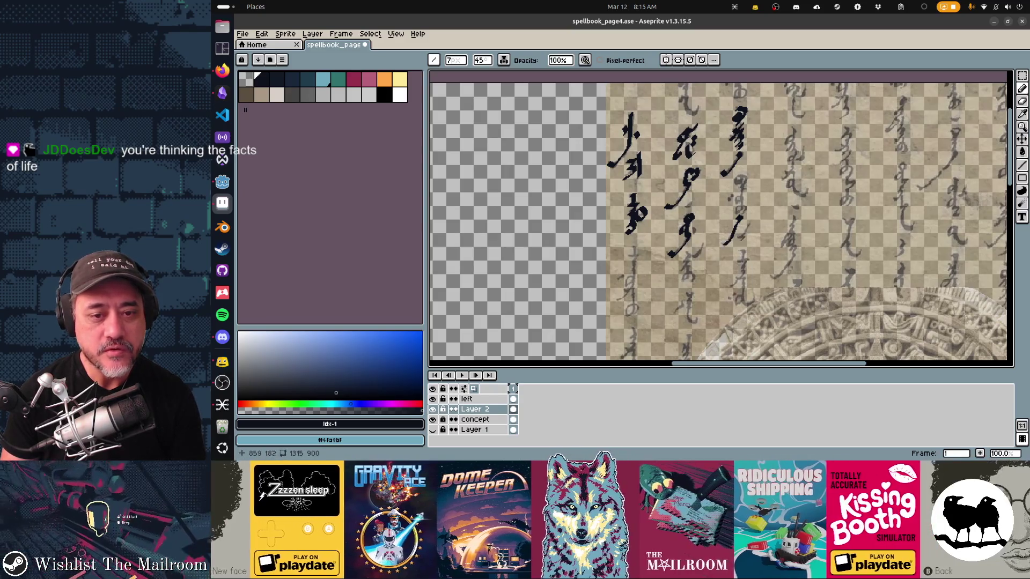
pyautogui.moveTo(742, 211)
pyautogui.mouseDown()
pyautogui.moveTo(746, 204)
pyautogui.moveTo(733, 214)
pyautogui.moveTo(736, 172)
pyautogui.moveTo(732, 195)
pyautogui.moveTo(708, 134)
pyautogui.moveTo(715, 241)
pyautogui.mouseUp()
pyautogui.moveTo(716, 177)
pyautogui.mouseDown()
pyautogui.moveTo(649, 150)
pyautogui.moveTo(707, 158)
pyautogui.moveTo(705, 177)
pyautogui.mouseUp()
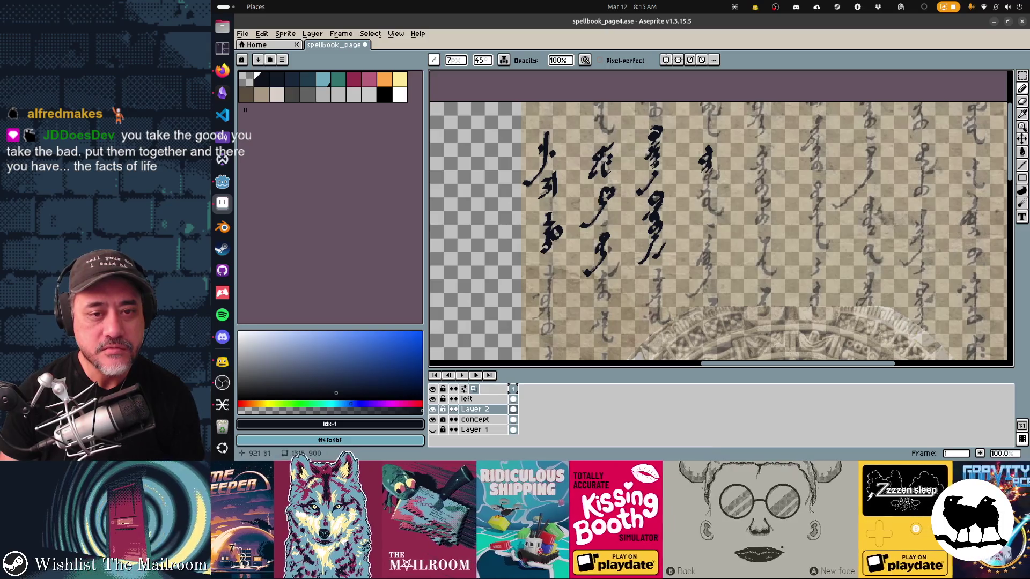
# Lengthen the traced glyphs down their columns with more black strokes
pyautogui.moveTo(707, 167); pyautogui.dragTo(708, 185)
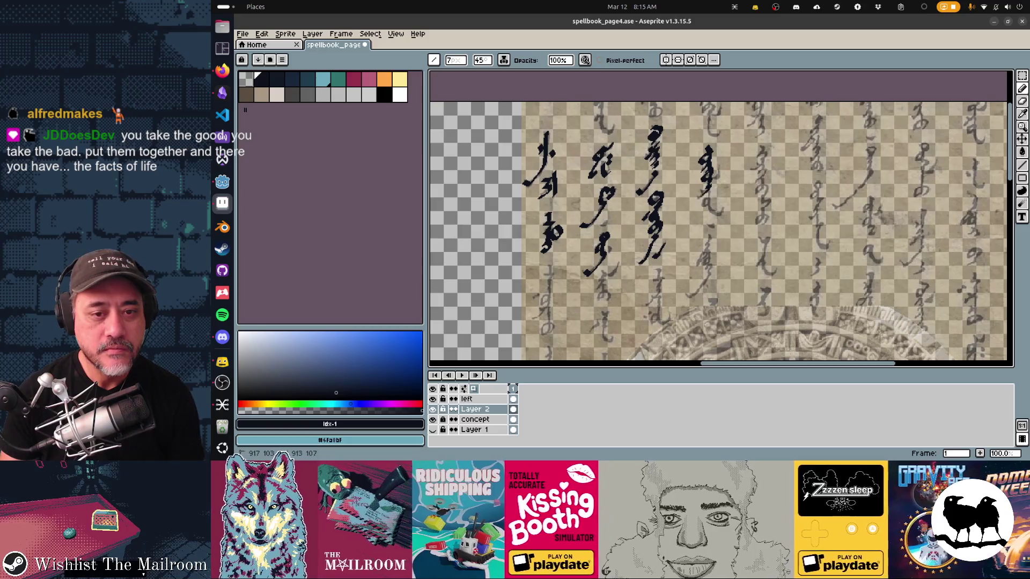
pyautogui.moveTo(706, 189)
pyautogui.mouseDown()
pyautogui.moveTo(709, 206)
pyautogui.moveTo(699, 207)
pyautogui.moveTo(724, 218)
pyautogui.moveTo(730, 150)
pyautogui.moveTo(700, 196)
pyautogui.moveTo(716, 192)
pyautogui.moveTo(712, 209)
pyautogui.moveTo(650, 252)
pyautogui.moveTo(639, 273)
pyautogui.mouseUp()
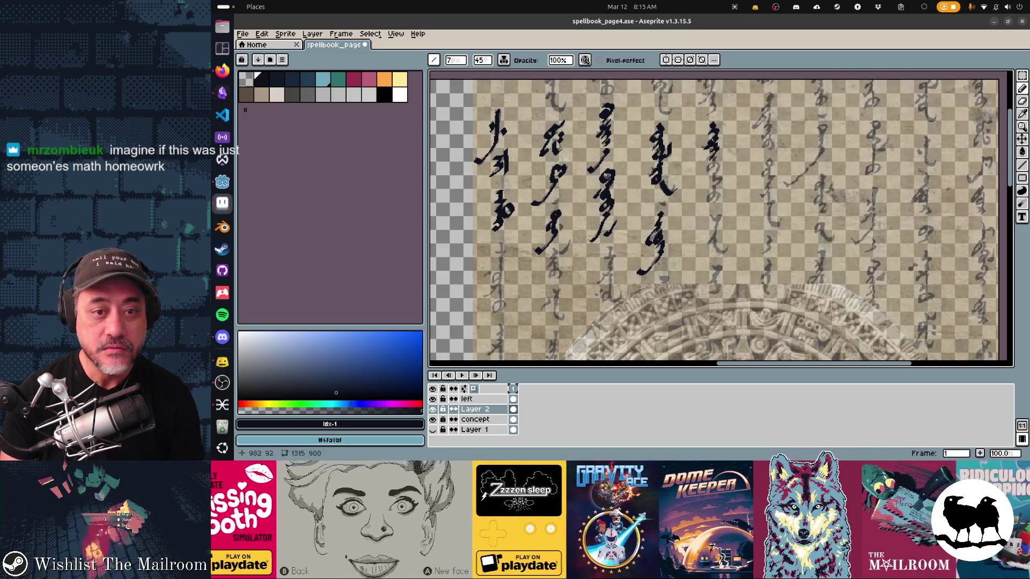
pyautogui.moveTo(711, 159)
pyautogui.mouseDown()
pyautogui.moveTo(706, 172)
pyautogui.moveTo(715, 167)
pyautogui.moveTo(719, 182)
pyautogui.moveTo(705, 203)
pyautogui.moveTo(720, 193)
pyautogui.moveTo(719, 253)
pyautogui.mouseUp()
pyautogui.hscroll(-5, 724, 258)
pyautogui.scroll(-3, 724, 258)
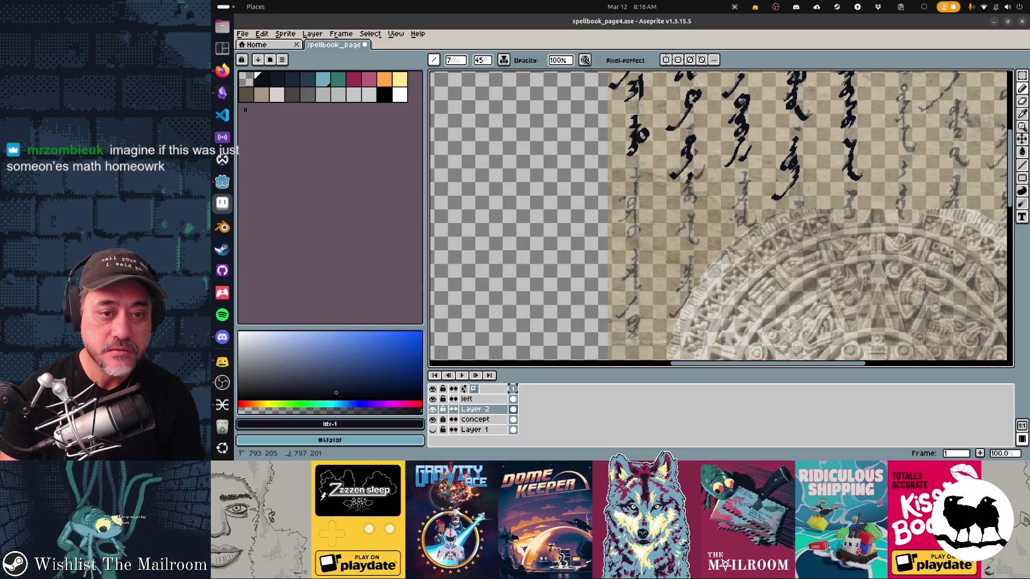
pyautogui.moveTo(706, 169)
pyautogui.mouseDown()
pyautogui.moveTo(683, 203)
pyautogui.moveTo(695, 197)
pyautogui.mouseUp()
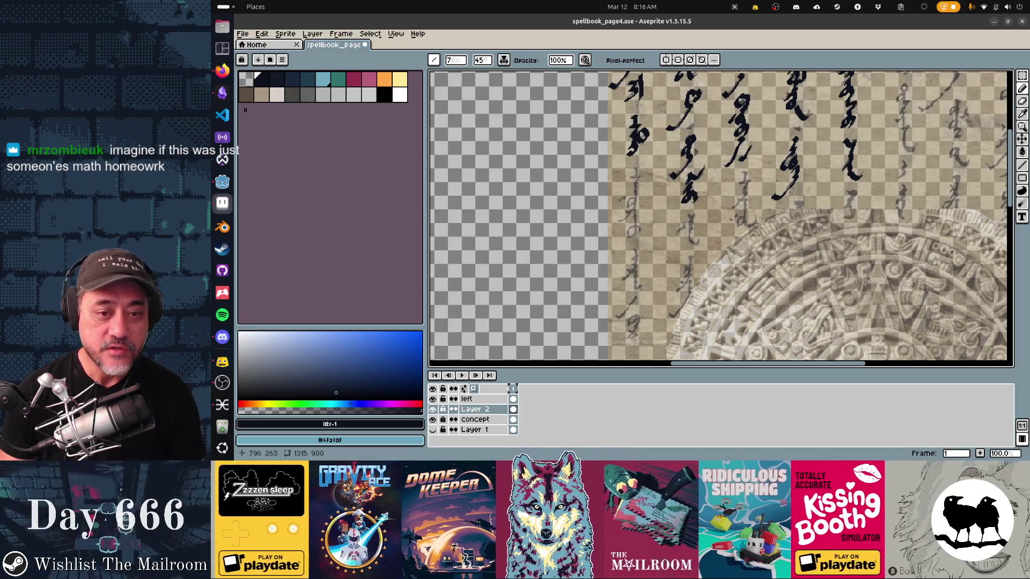
pyautogui.moveTo(638, 171)
pyautogui.mouseDown()
pyautogui.moveTo(628, 181)
pyautogui.moveTo(635, 200)
pyautogui.moveTo(616, 223)
pyautogui.moveTo(637, 233)
pyautogui.mouseUp()
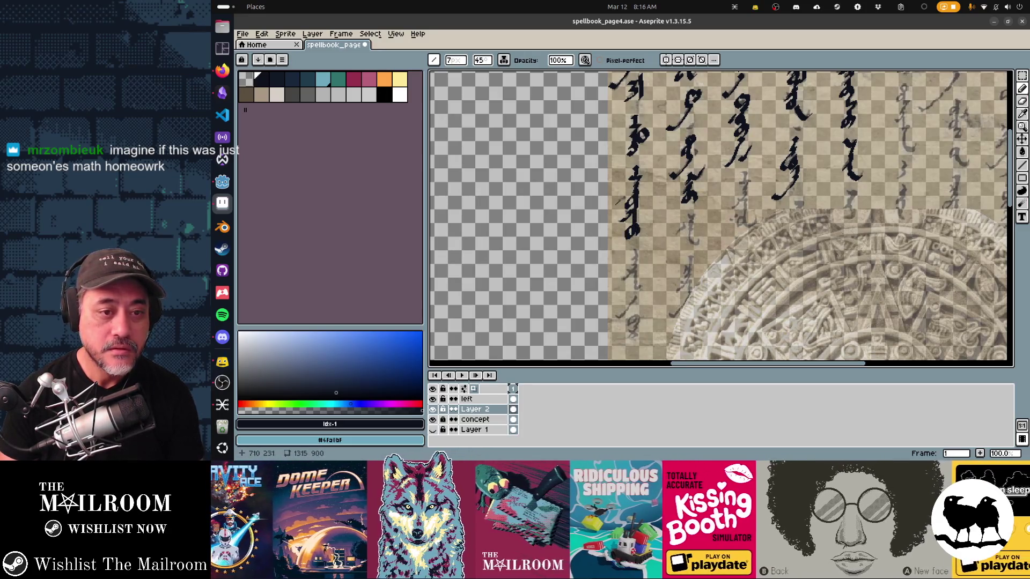
pyautogui.moveTo(622, 195); pyautogui.dragTo(618, 204)
# Extend another glyph, undo a stray stroke, and hide the parchment concept layer
pyautogui.hscroll(2, 699, 198)
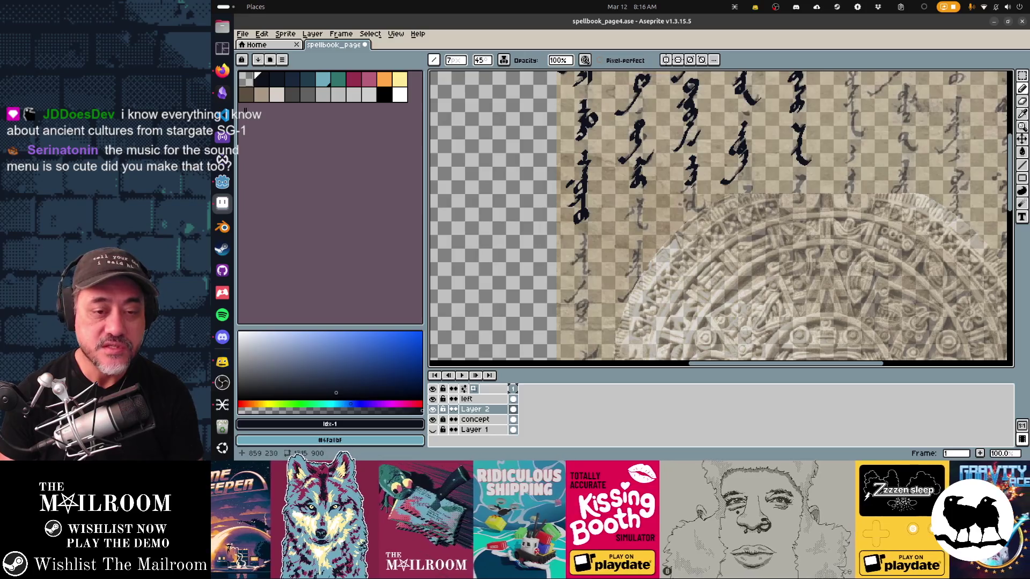
pyautogui.moveTo(691, 197); pyautogui.dragTo(692, 211)
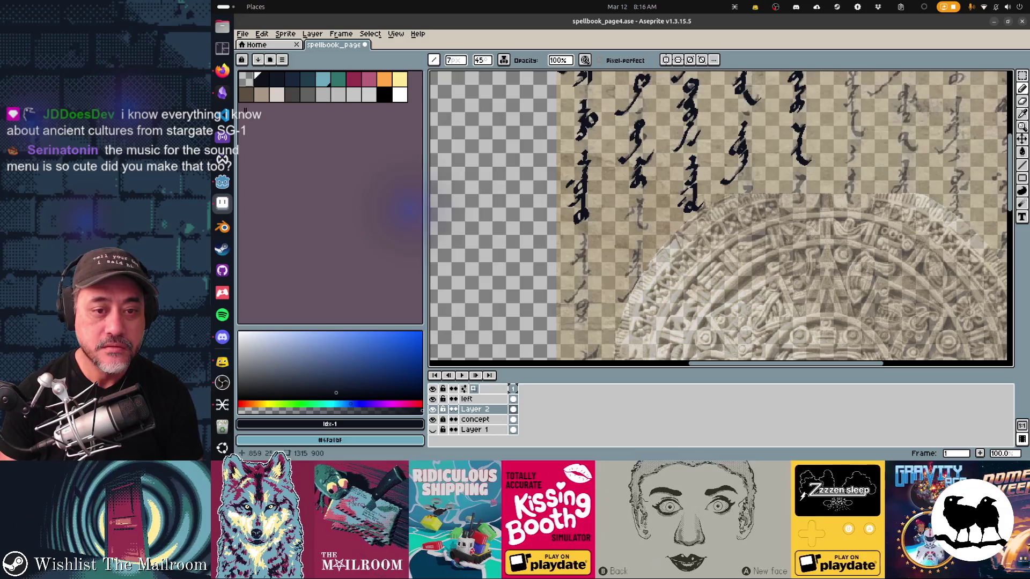
pyautogui.hotkey('ctrl', 'z')
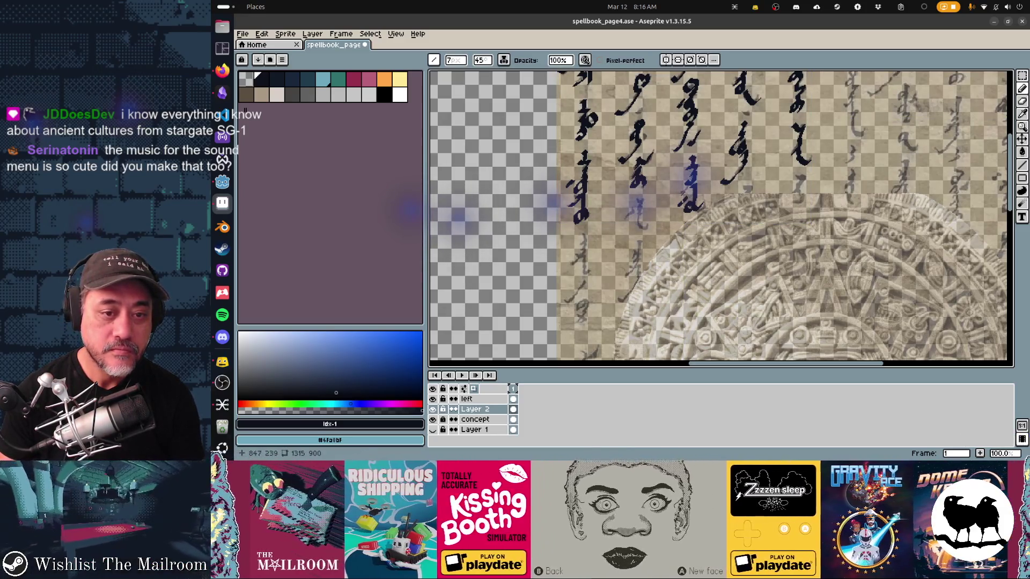
pyautogui.scroll(5, 699, 212)
pyautogui.hscroll(4, 699, 212)
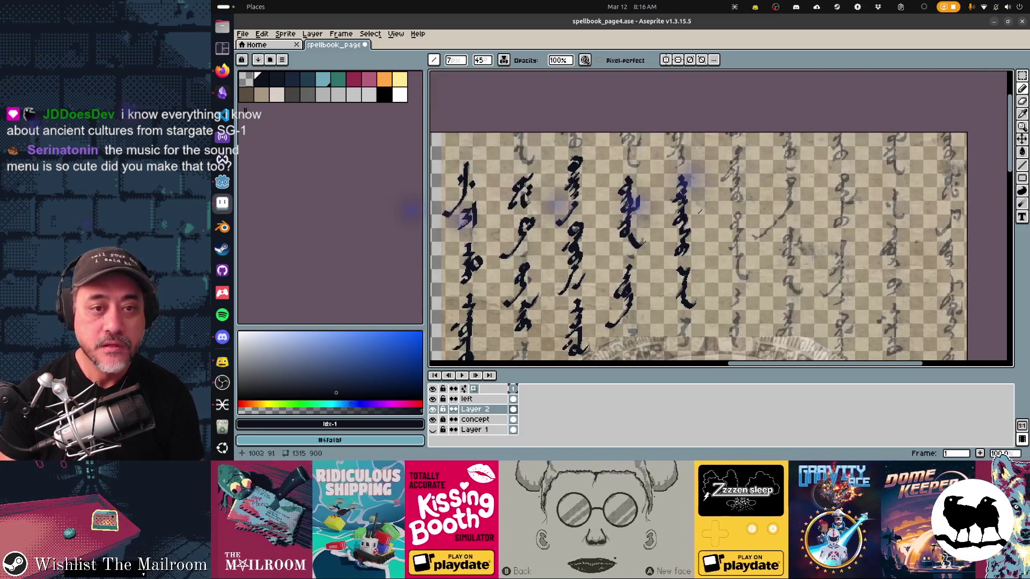
pyautogui.scroll(-2, 699, 212)
pyautogui.hscroll(2, 699, 211)
pyautogui.scroll(-5, 583, 278)
pyautogui.hscroll(-5, 583, 278)
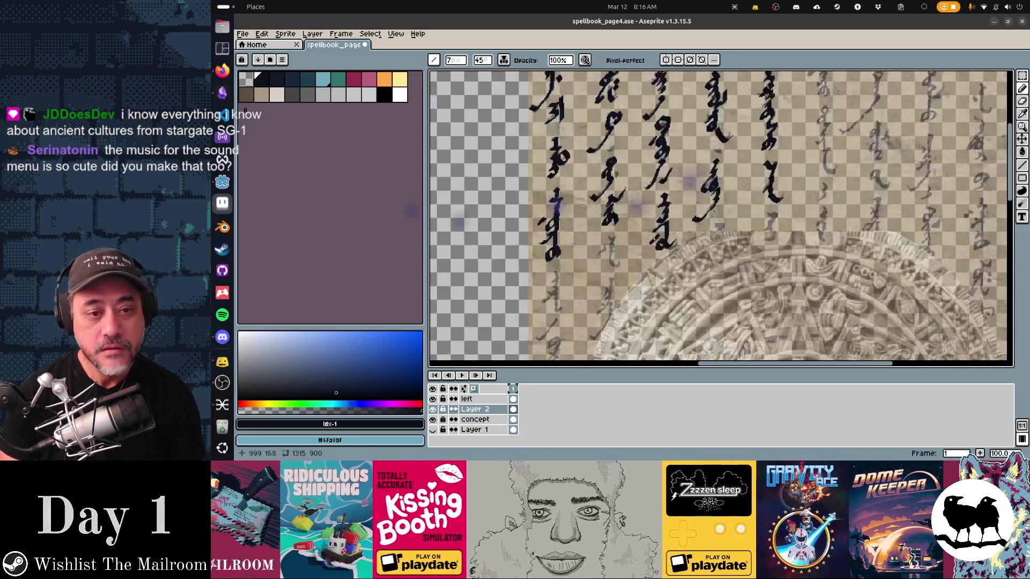
pyautogui.click(432, 420)
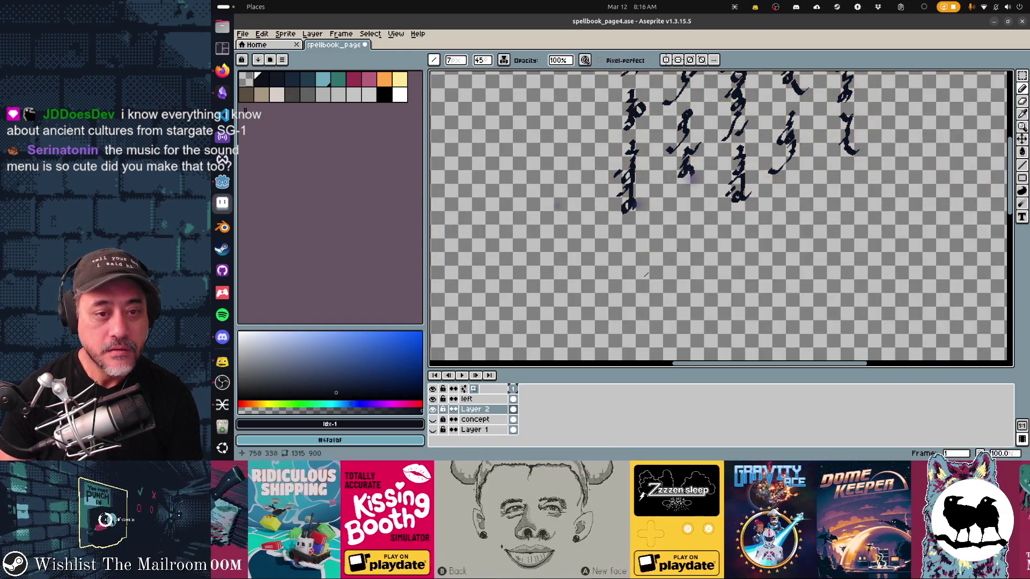
# Export the glyph page image and save the file
pyautogui.scroll(4, 721, 219)
pyautogui.hscroll(2, 720, 219)
pyautogui.press('Escape')
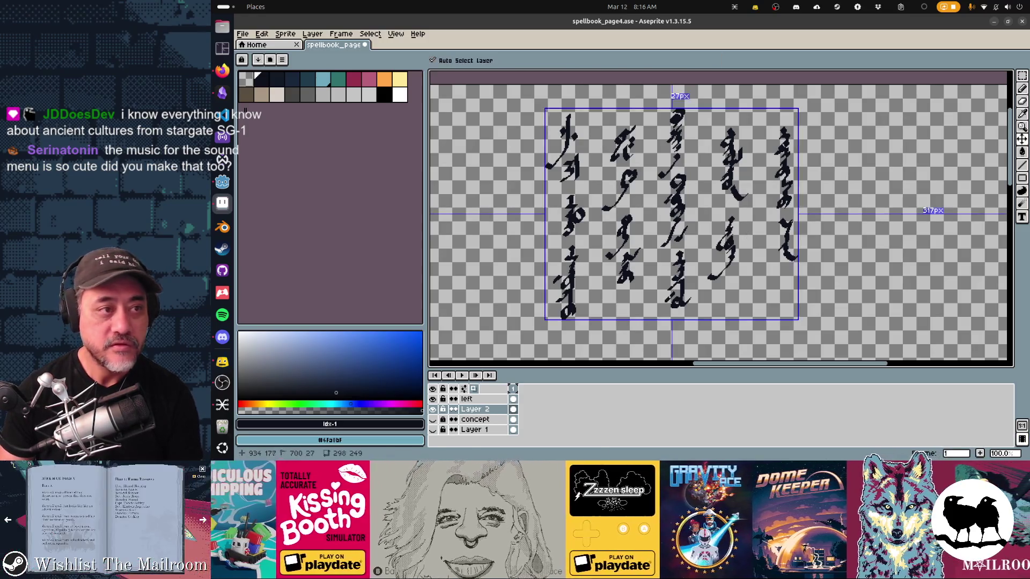
pyautogui.hotkey('ctrl', 's')
# Switch over to the Godot editor window
pyautogui.hotkey('alt', 'Tab')
pyautogui.hotkey('alt', 'Tab')
pyautogui.press('Tab')
pyautogui.press('Tab')
pyautogui.press('Tab')
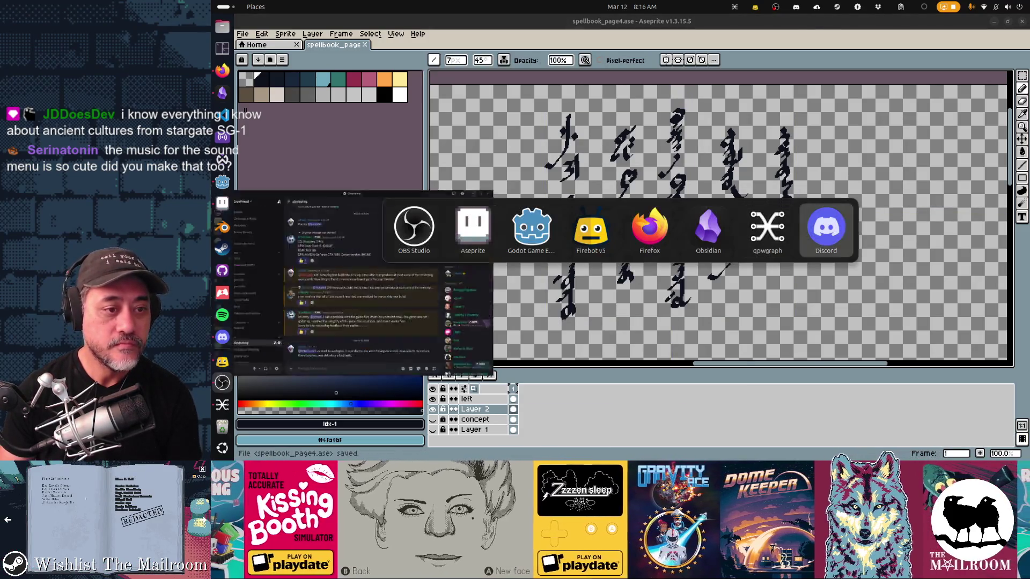
pyautogui.hotkey('alt', 'Tab')
pyautogui.press('Tab')
pyautogui.press('Tab')
pyautogui.press('Tab')
pyautogui.press('Tab')
pyautogui.press('Tab')
pyautogui.press('Tab')
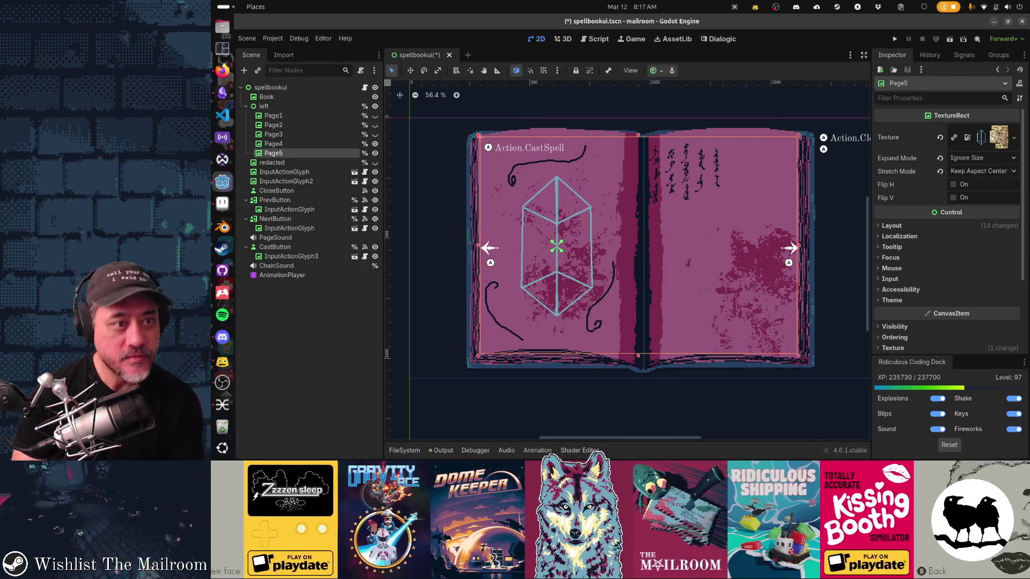
# View the right page's new glyph columns at actual size, then bring up the system app search
pyautogui.press('1')
pyautogui.scroll(5, 626, 258)
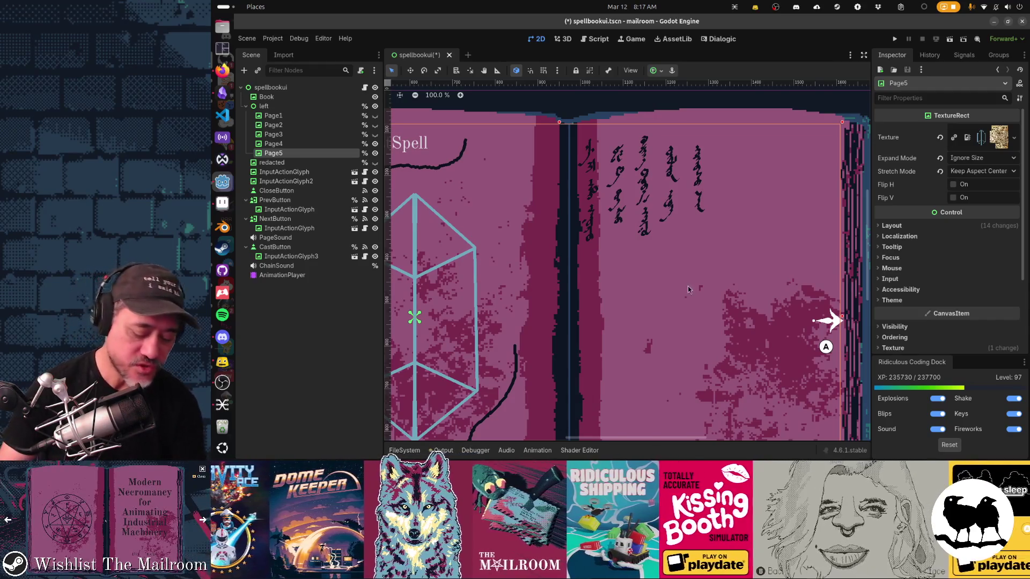
pyautogui.hotkey('alt', 'Tab')
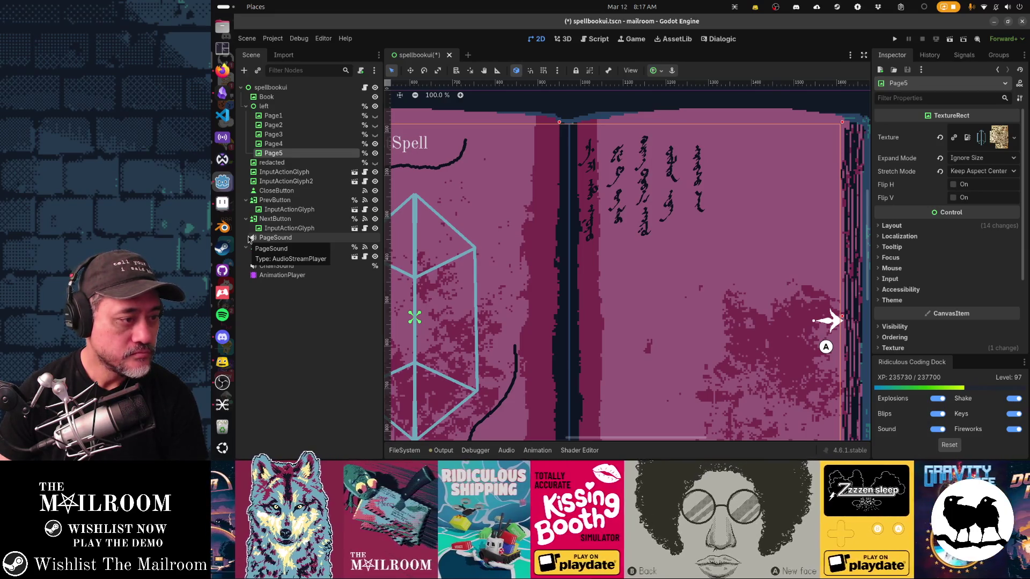
pyautogui.press('super')
# Launch Krita, start Open Image, and bring up a Files window at the Home folder
pyautogui.write('col')
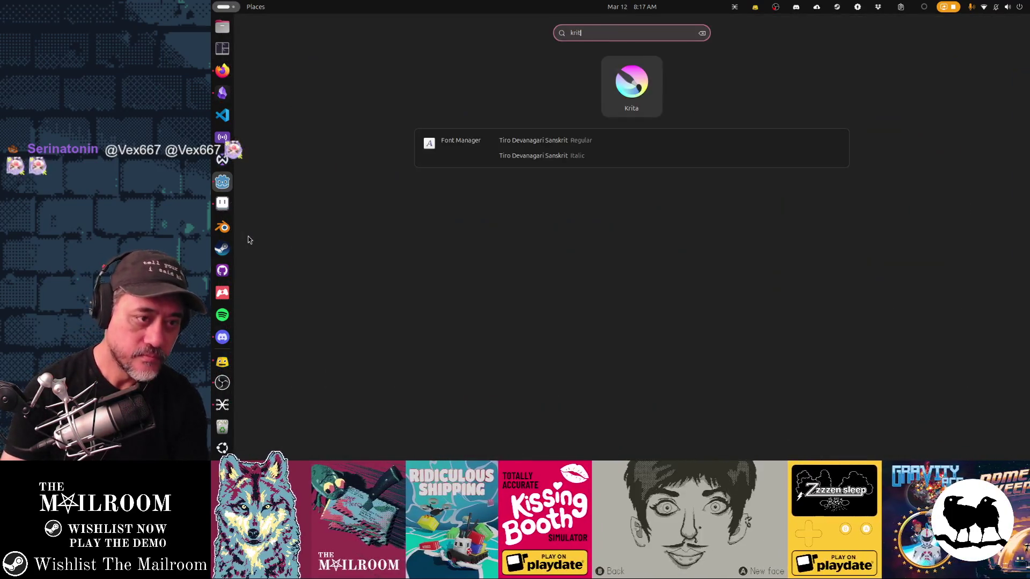
pyautogui.press('Escape')
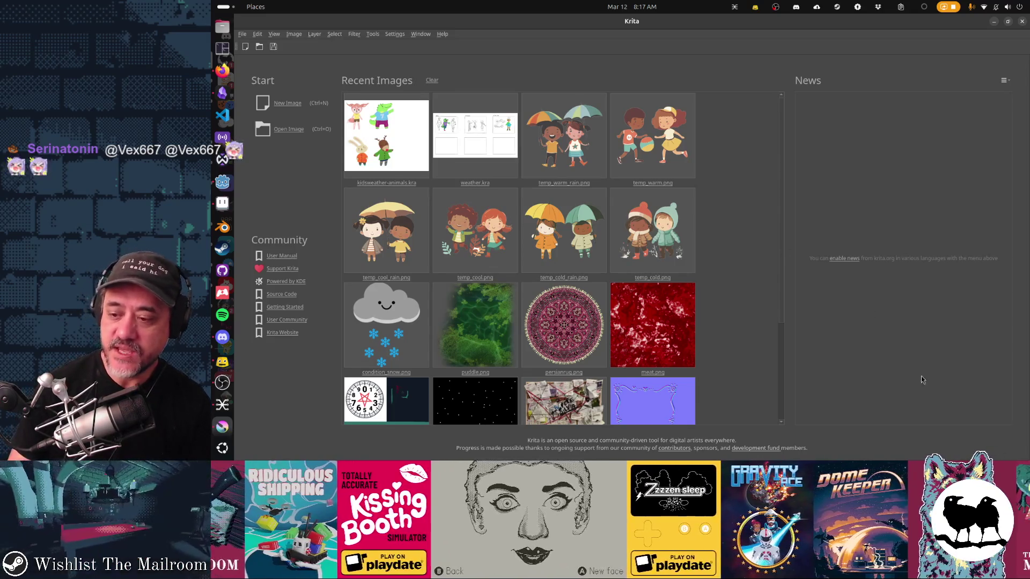
pyautogui.click(222, 362)
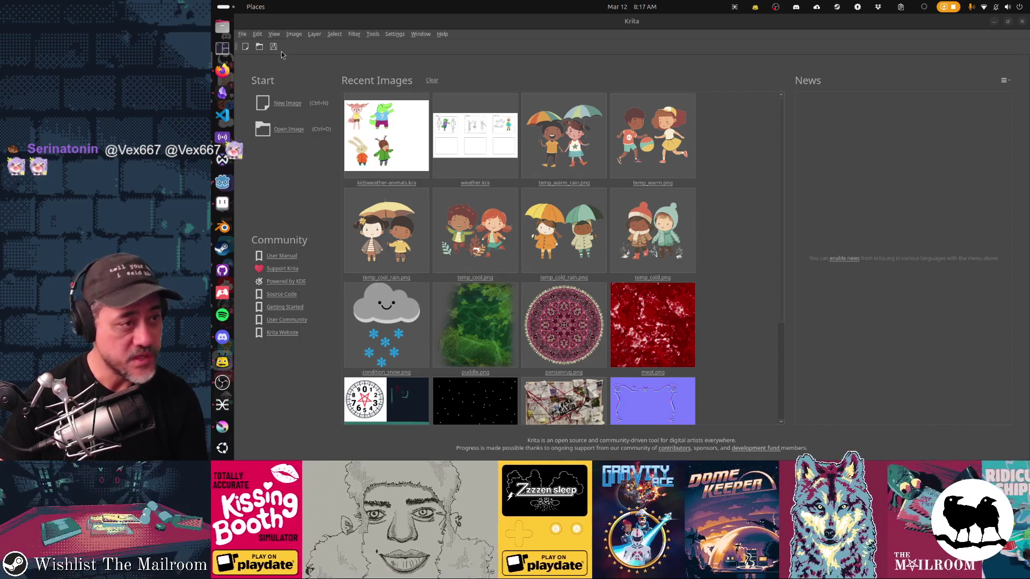
pyautogui.click(260, 47)
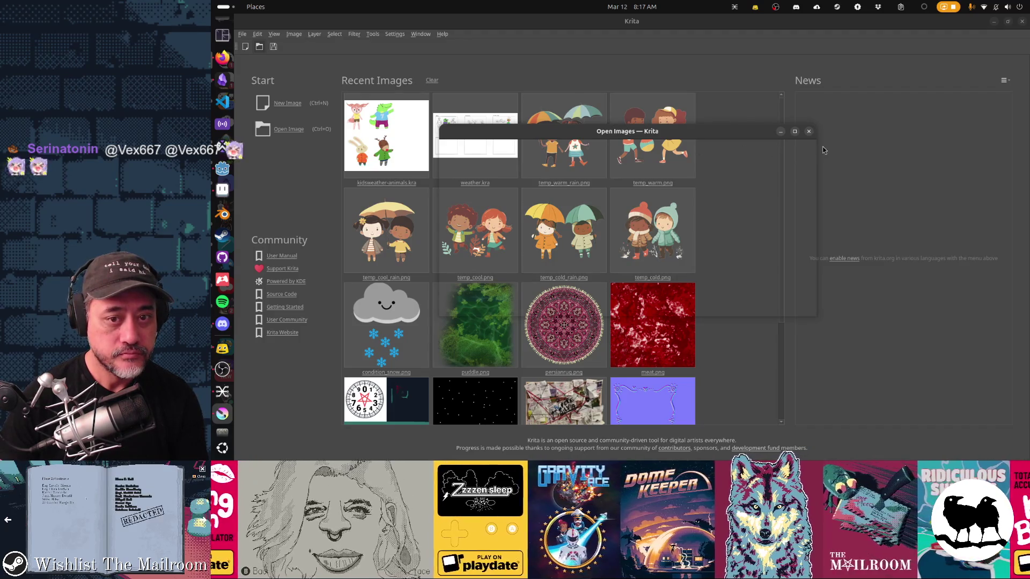
pyautogui.press('super')
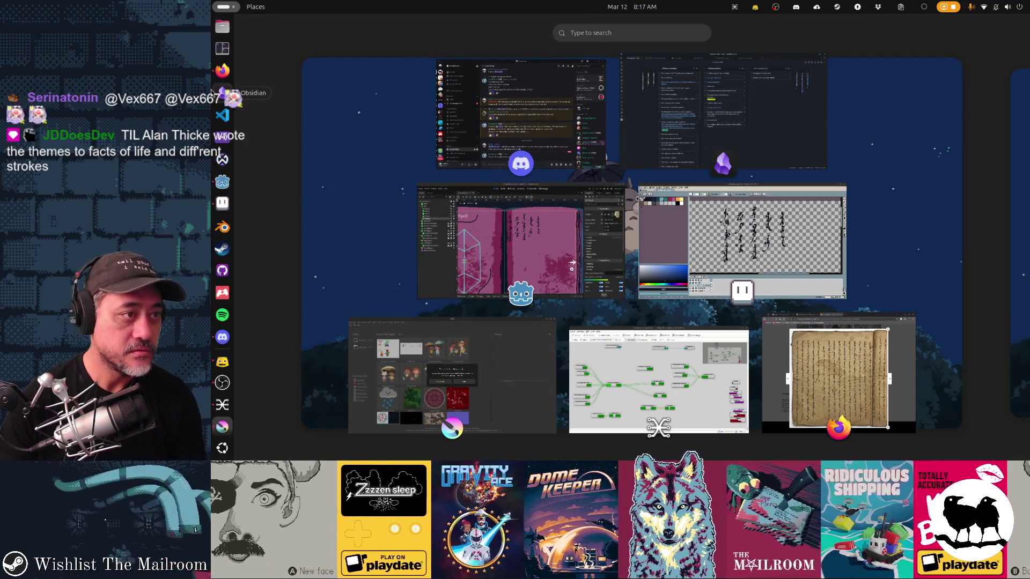
pyautogui.press('super')
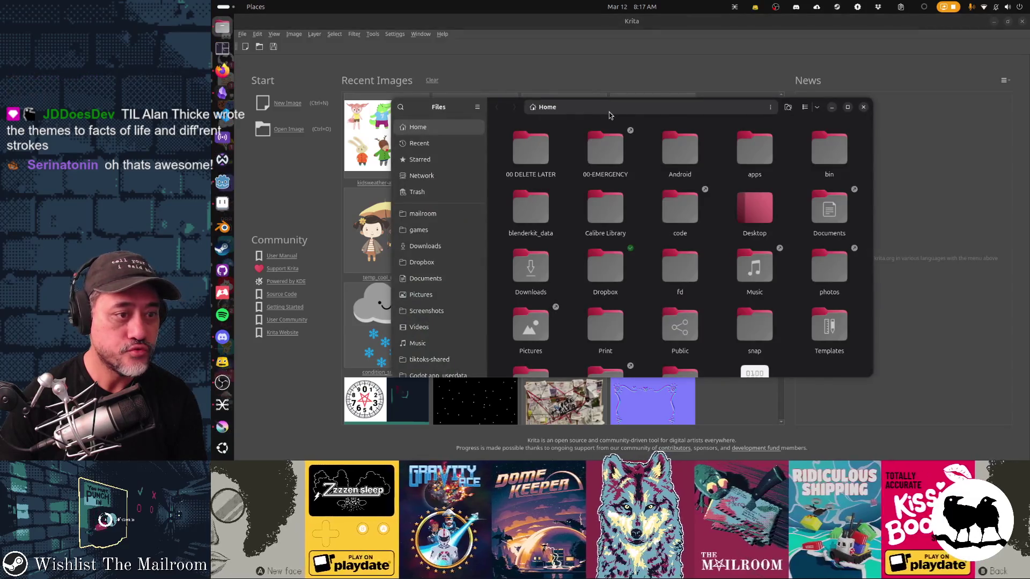
# Browse to mailroom > game > textures and scroll to find spellbook_page4.png
pyautogui.click(423, 214)
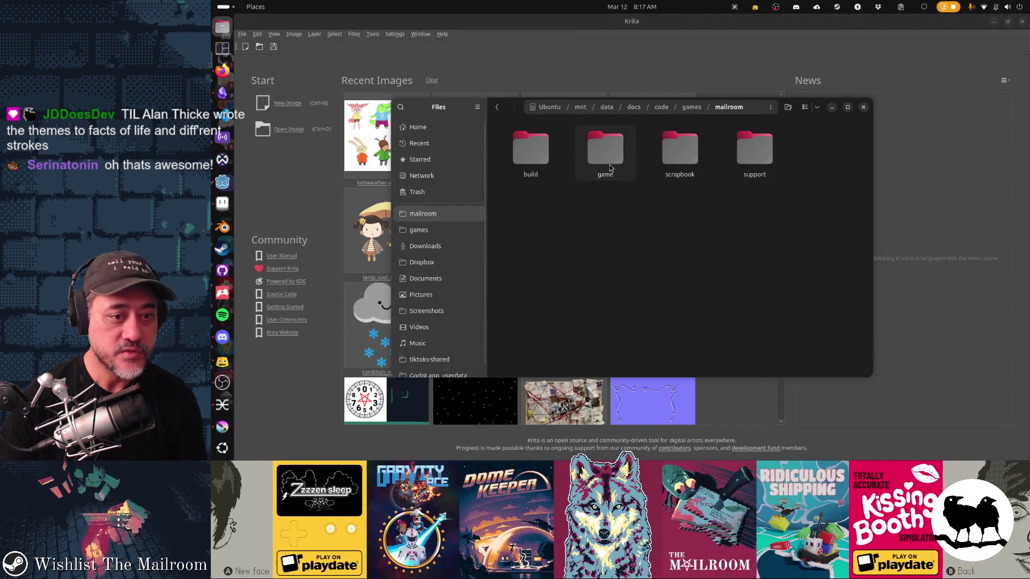
pyautogui.doubleClick(609, 165)
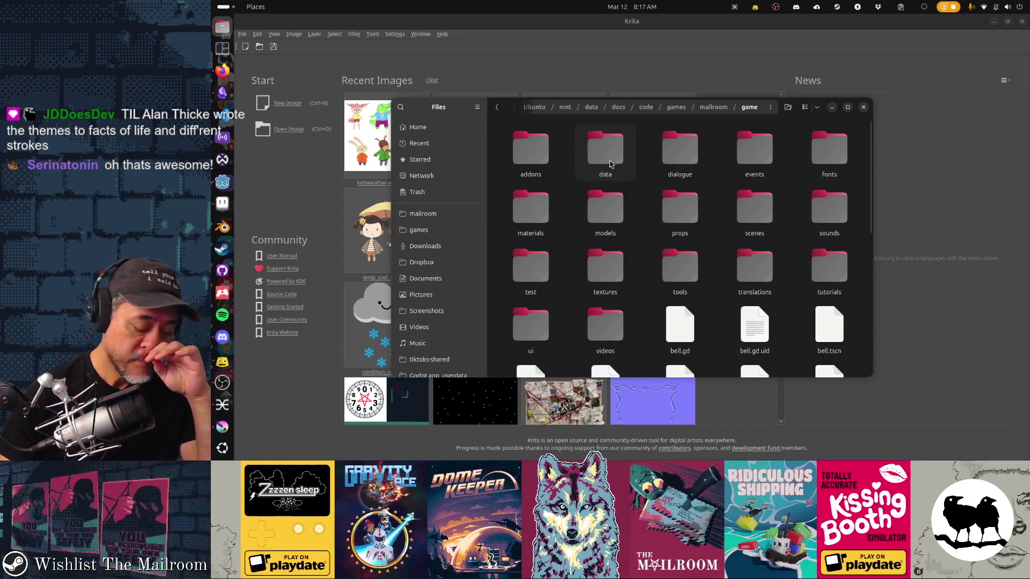
pyautogui.doubleClick(612, 253)
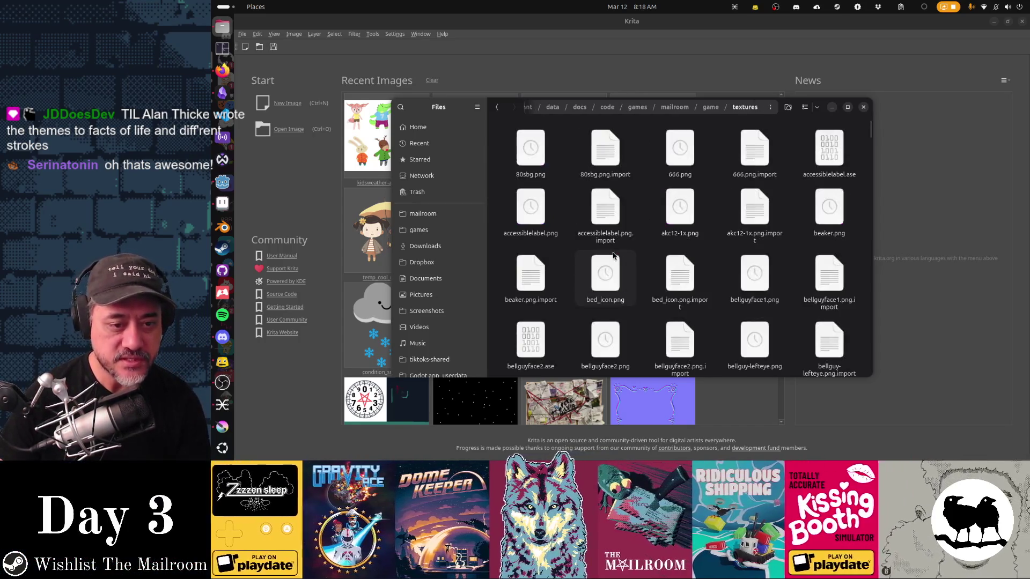
pyautogui.scroll(-10, 613, 256)
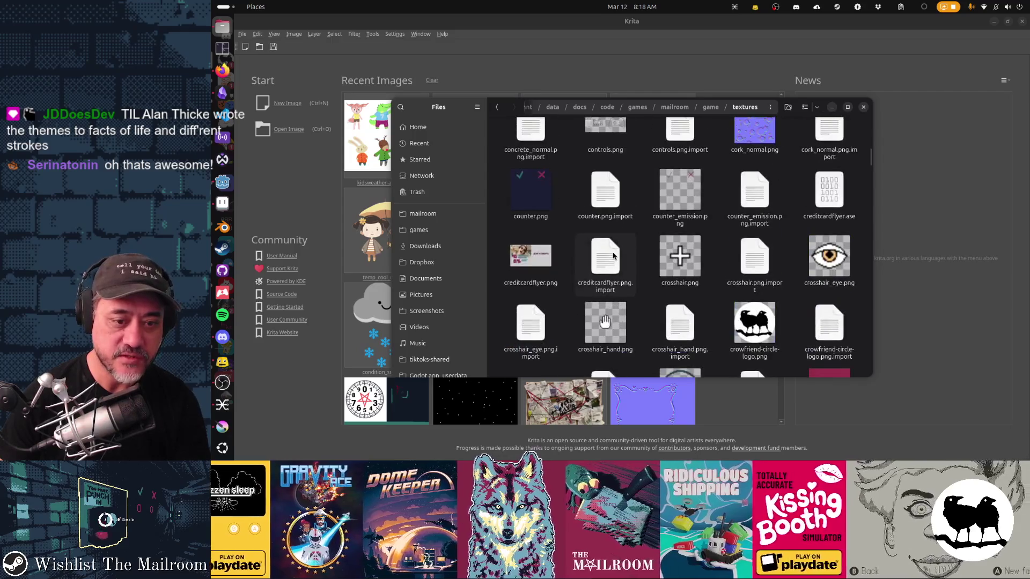
pyautogui.scroll(-5, 613, 255)
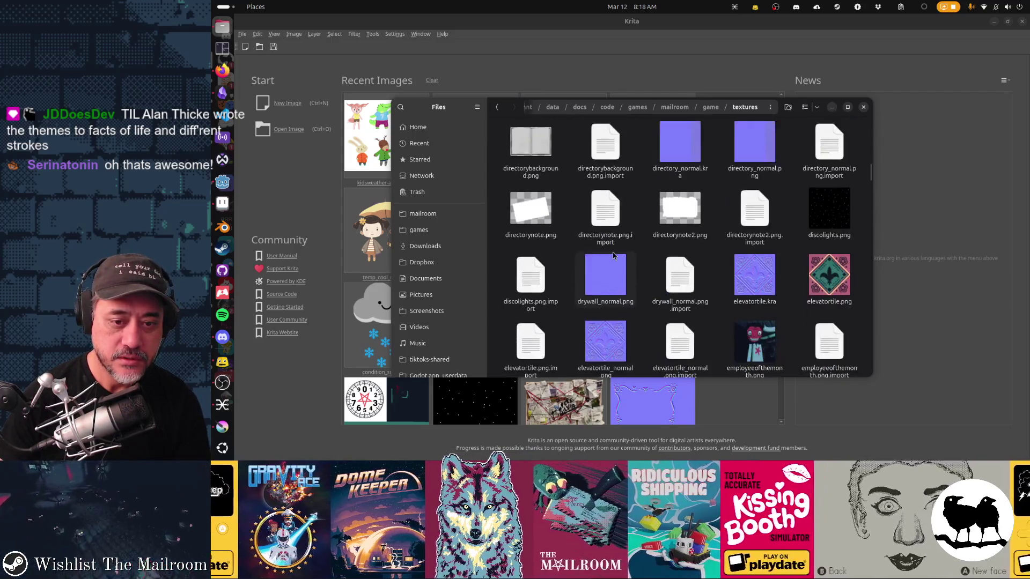
pyautogui.scroll(-3, 613, 256)
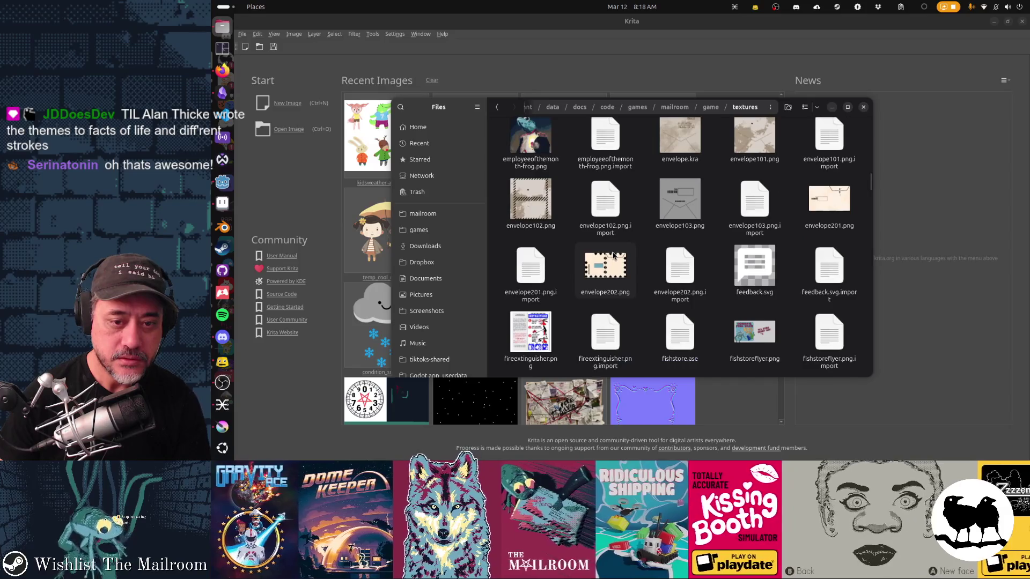
pyautogui.scroll(-8, 612, 256)
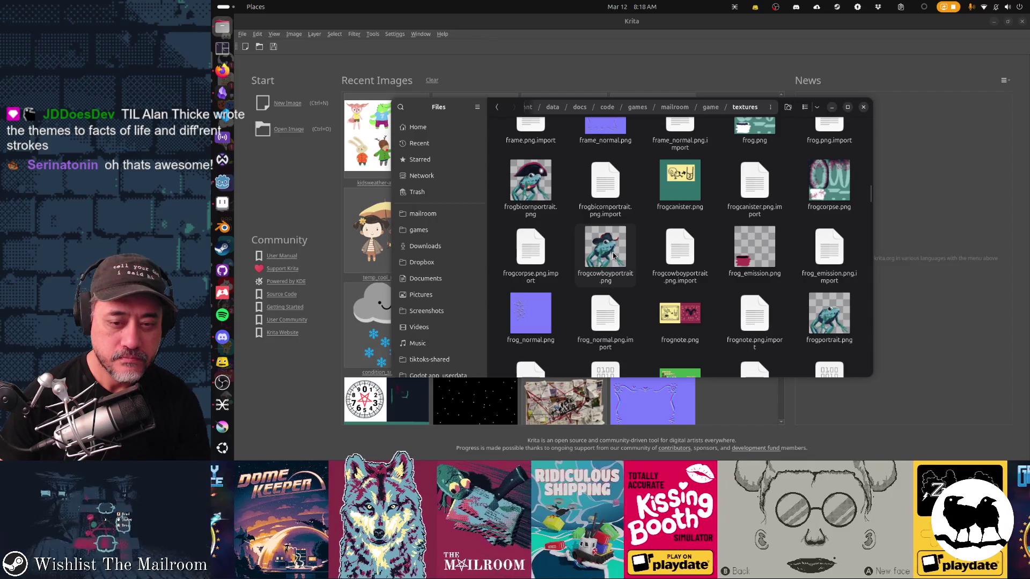
pyautogui.scroll(-3, 613, 256)
pyautogui.scroll(-5, 613, 256)
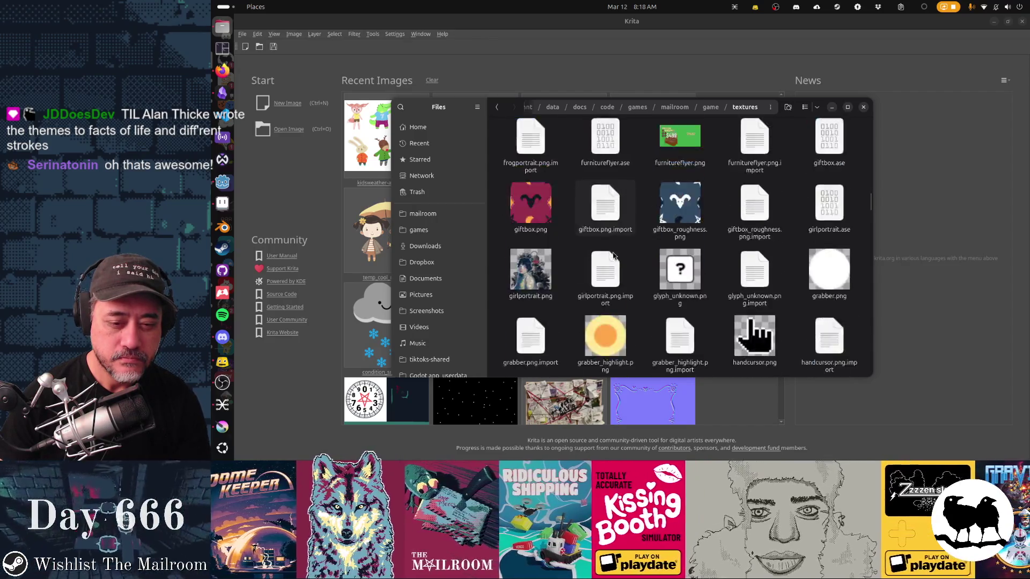
pyautogui.scroll(-1, 613, 255)
pyautogui.scroll(-5, 613, 255)
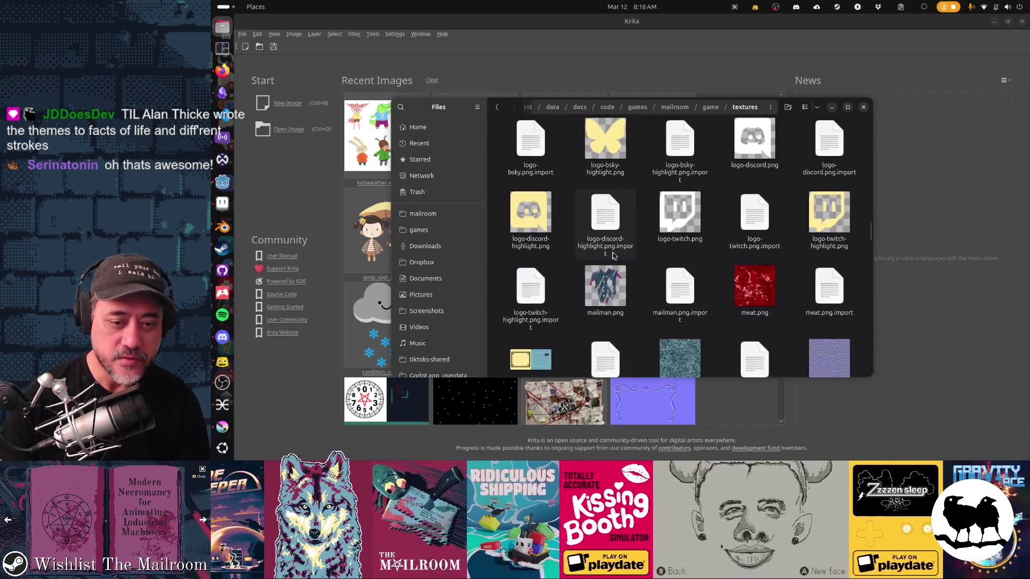
pyautogui.scroll(-10, 613, 256)
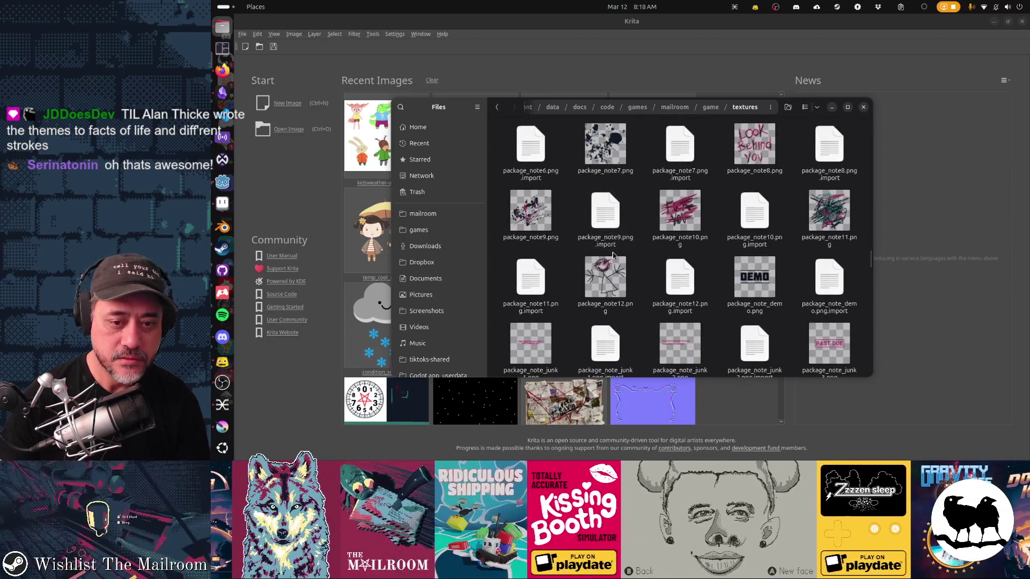
pyautogui.scroll(-10, 613, 255)
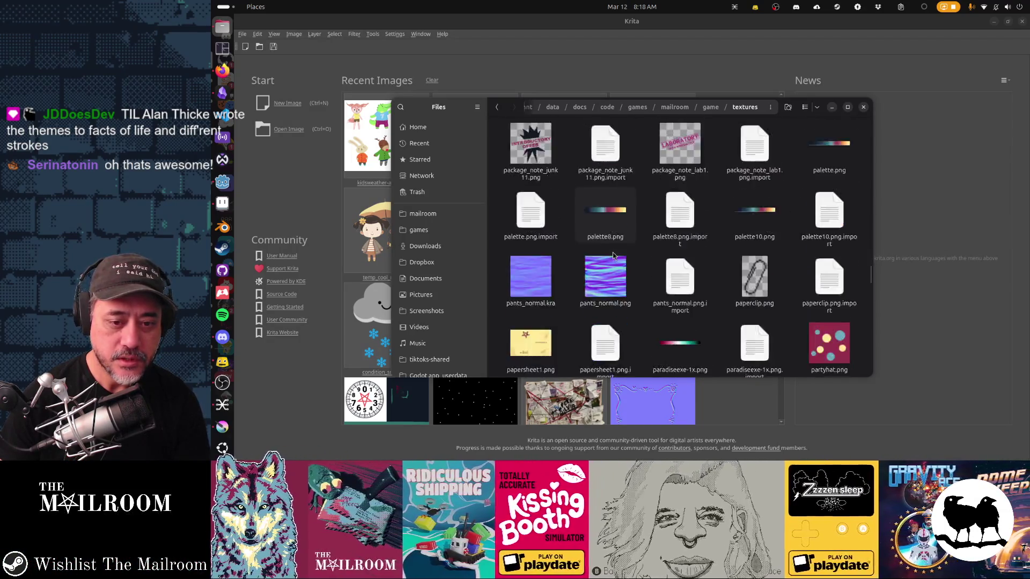
pyautogui.scroll(-10, 613, 256)
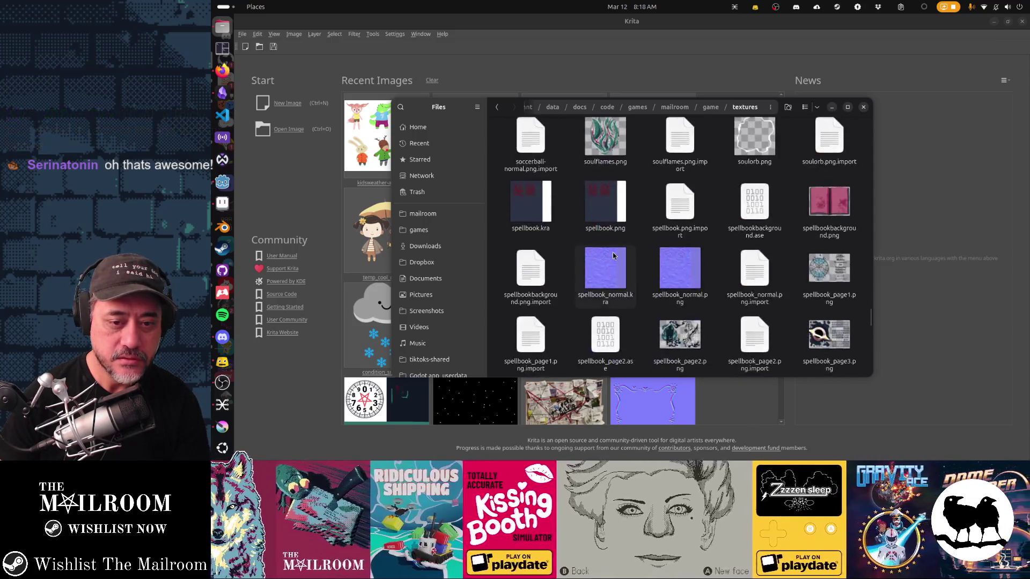
pyautogui.scroll(-2, 613, 256)
pyautogui.scroll(3, 613, 256)
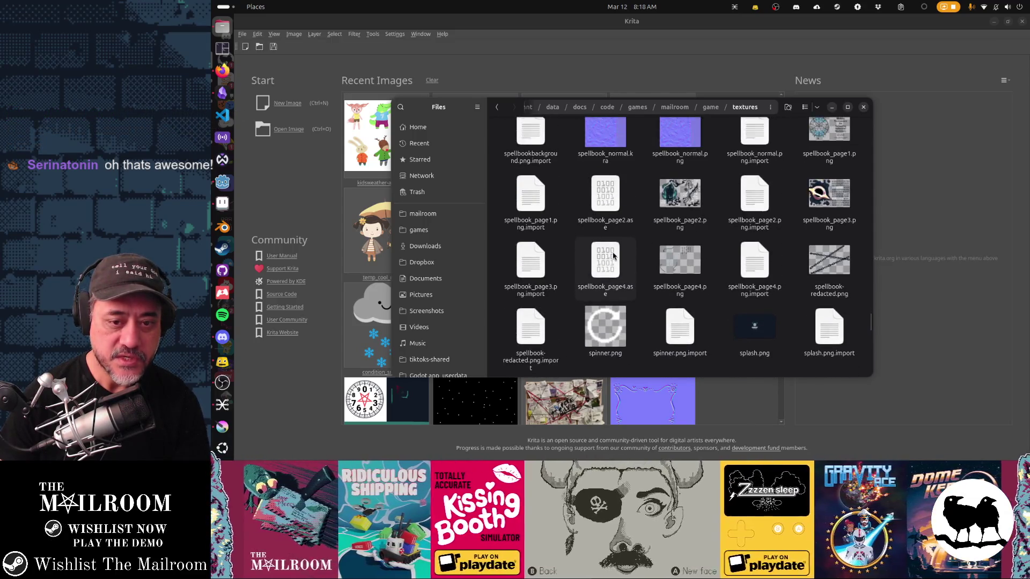
# Drag spellbook_page4.png into Krita and view it at 100% zoom
pyautogui.moveTo(679, 262); pyautogui.dragTo(377, 270)
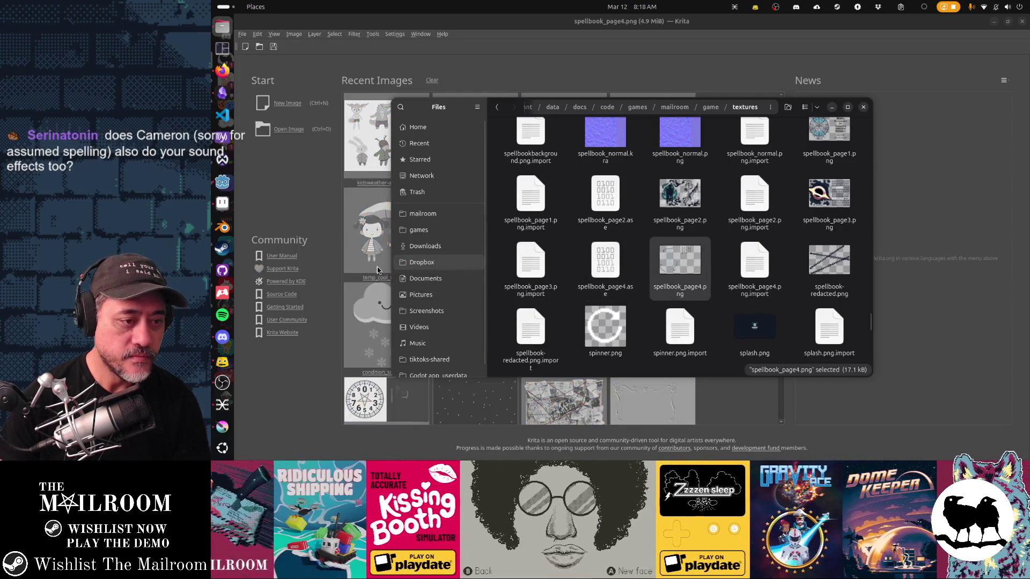
pyautogui.click(391, 245)
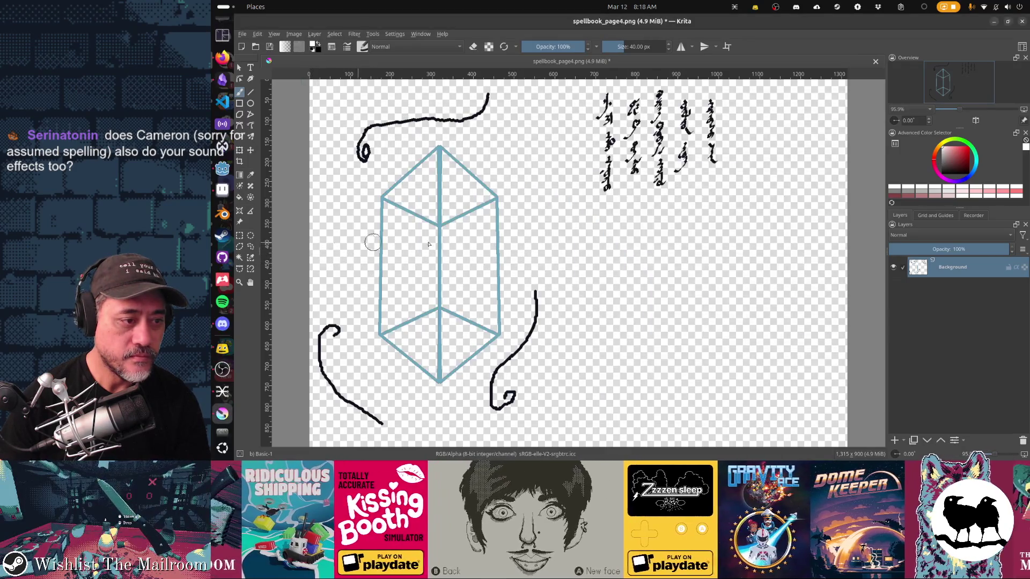
pyautogui.press('1')
pyautogui.scroll(2, 614, 202)
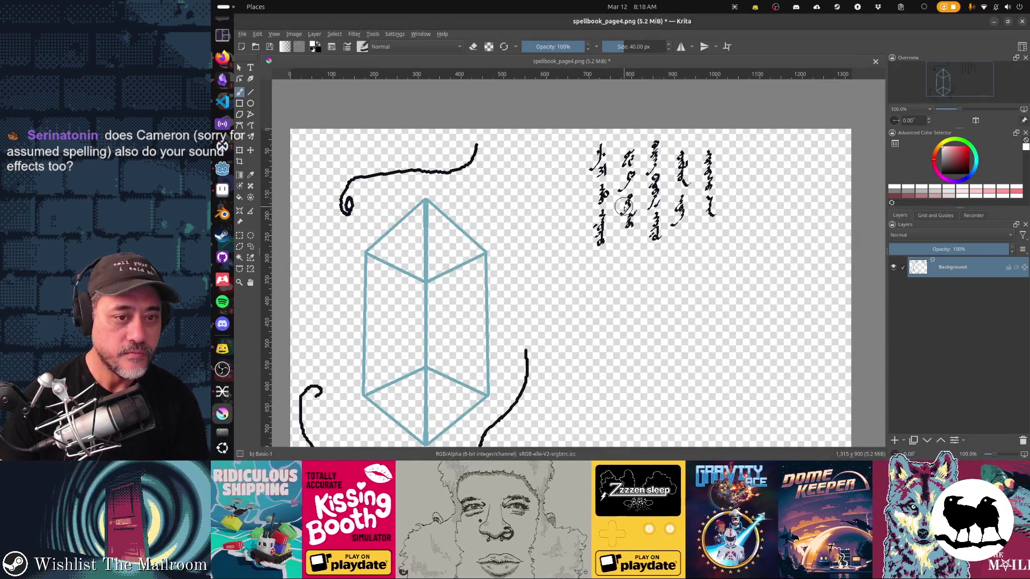
pyautogui.hotkey('alt', 'Tab')
pyautogui.hotkey('alt', 'Tab')
pyautogui.hotkey('alt', 'Tab')
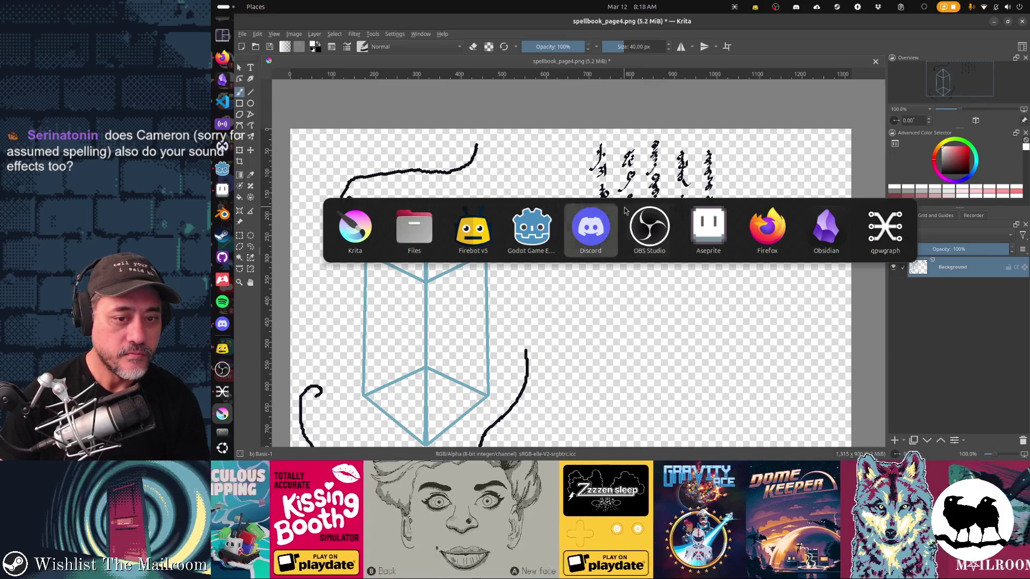
# Make the parchment Concept layer visible in Aseprite and add an empty paint layer in Krita
pyautogui.hotkey('alt', 'Tab')
pyautogui.hotkey('alt', 'Tab')
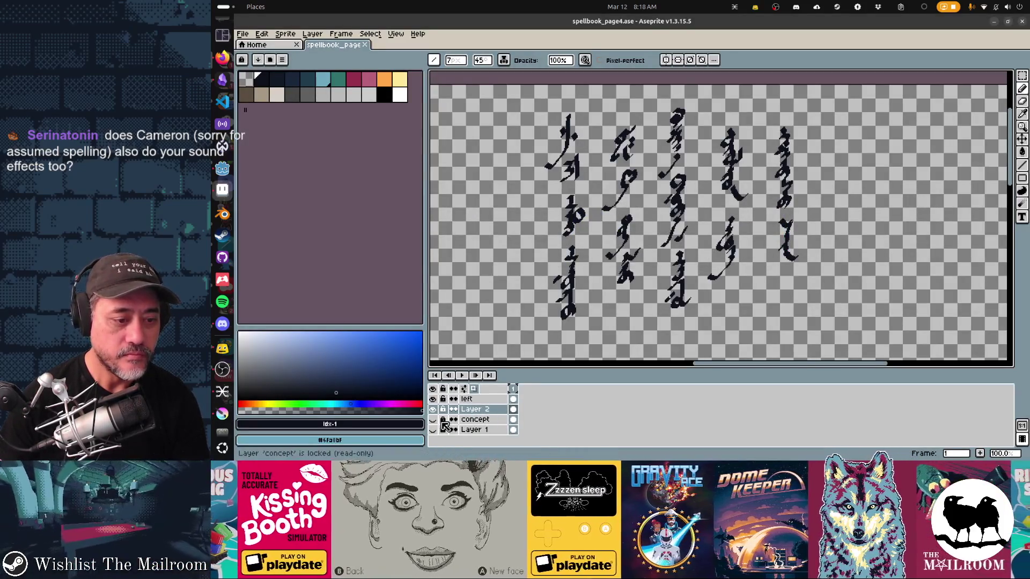
pyautogui.click(433, 419)
pyautogui.click(474, 419)
pyautogui.press('v')
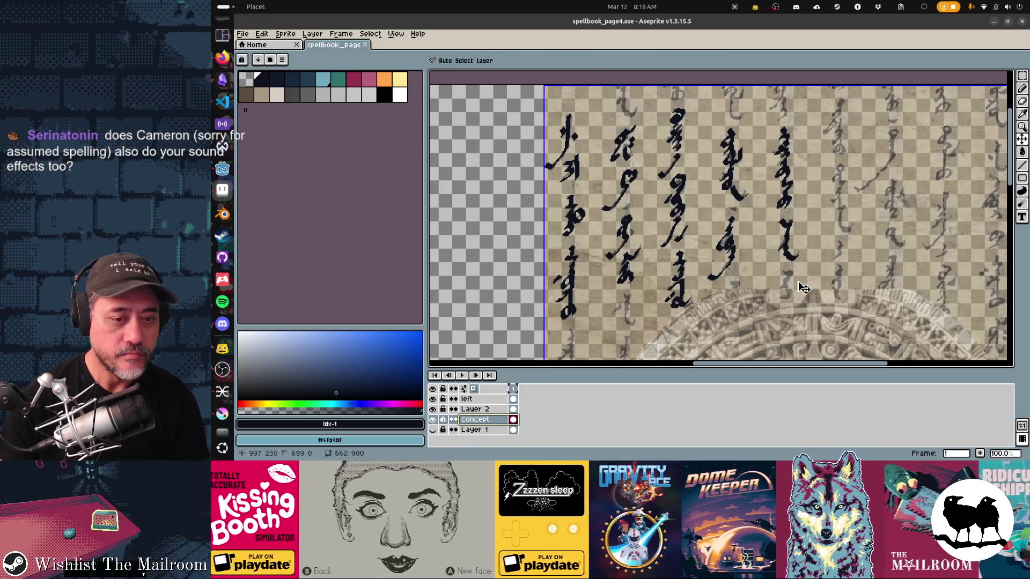
pyautogui.hotkey('alt', 'Tab')
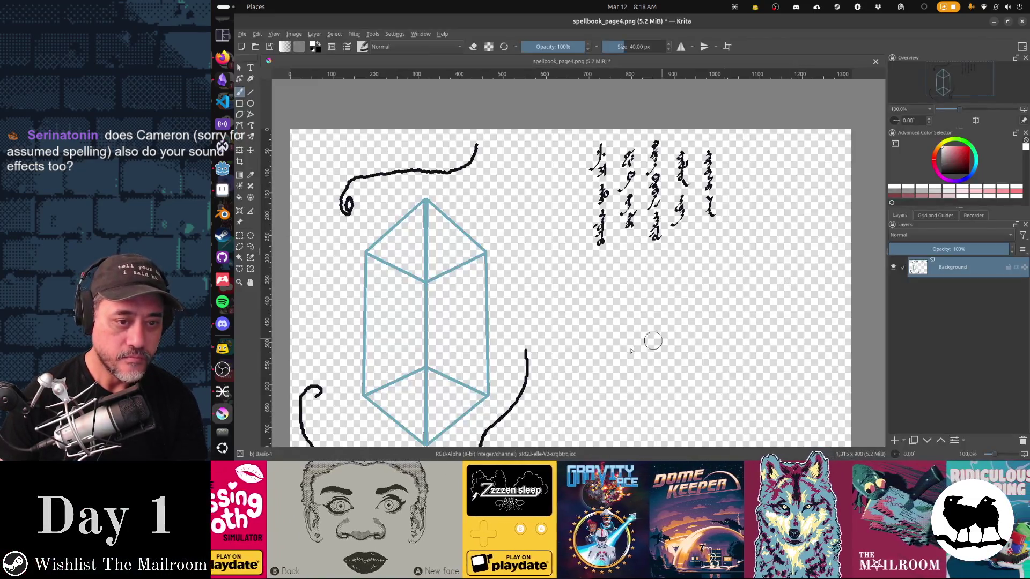
pyautogui.press('Insert')
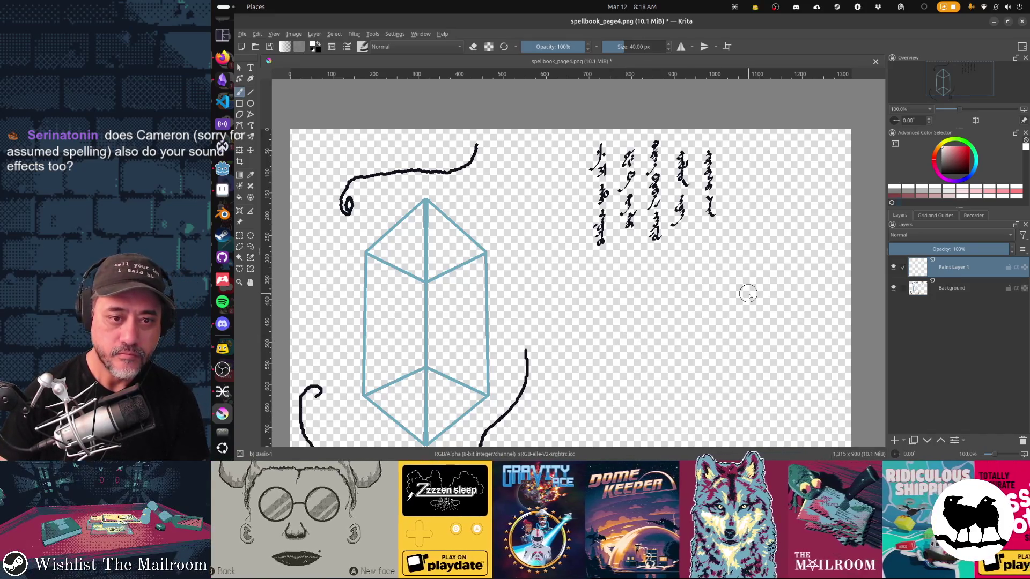
# Select and copy the whole Aseprite sprite, then paste it into Krita as a new layer
pyautogui.hotkey('alt', 'Tab')
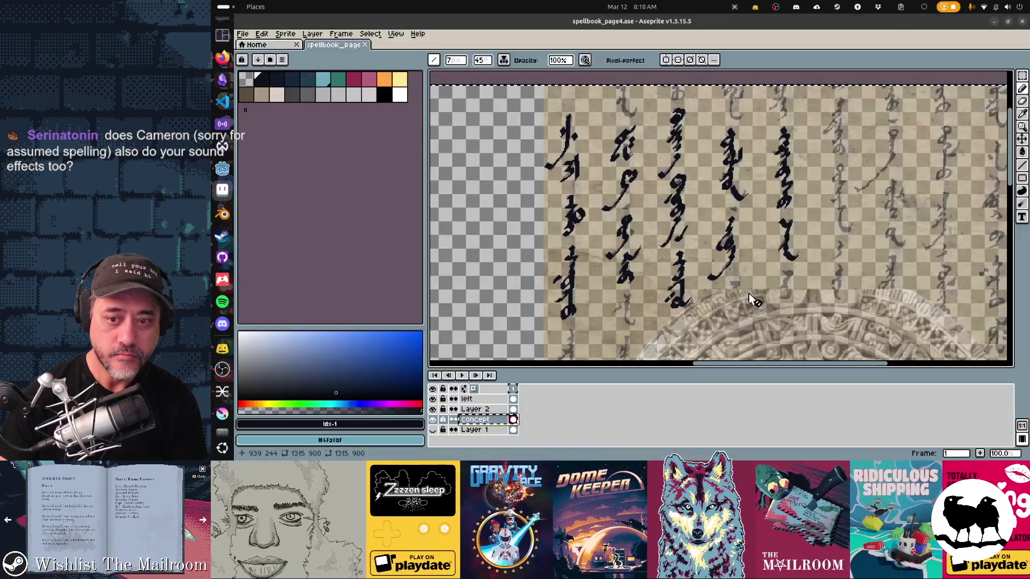
pyautogui.scroll(-3, 752, 293)
pyautogui.moveTo(751, 299); pyautogui.dragTo(727, 221)
pyautogui.press('m')
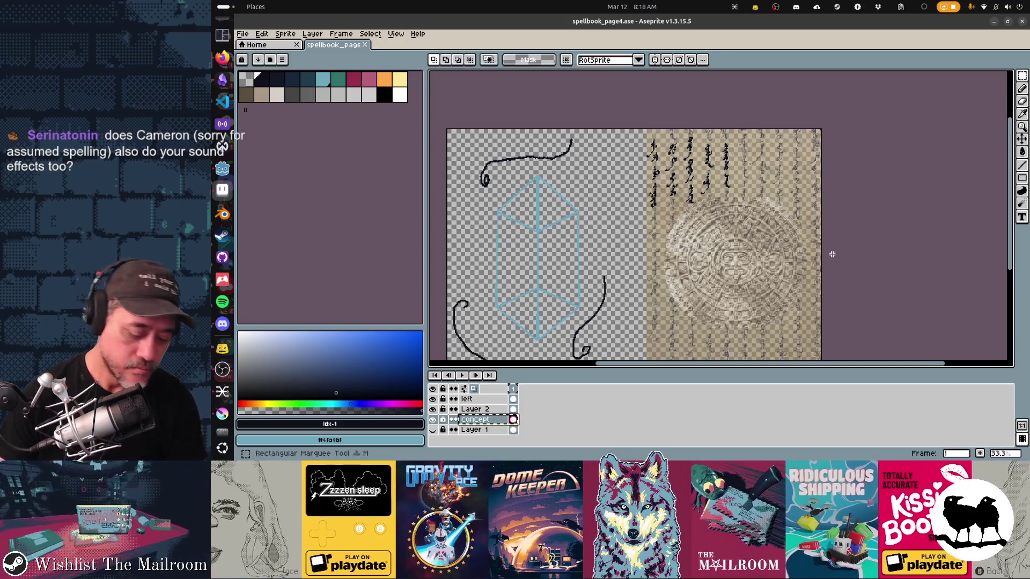
pyautogui.hotkey('ctrl', 'a')
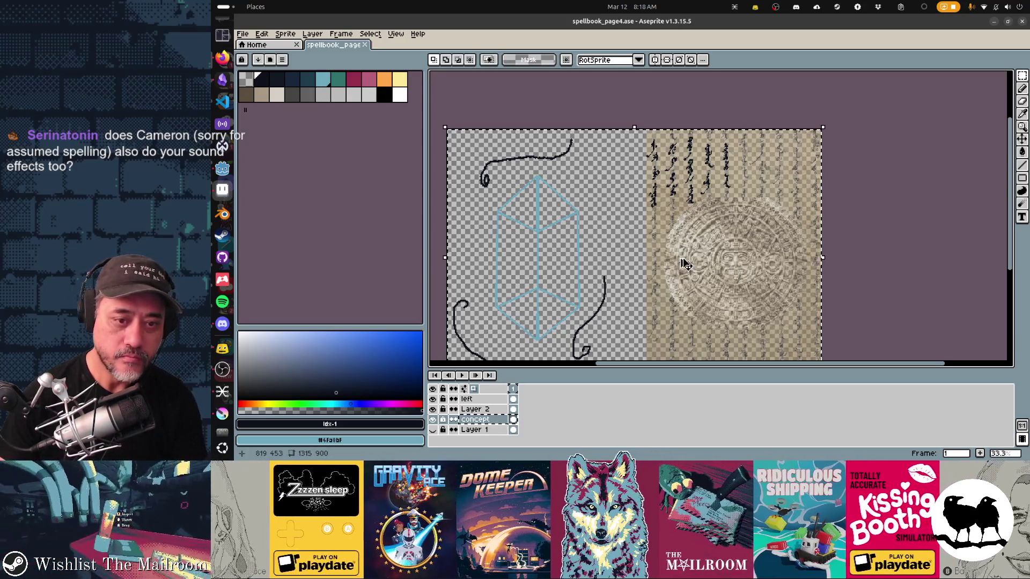
pyautogui.hotkey('alt', 'Tab')
pyautogui.hotkey('ctrl', 'v')
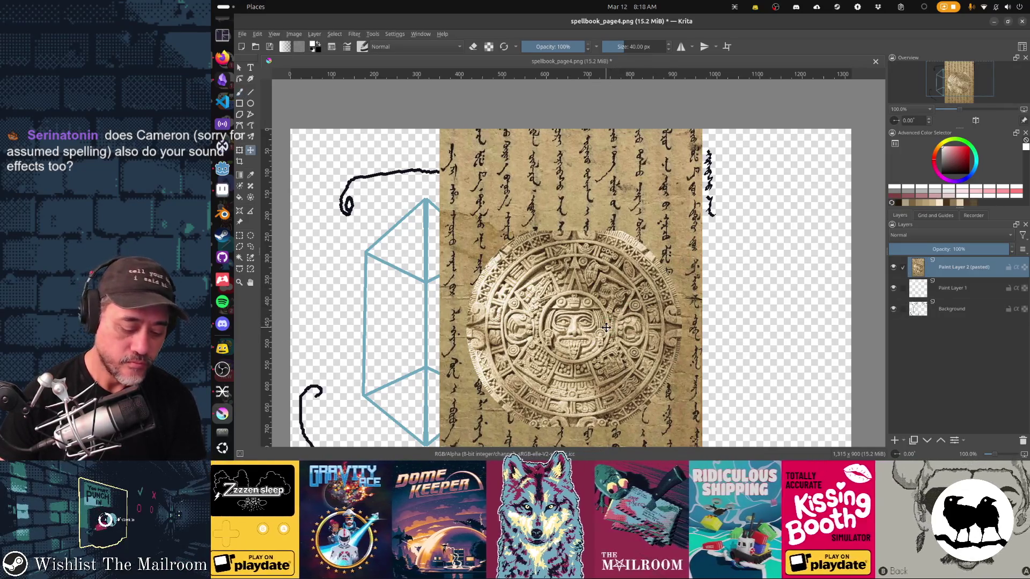
# Move the pasted parchment to the right side, set it to Screen blending at 41% opacity
pyautogui.moveTo(590, 335)
pyautogui.mouseDown()
pyautogui.moveTo(755, 339)
pyautogui.moveTo(737, 341)
pyautogui.mouseUp()
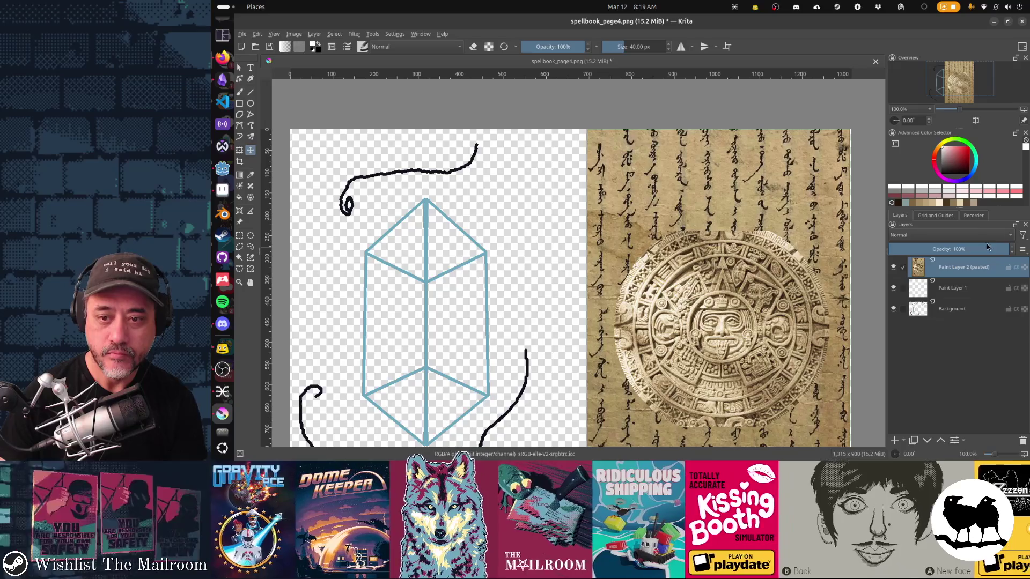
pyautogui.click(986, 241)
pyautogui.click(959, 249)
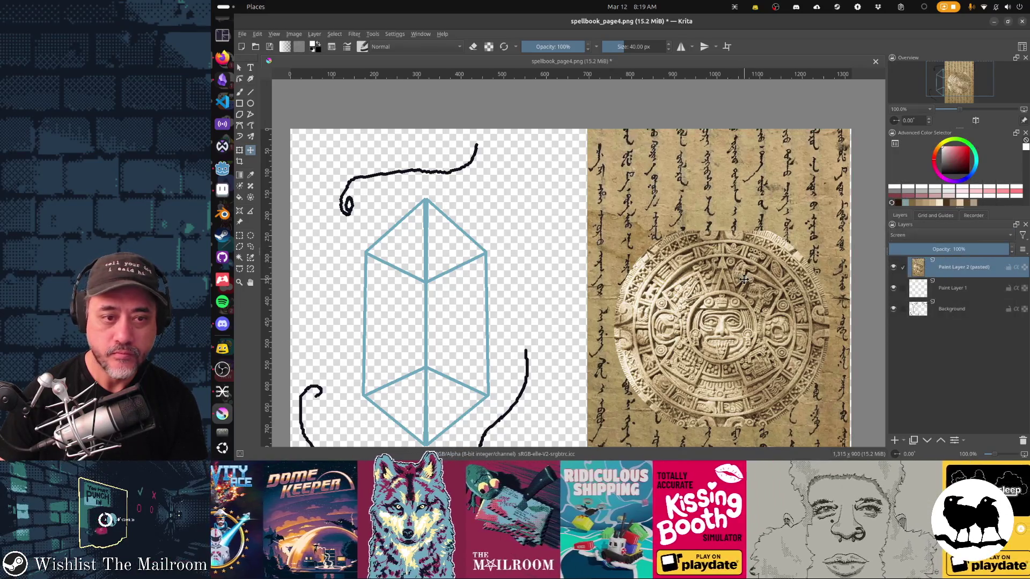
pyautogui.moveTo(754, 279)
pyautogui.mouseDown()
pyautogui.moveTo(770, 279)
pyautogui.moveTo(740, 277)
pyautogui.moveTo(752, 276)
pyautogui.mouseUp()
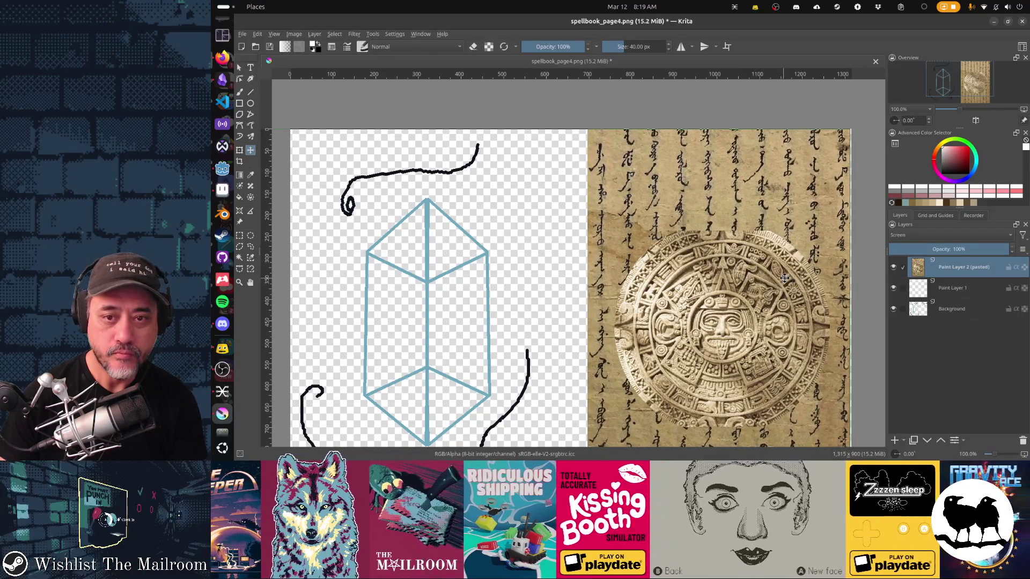
pyautogui.moveTo(947, 247); pyautogui.dragTo(937, 248)
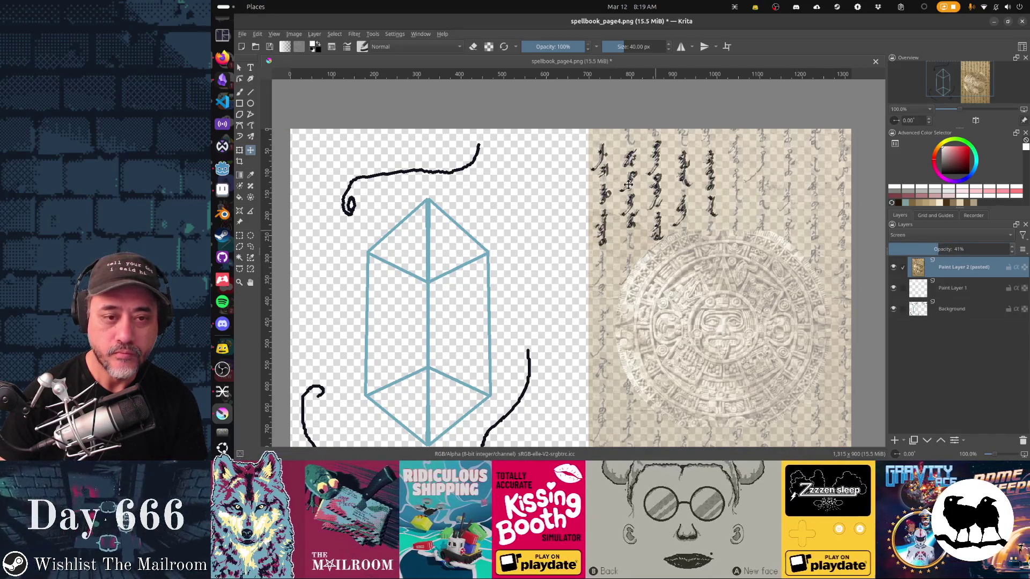
pyautogui.scroll(3, 641, 209)
pyautogui.moveTo(707, 405); pyautogui.dragTo(693, 326)
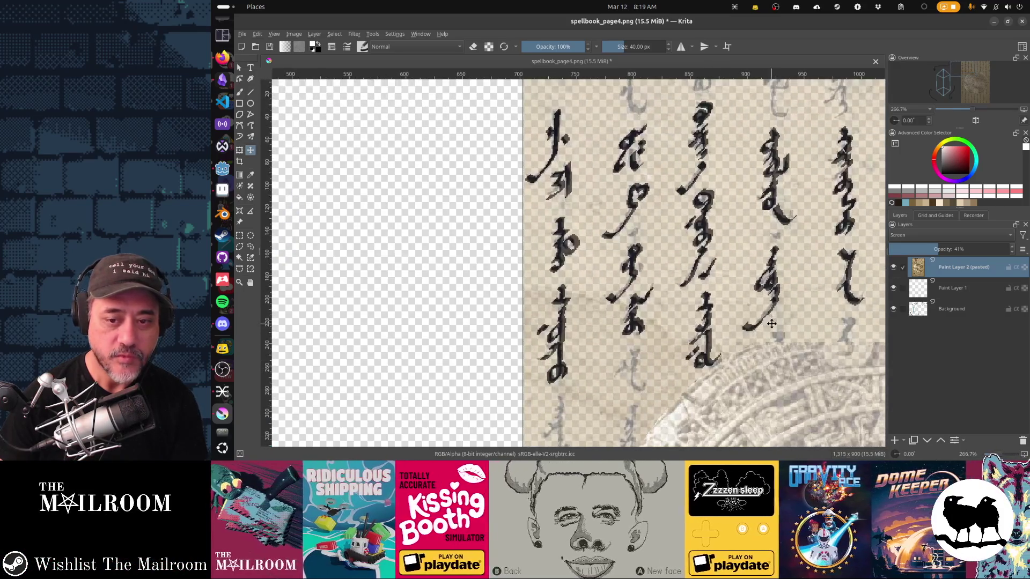
# Select the Background layer holding the old glyphs and switch to the freehand brush
pyautogui.click(954, 290)
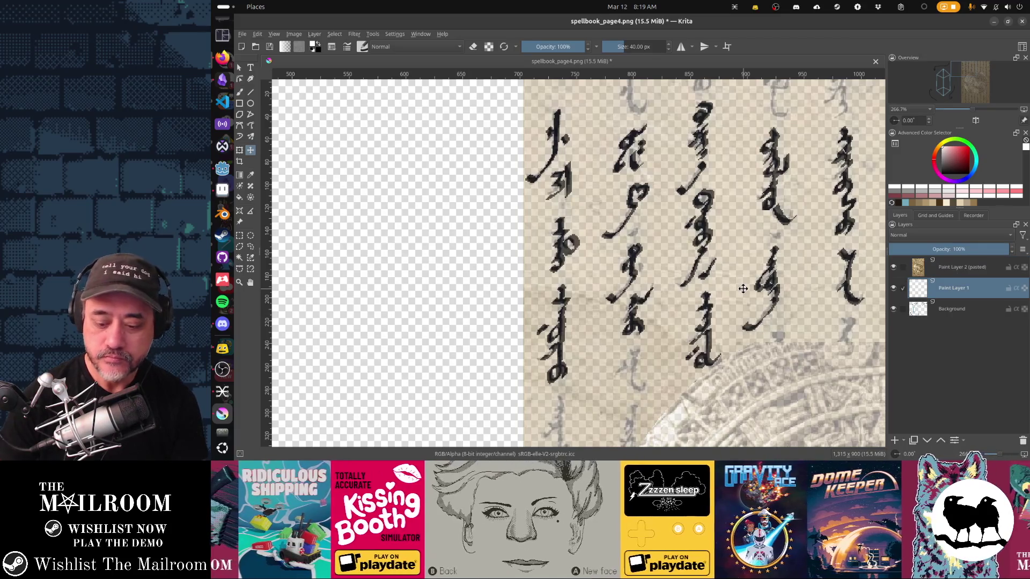
pyautogui.press('pagedown')
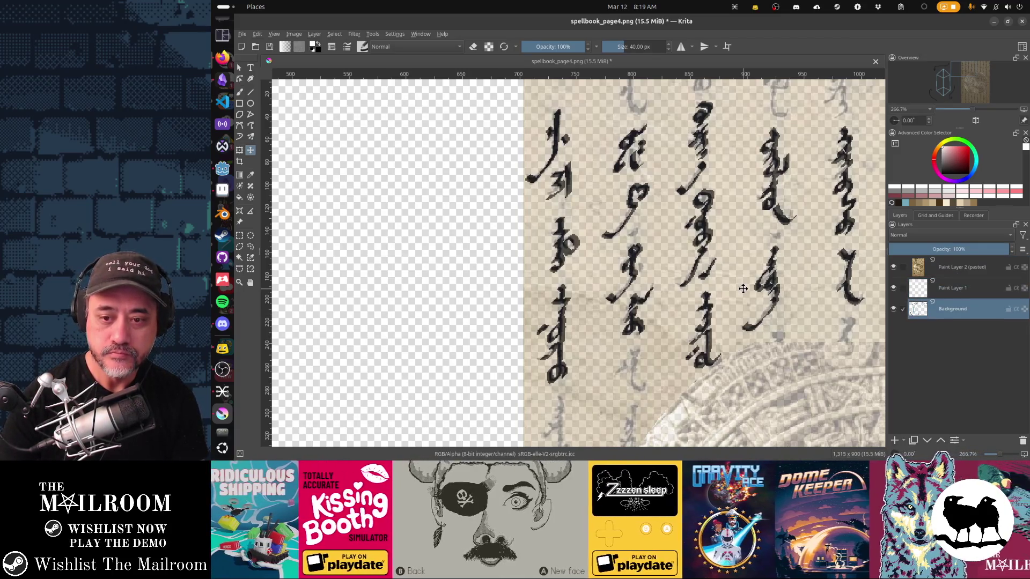
pyautogui.press('b')
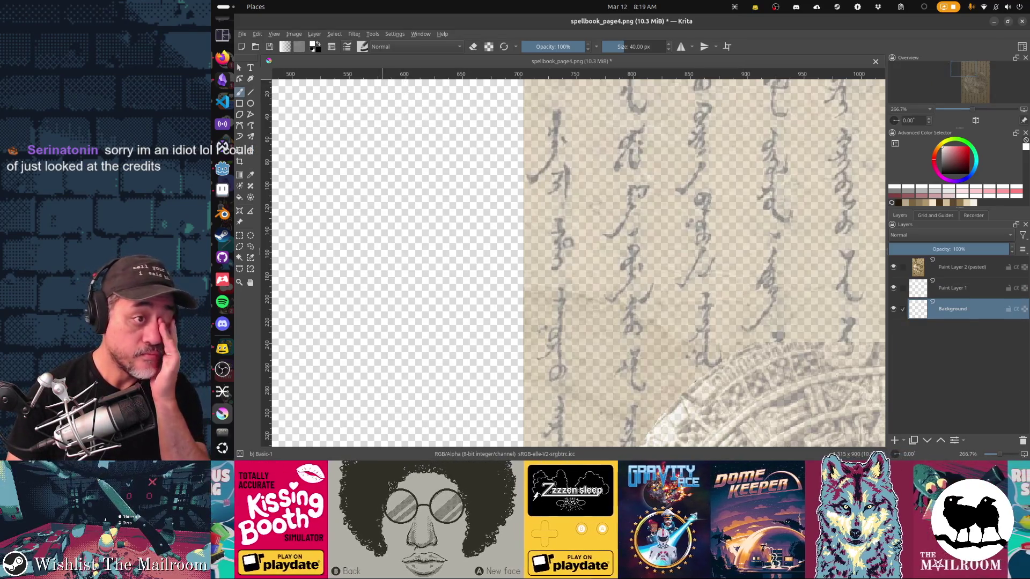
# Choose the b) Basic-5 Size brush preset, shrink it, and reset colours to black
pyautogui.press('F6')
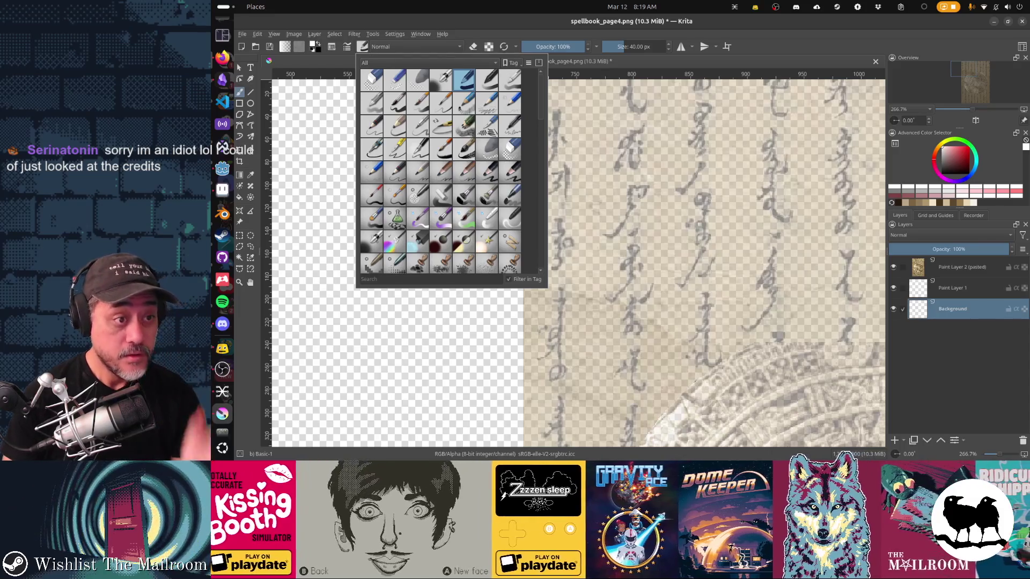
pyautogui.click(395, 103)
pyautogui.press('F6')
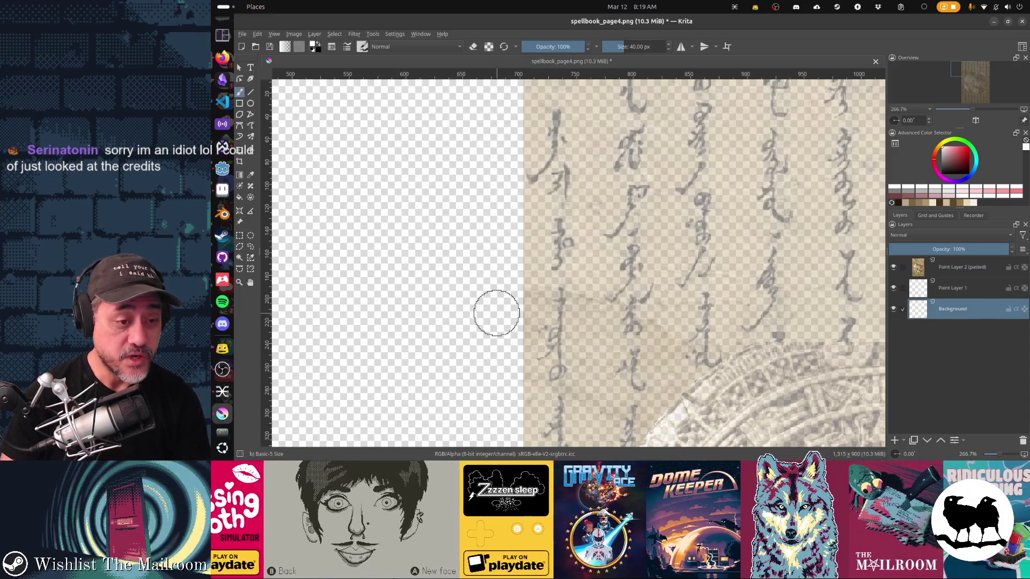
pyautogui.press('[')
pyautogui.press('[')
pyautogui.press('[')
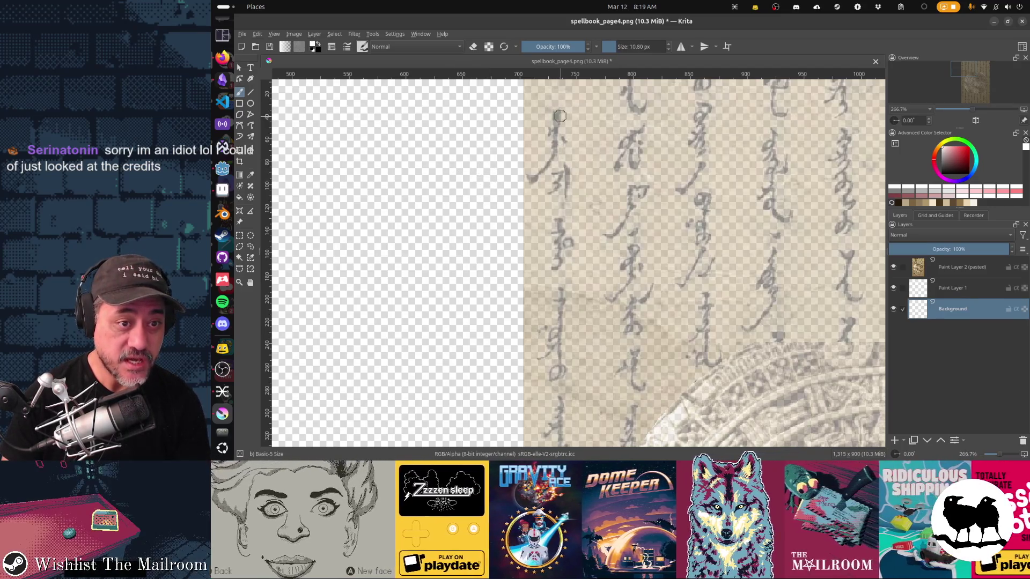
pyautogui.press('d')
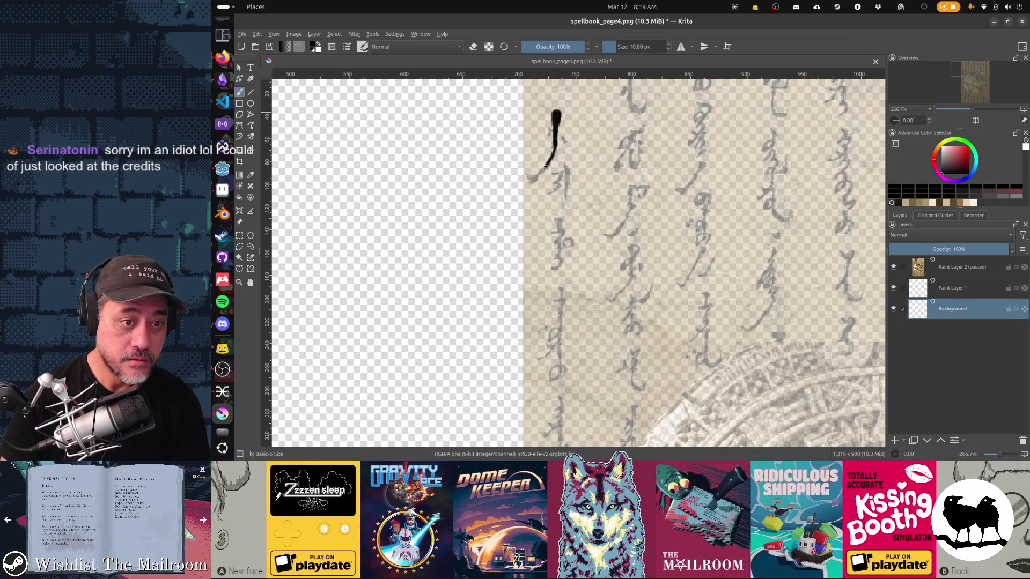
# Trace the first glyph atop the leftmost column, replacing the trial stroke with thinner lines
pyautogui.hotkey('ctrl', 'z')
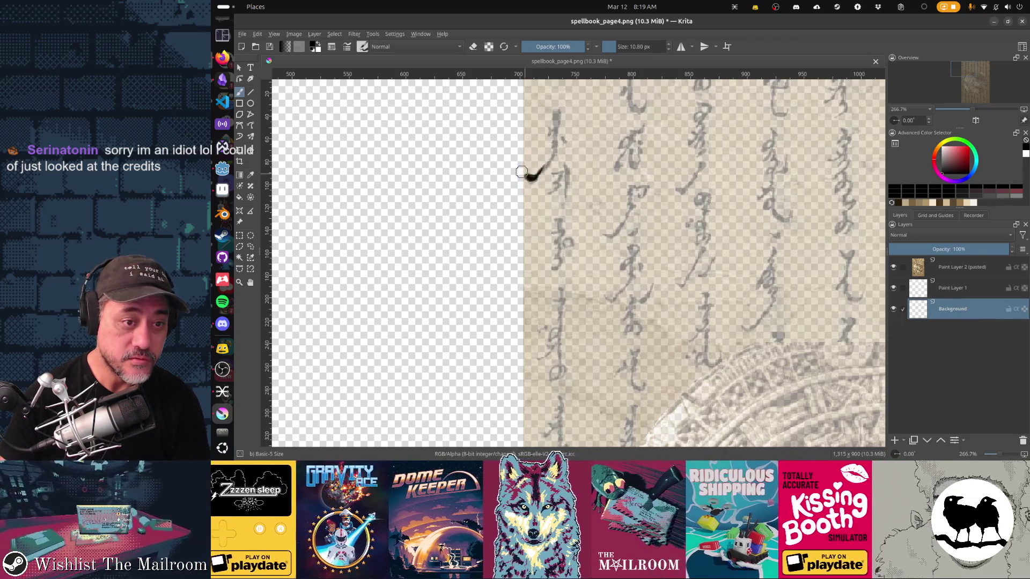
pyautogui.click(531, 178)
pyautogui.moveTo(543, 165)
pyautogui.mouseDown()
pyautogui.moveTo(529, 177)
pyautogui.moveTo(554, 154)
pyautogui.moveTo(555, 119)
pyautogui.moveTo(549, 131)
pyautogui.moveTo(566, 142)
pyautogui.mouseUp()
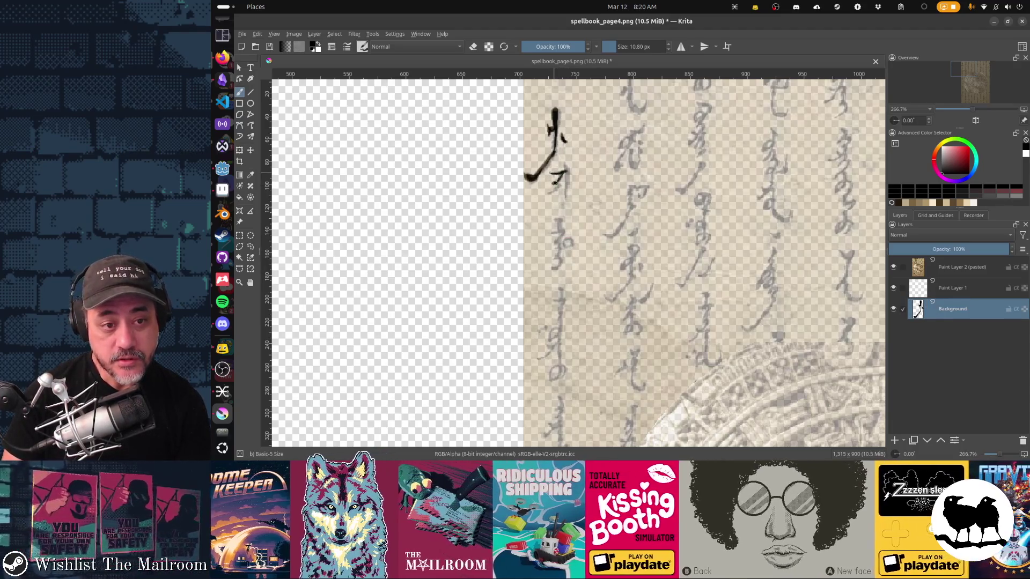
pyautogui.moveTo(558, 184); pyautogui.dragTo(547, 193)
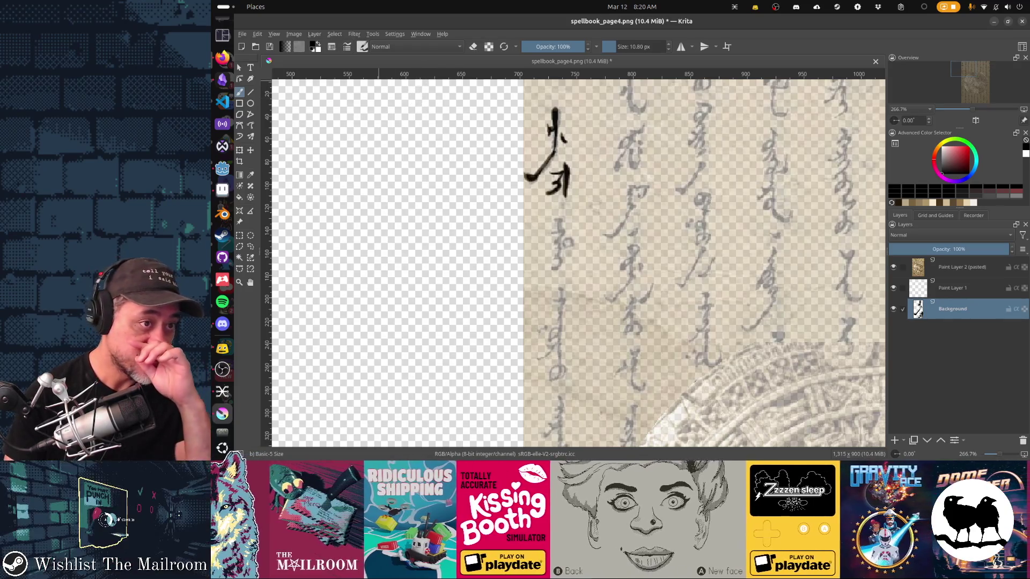
pyautogui.press('F5')
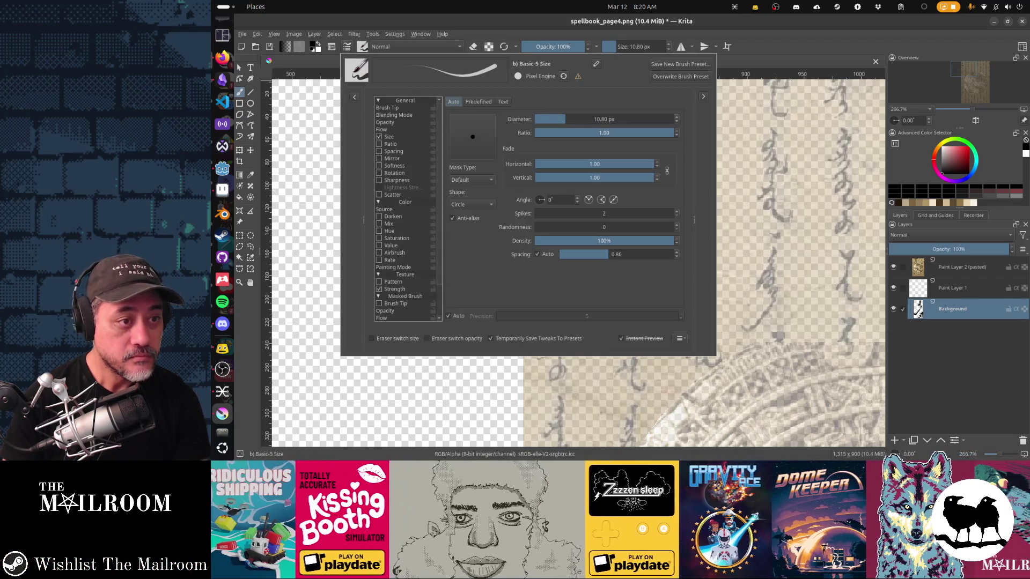
# Bend the Size pressure curve upward for thicker light strokes, then ink the second glyph's top stroke
pyautogui.click(394, 108)
pyautogui.press('Down')
pyautogui.press('Down')
pyautogui.press('Down')
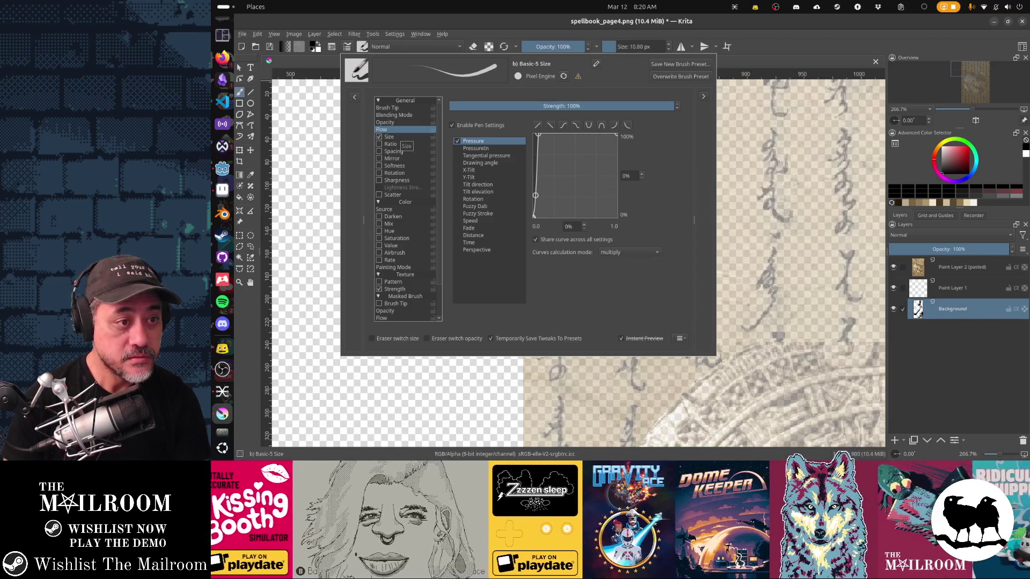
pyautogui.click(394, 136)
pyautogui.moveTo(562, 209); pyautogui.dragTo(556, 176)
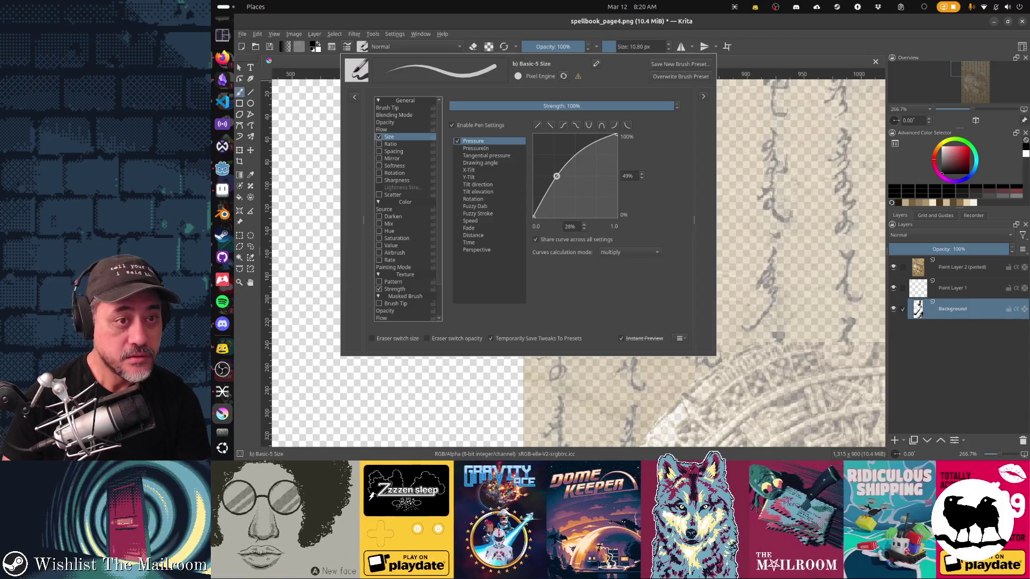
pyautogui.press('Escape')
pyautogui.moveTo(628, 132); pyautogui.dragTo(644, 126)
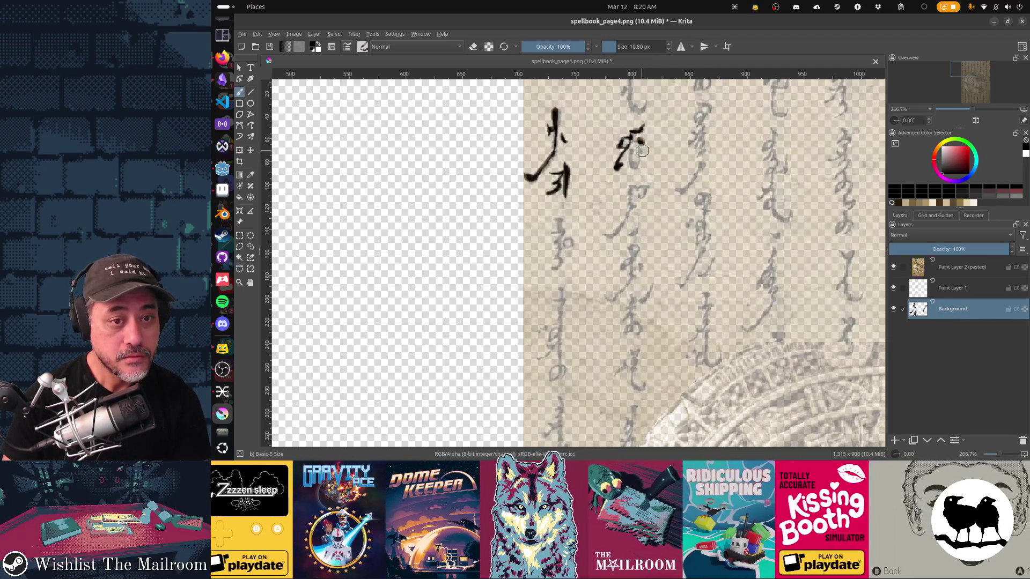
# Stack more black glyph strokes down the second column and add a second glyph to the first
pyautogui.moveTo(642, 154); pyautogui.dragTo(639, 148)
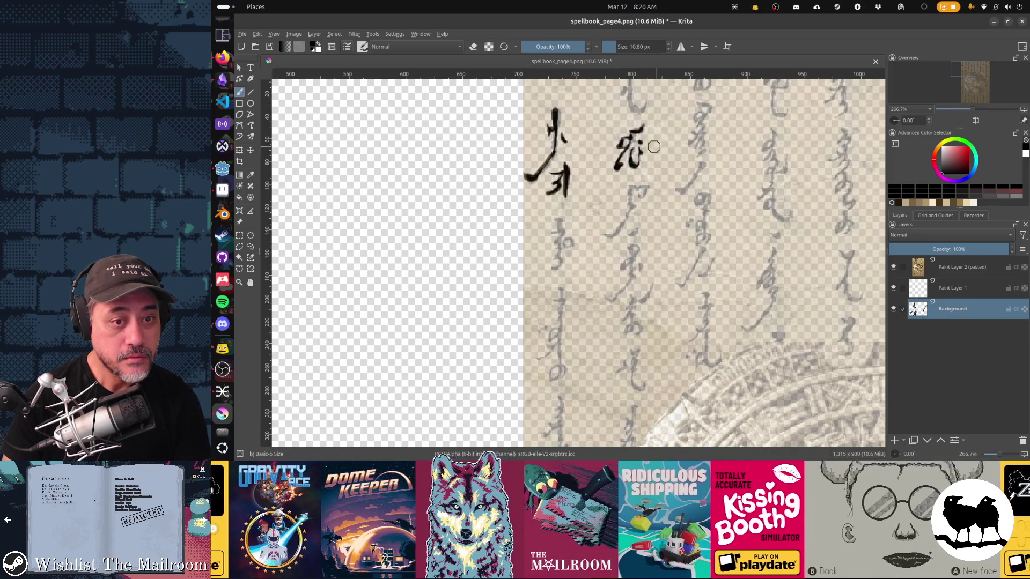
pyautogui.moveTo(638, 107)
pyautogui.mouseDown()
pyautogui.moveTo(590, 150)
pyautogui.moveTo(636, 93)
pyautogui.mouseUp()
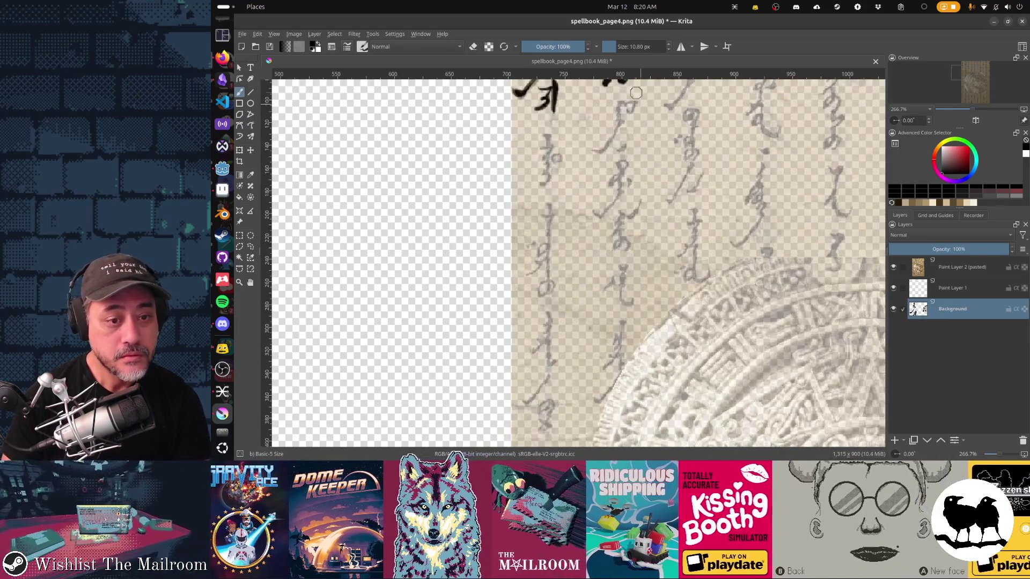
pyautogui.moveTo(594, 153)
pyautogui.mouseDown()
pyautogui.moveTo(618, 128)
pyautogui.moveTo(619, 103)
pyautogui.moveTo(637, 102)
pyautogui.mouseUp()
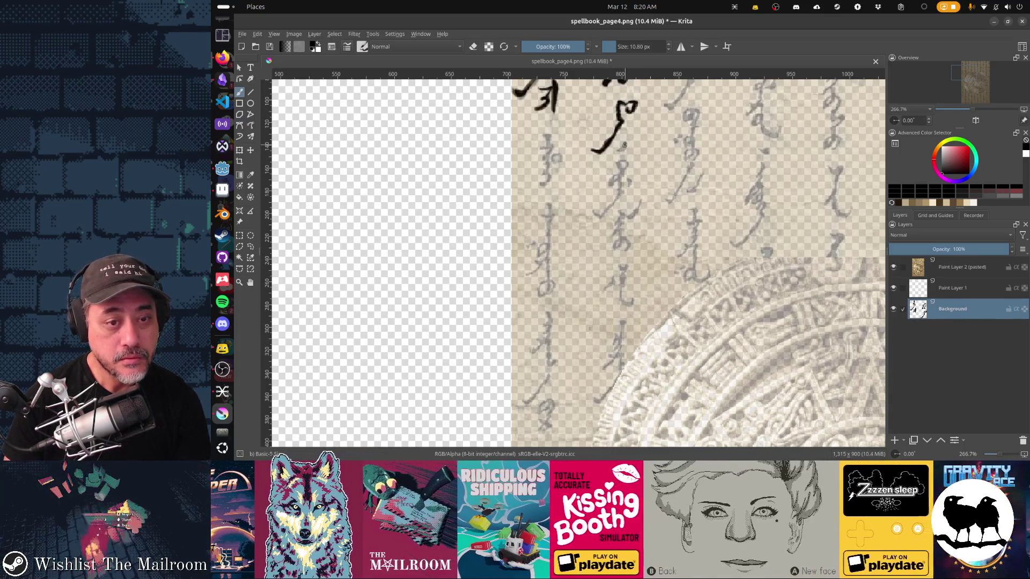
pyautogui.moveTo(621, 143); pyautogui.dragTo(600, 218)
pyautogui.moveTo(622, 171); pyautogui.dragTo(614, 178)
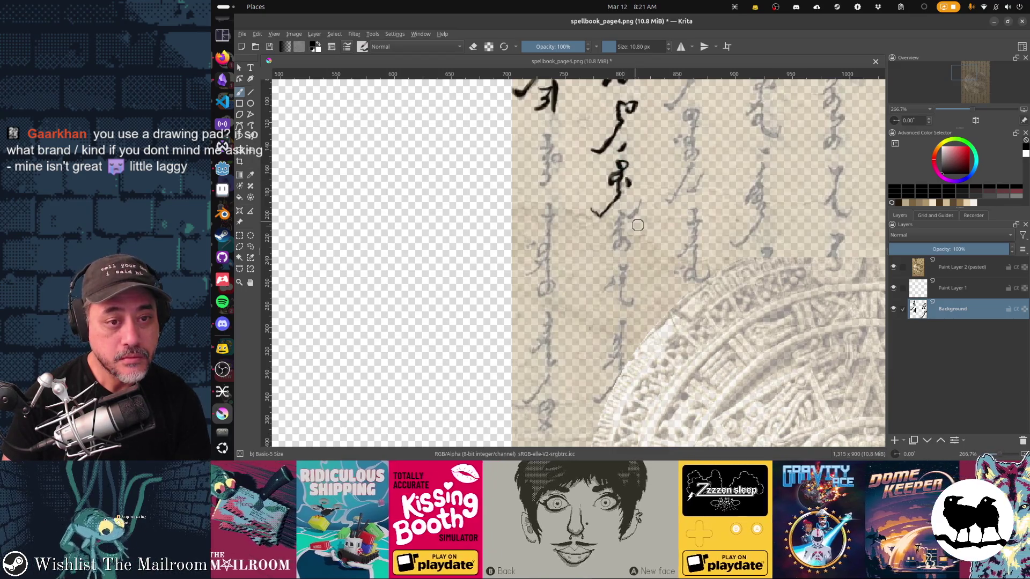
pyautogui.moveTo(629, 217)
pyautogui.mouseDown()
pyautogui.moveTo(628, 251)
pyautogui.moveTo(621, 245)
pyautogui.mouseUp()
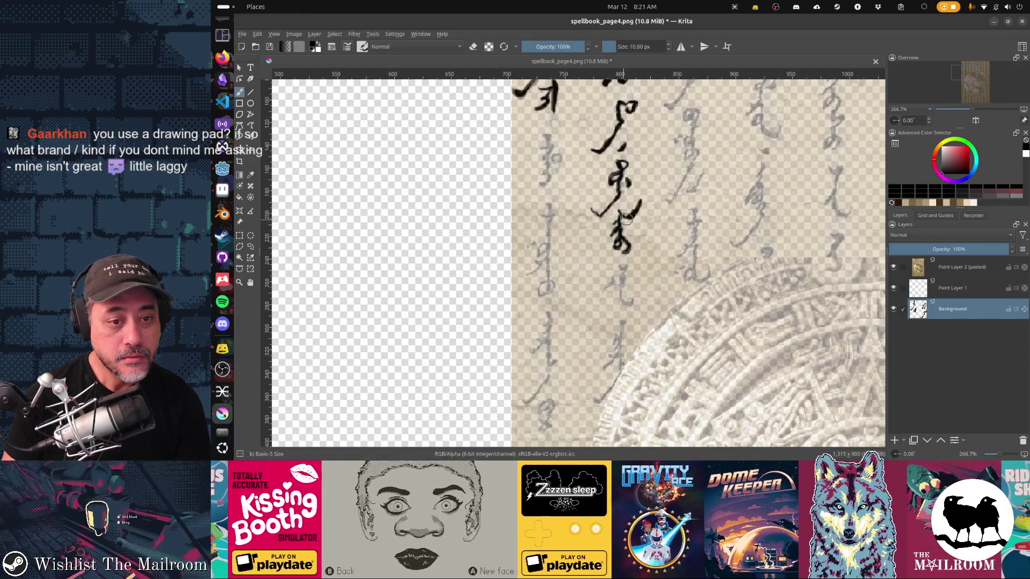
pyautogui.moveTo(584, 181)
pyautogui.mouseDown()
pyautogui.moveTo(617, 208)
pyautogui.moveTo(526, 233)
pyautogui.mouseUp()
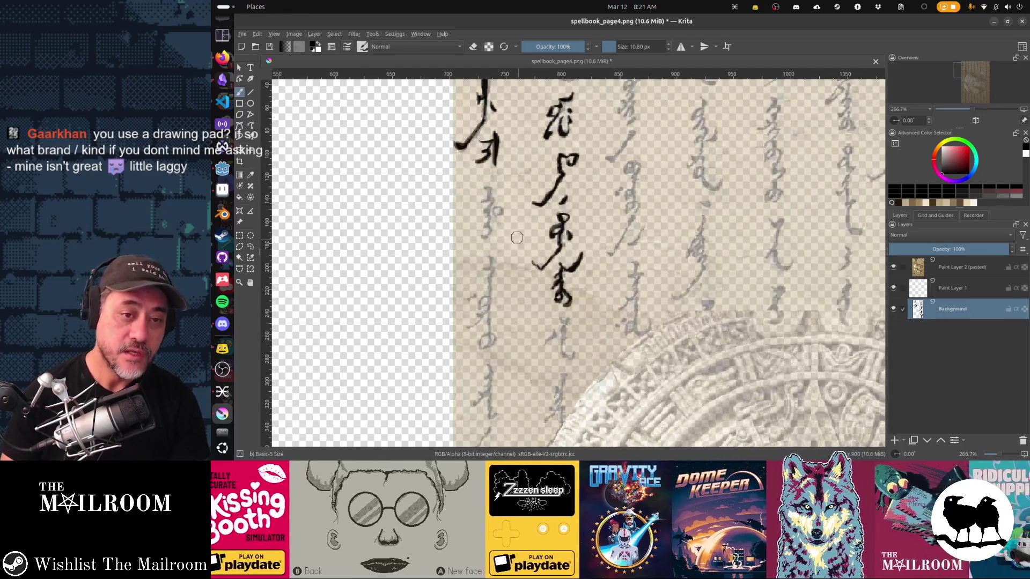
pyautogui.moveTo(485, 189); pyautogui.dragTo(486, 237)
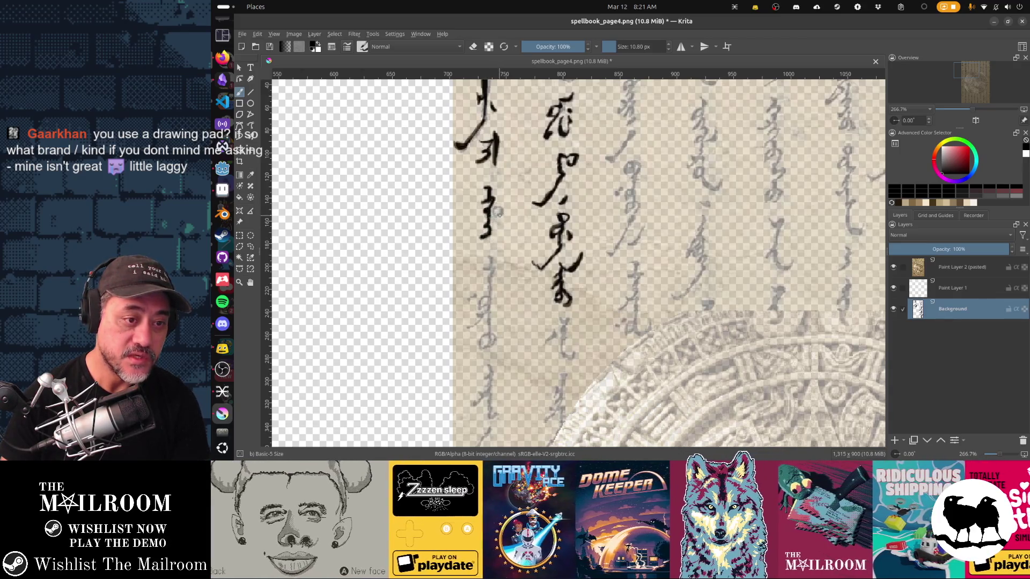
pyautogui.moveTo(623, 229)
pyautogui.mouseDown()
pyautogui.moveTo(584, 183)
pyautogui.moveTo(578, 228)
pyautogui.mouseUp()
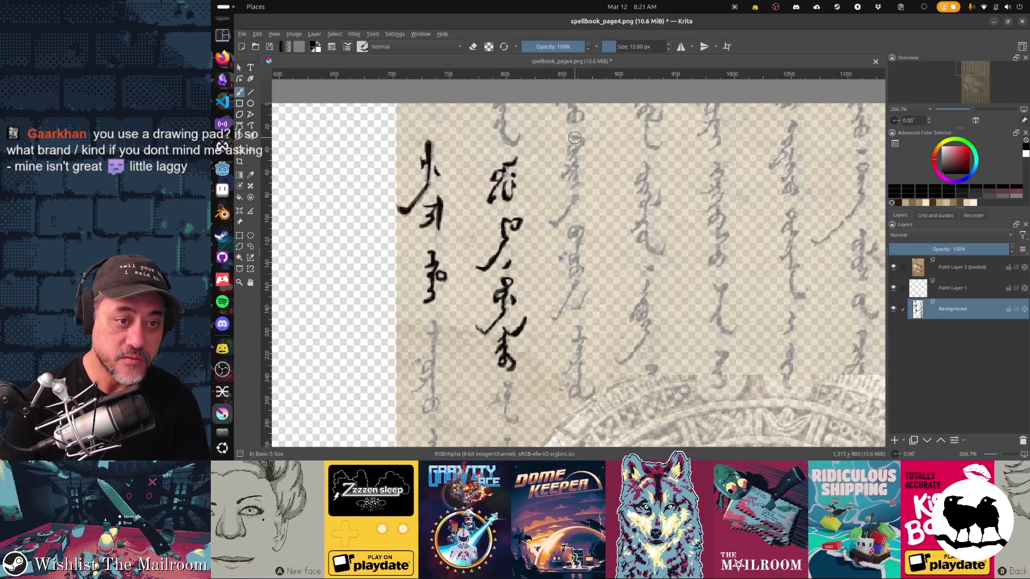
# Trace the next column's glyph with a hooked stroke, a loop, and a small right-side stroke
pyautogui.moveTo(569, 137)
pyautogui.mouseDown()
pyautogui.moveTo(563, 177)
pyautogui.moveTo(576, 165)
pyautogui.moveTo(575, 194)
pyautogui.moveTo(549, 226)
pyautogui.moveTo(576, 230)
pyautogui.moveTo(576, 262)
pyautogui.moveTo(558, 258)
pyautogui.mouseUp()
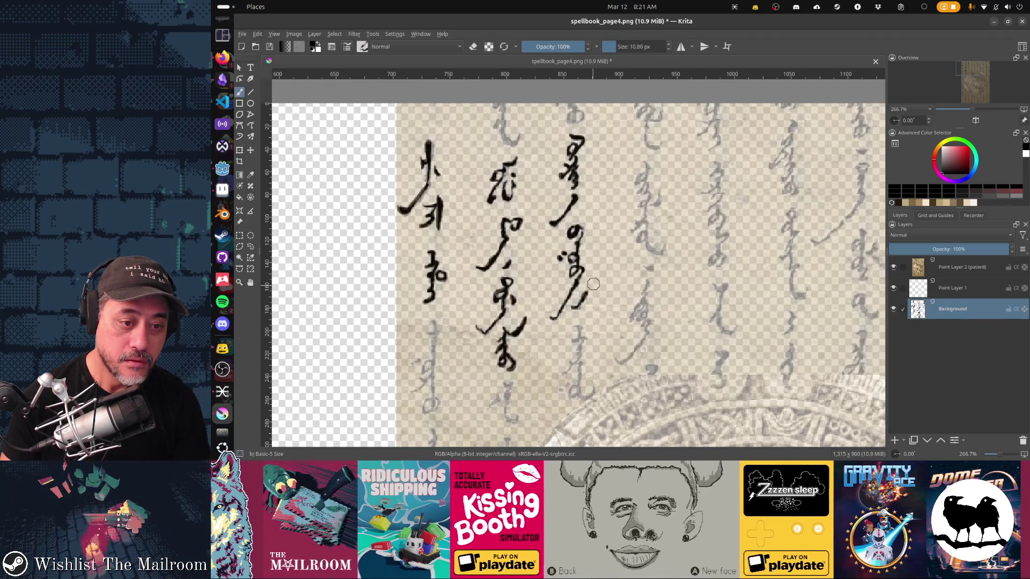
pyautogui.moveTo(598, 289)
pyautogui.mouseDown()
pyautogui.moveTo(585, 188)
pyautogui.moveTo(580, 228)
pyautogui.mouseUp()
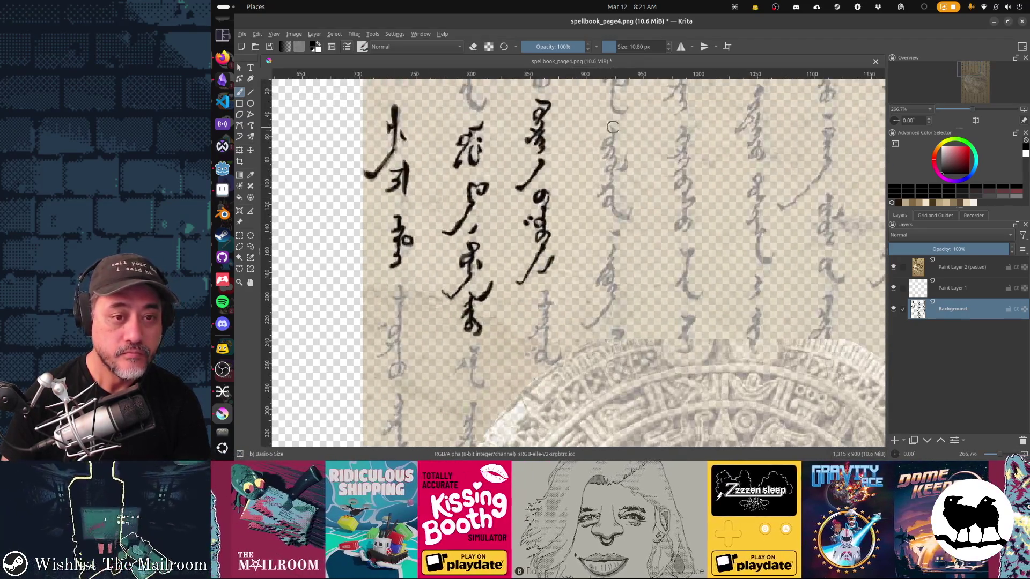
pyautogui.moveTo(603, 146)
pyautogui.mouseDown()
pyautogui.moveTo(621, 134)
pyautogui.moveTo(608, 150)
pyautogui.moveTo(616, 156)
pyautogui.moveTo(601, 148)
pyautogui.moveTo(615, 142)
pyautogui.mouseUp()
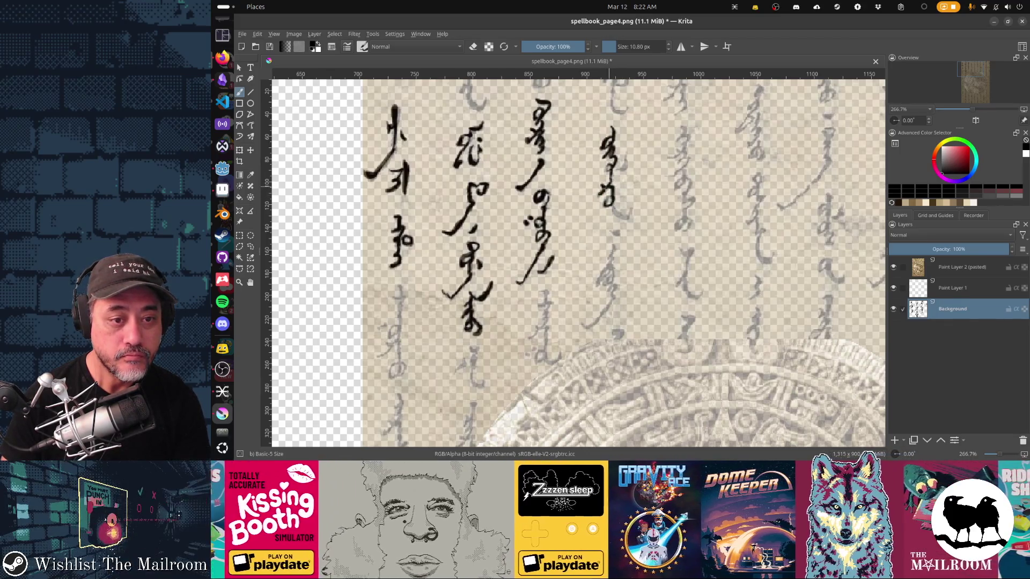
pyautogui.moveTo(611, 180); pyautogui.dragTo(630, 214)
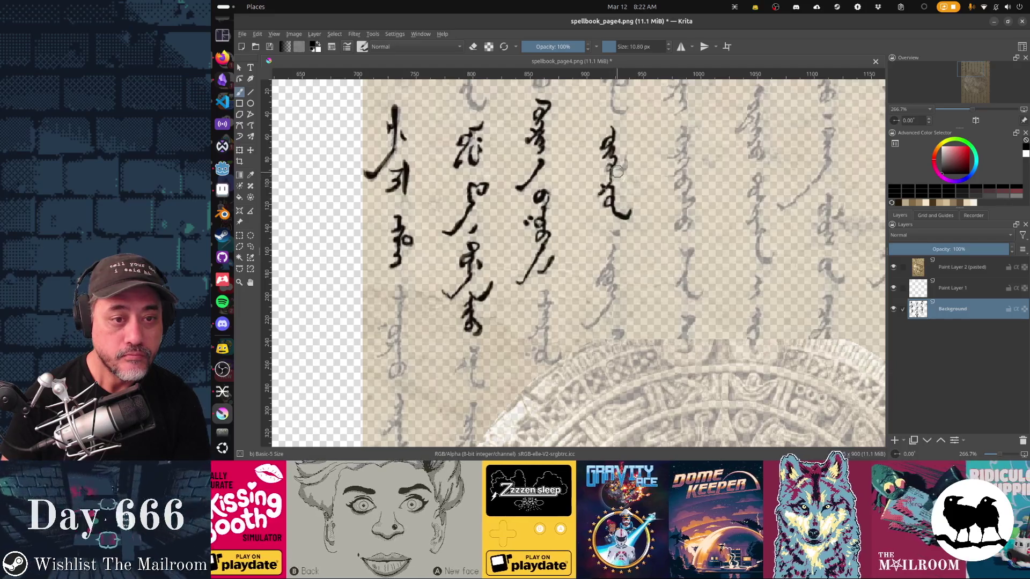
pyautogui.moveTo(608, 163)
pyautogui.mouseDown()
pyautogui.moveTo(622, 174)
pyautogui.moveTo(613, 215)
pyautogui.mouseUp()
# Start another column with a hooked stroke, a long curve, a dab, and a downward stroke
pyautogui.moveTo(645, 142); pyautogui.dragTo(649, 154)
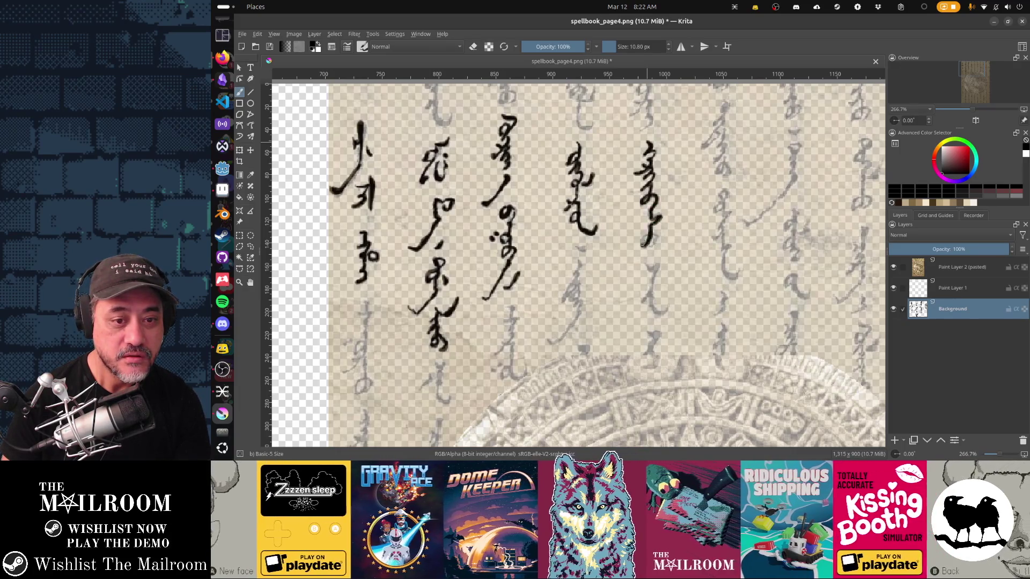
pyautogui.scroll(-5, 654, 239)
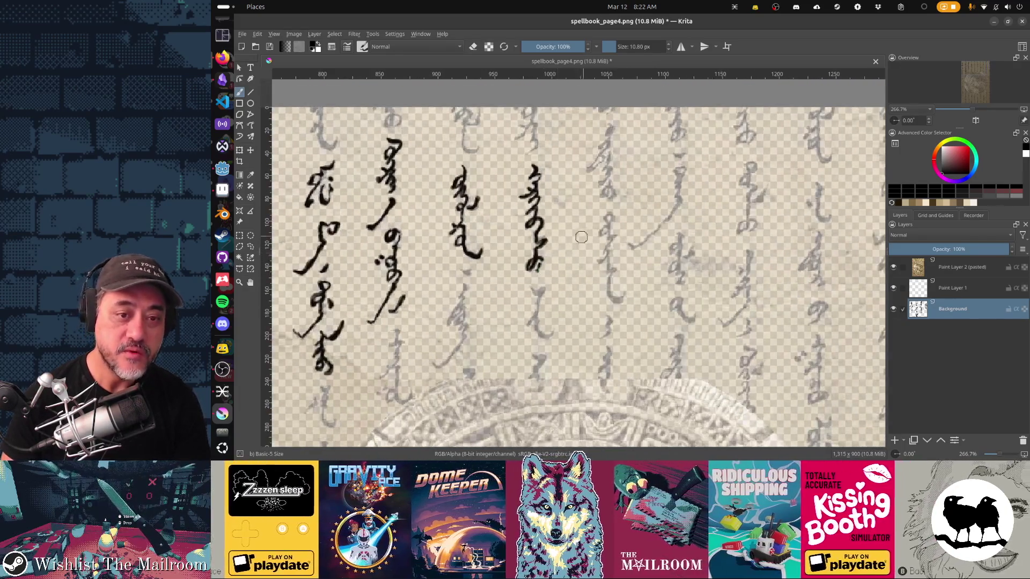
pyautogui.hscroll(-3, 658, 107)
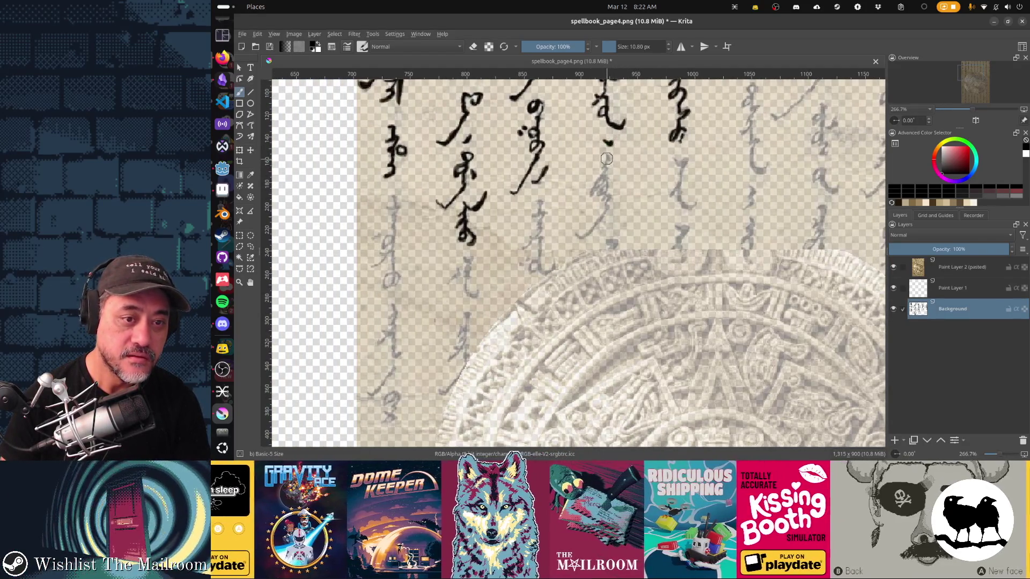
pyautogui.moveTo(609, 141)
pyautogui.mouseDown()
pyautogui.moveTo(589, 200)
pyautogui.moveTo(607, 188)
pyautogui.moveTo(608, 212)
pyautogui.moveTo(558, 231)
pyautogui.mouseUp()
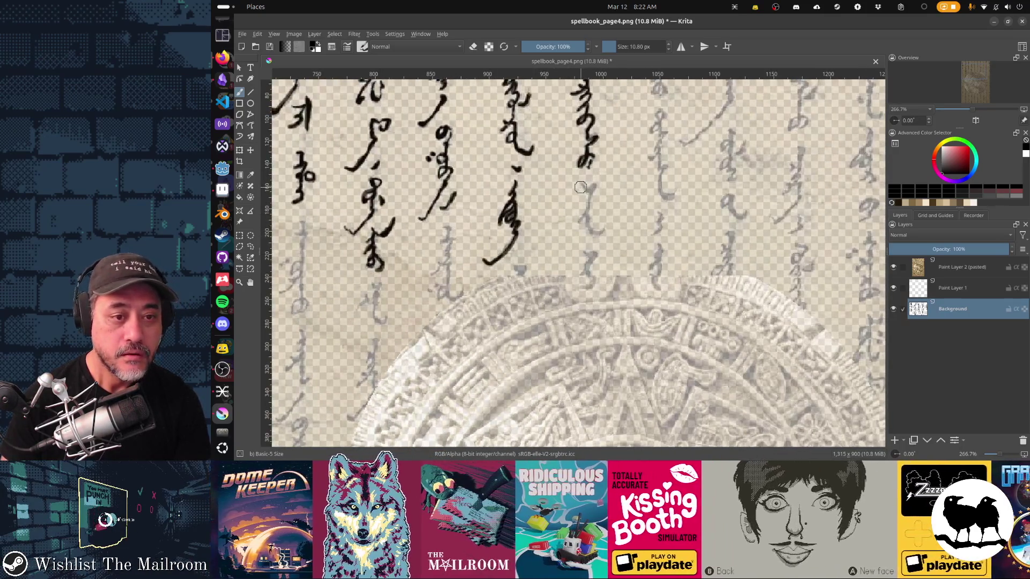
pyautogui.click(581, 186)
pyautogui.moveTo(589, 187); pyautogui.dragTo(582, 220)
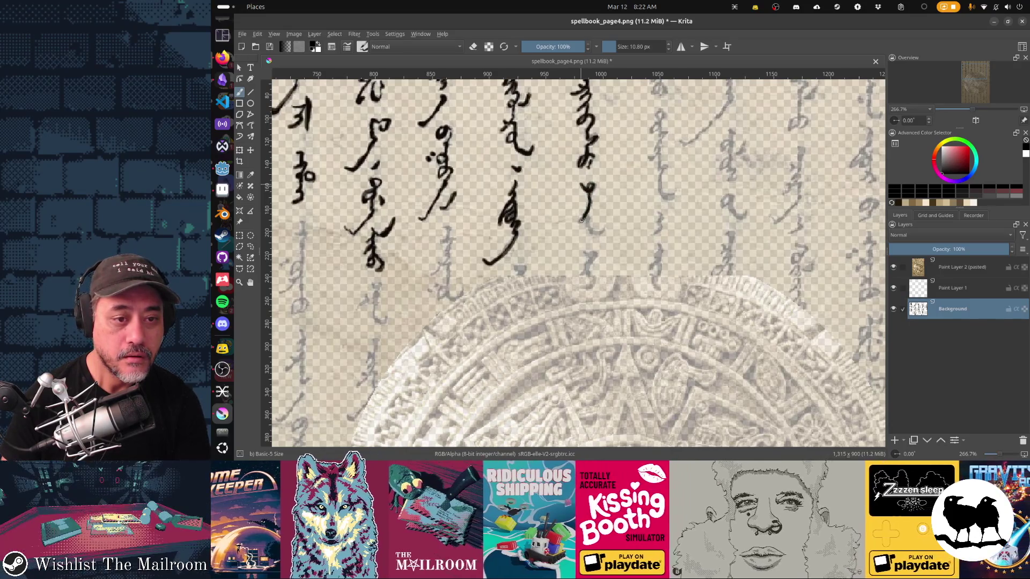
# Erase the stray tail below the new glyph, return to painting, and save the page as PNG
pyautogui.press('e')
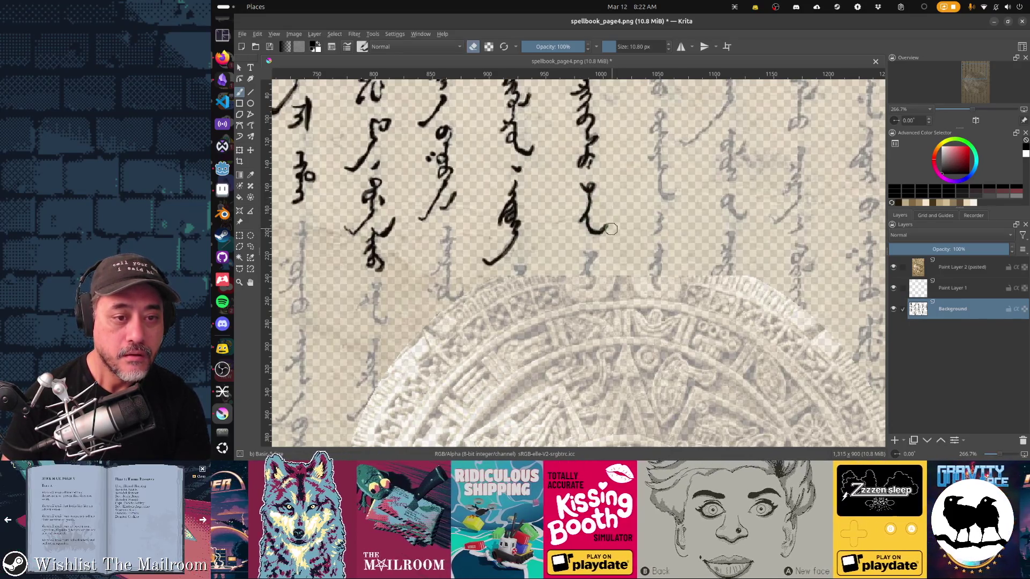
pyautogui.click(605, 234)
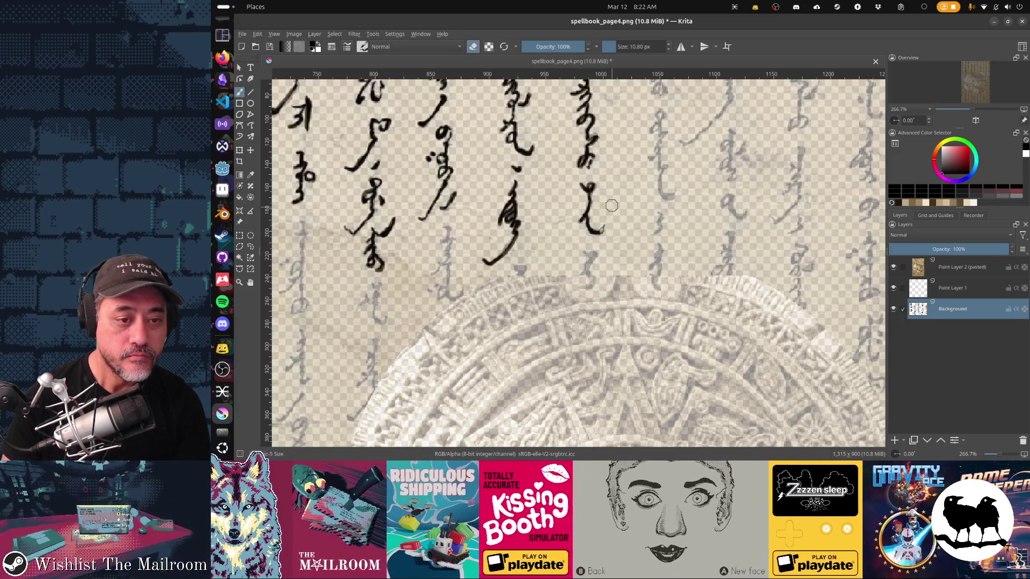
pyautogui.press('e')
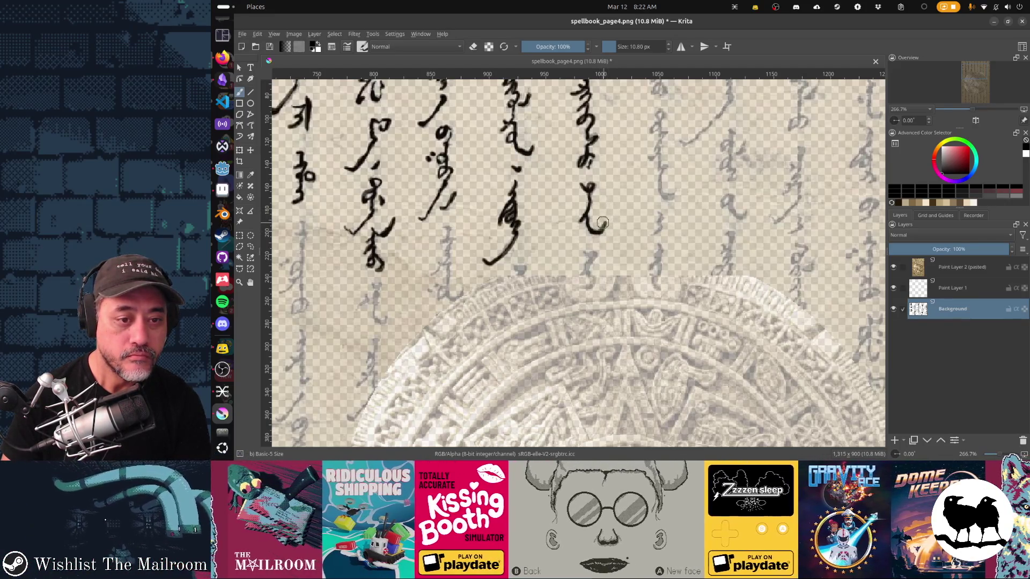
pyautogui.press('e')
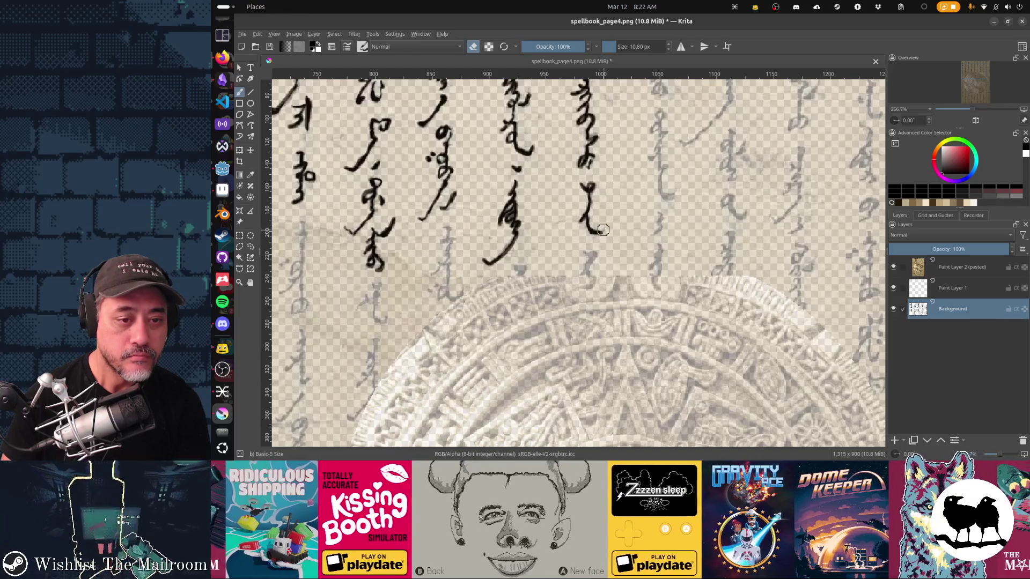
pyautogui.press('e')
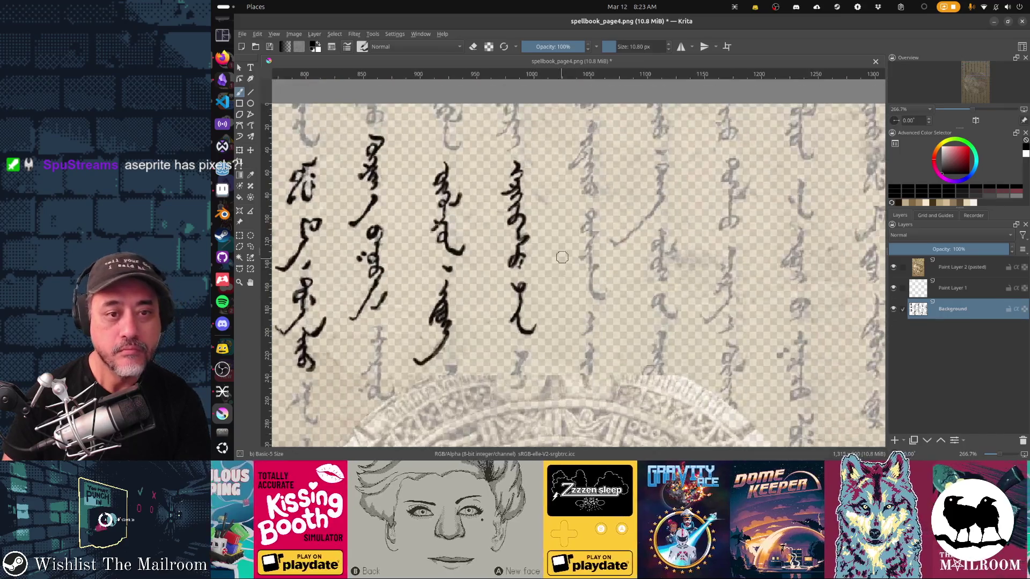
pyautogui.moveTo(637, 194); pyautogui.dragTo(726, 207)
pyautogui.hotkey('ctrl', 's')
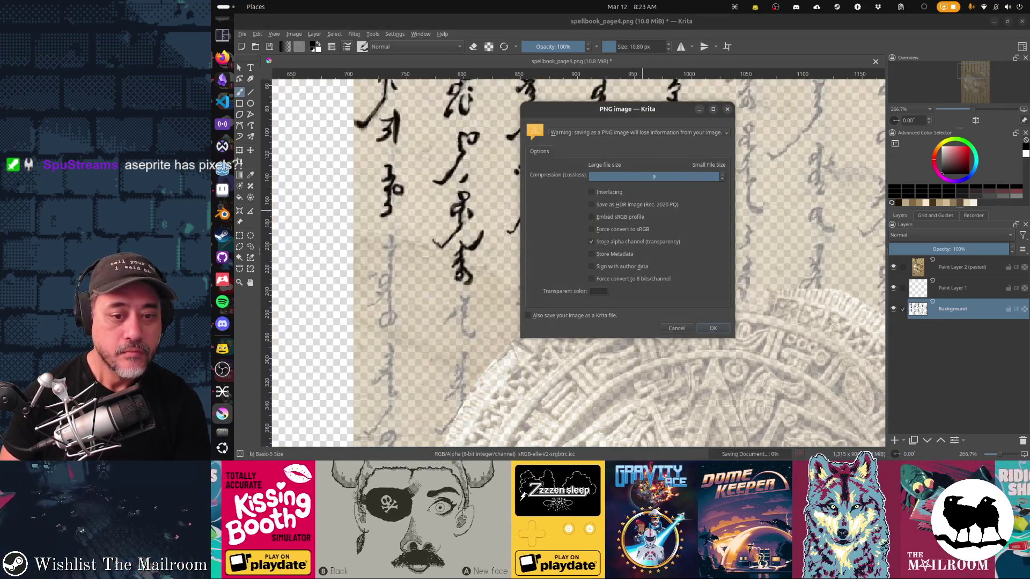
# Confirm the PNG save options and preview the page in Godot
pyautogui.press('Return')
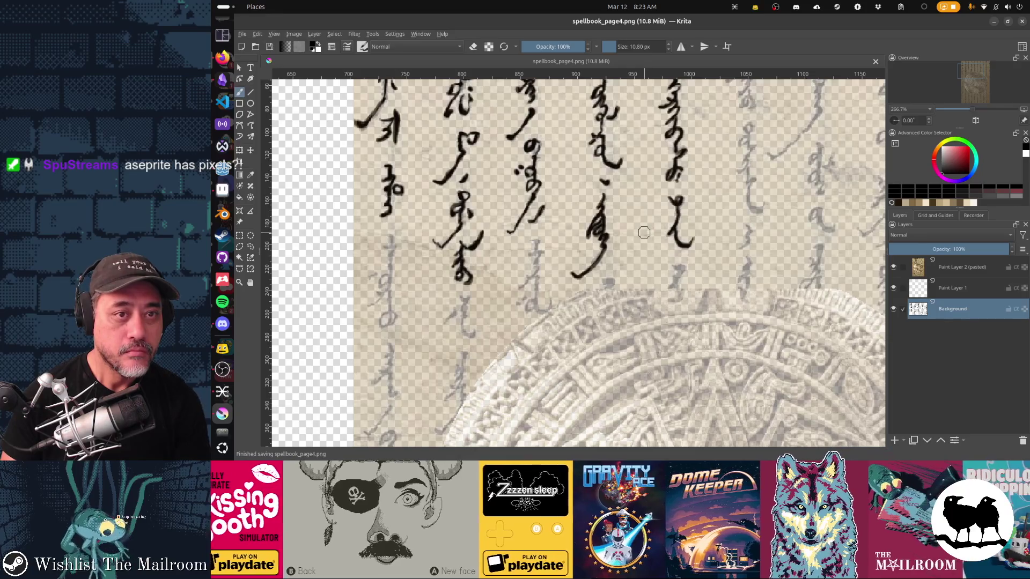
pyautogui.hotkey('alt', 'Tab')
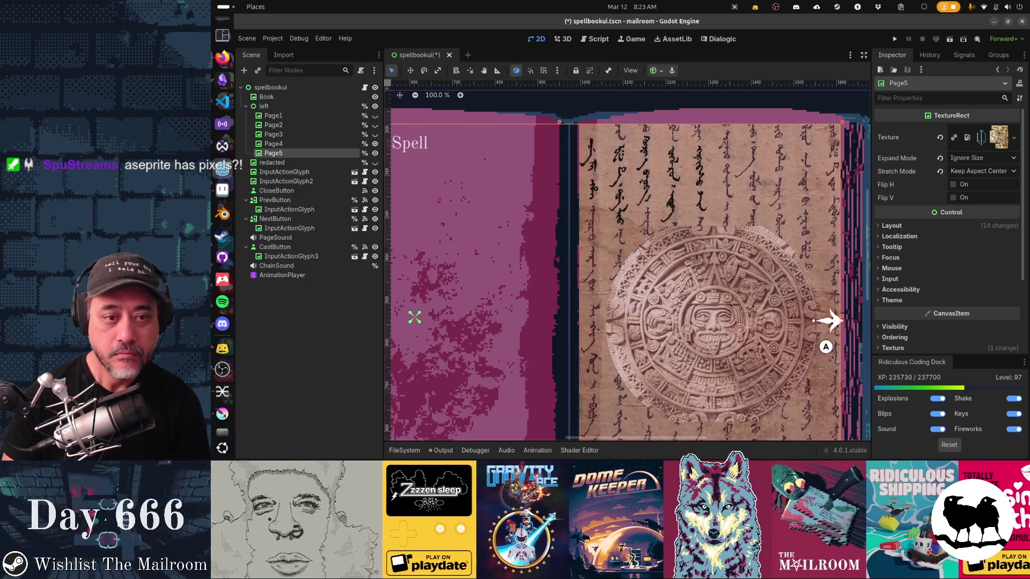
pyautogui.hotkey('alt', 'Tab')
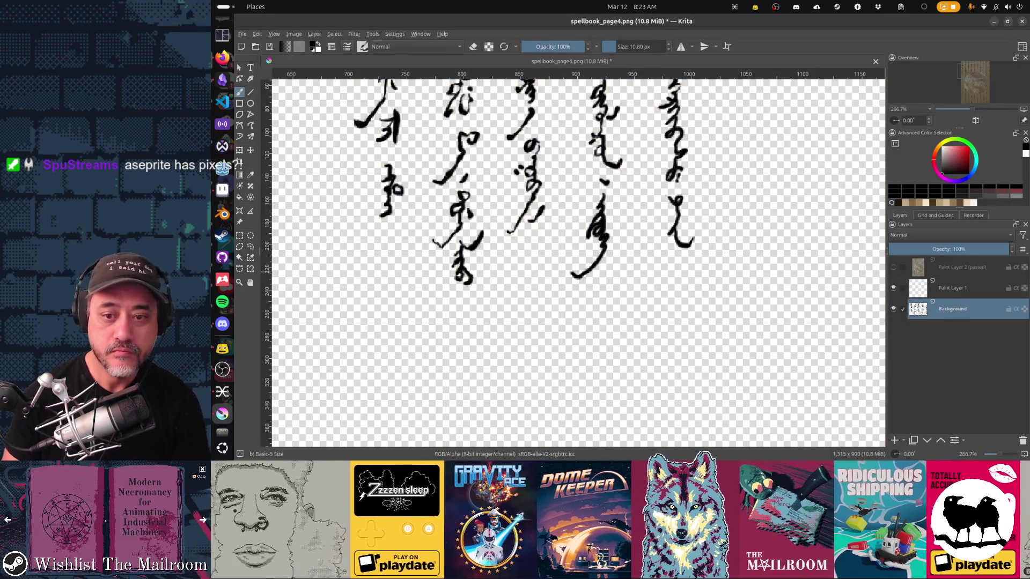
# Save spellbook_page4.png again without the parchment reference and check it in Godot
pyautogui.hotkey('ctrl', 's')
pyautogui.click(706, 328)
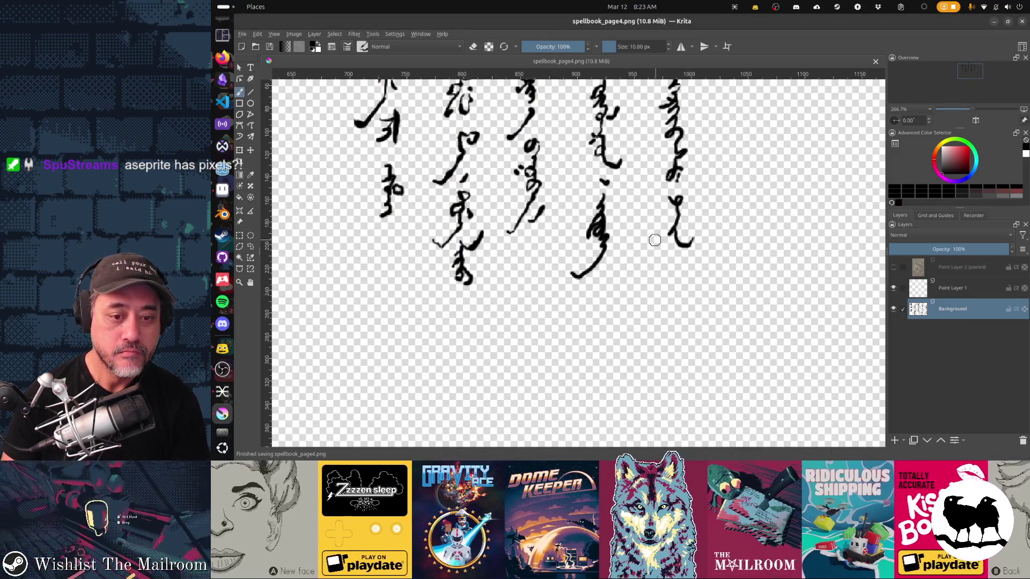
pyautogui.hotkey('alt', 'Tab')
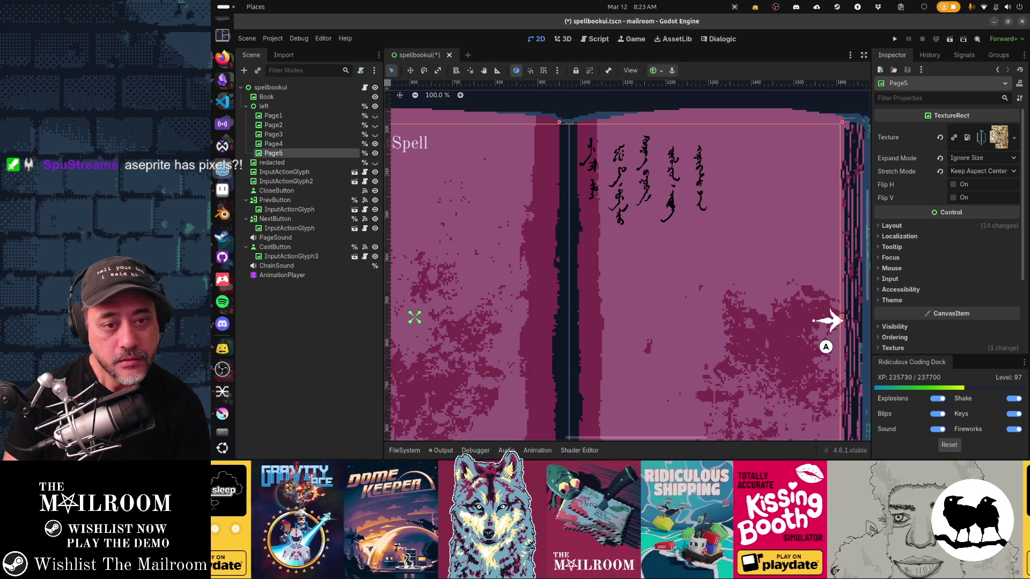
pyautogui.hotkey('alt', 'Tab')
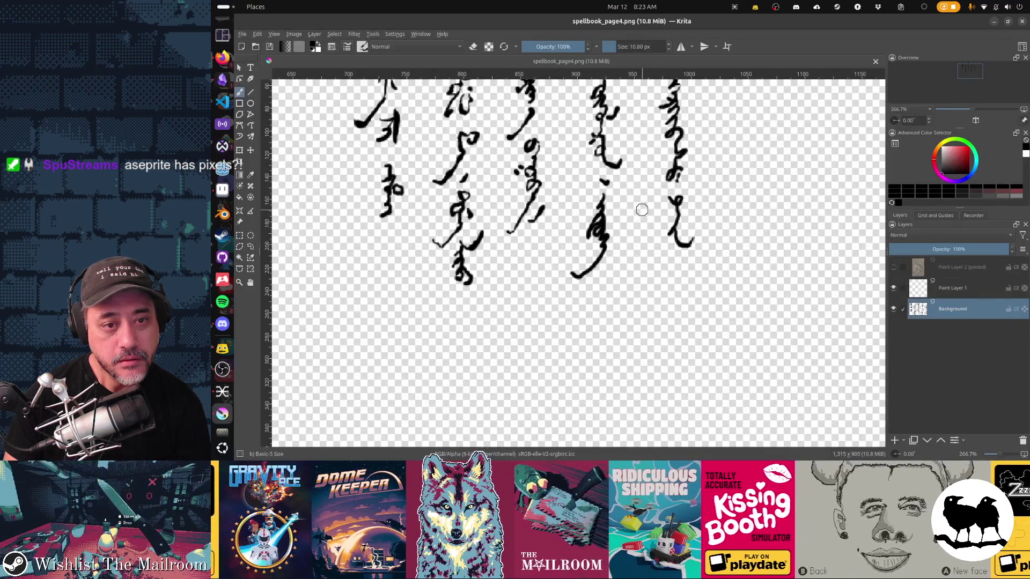
pyautogui.scroll(-5, 633, 217)
pyautogui.hotkey('alt', 'Tab')
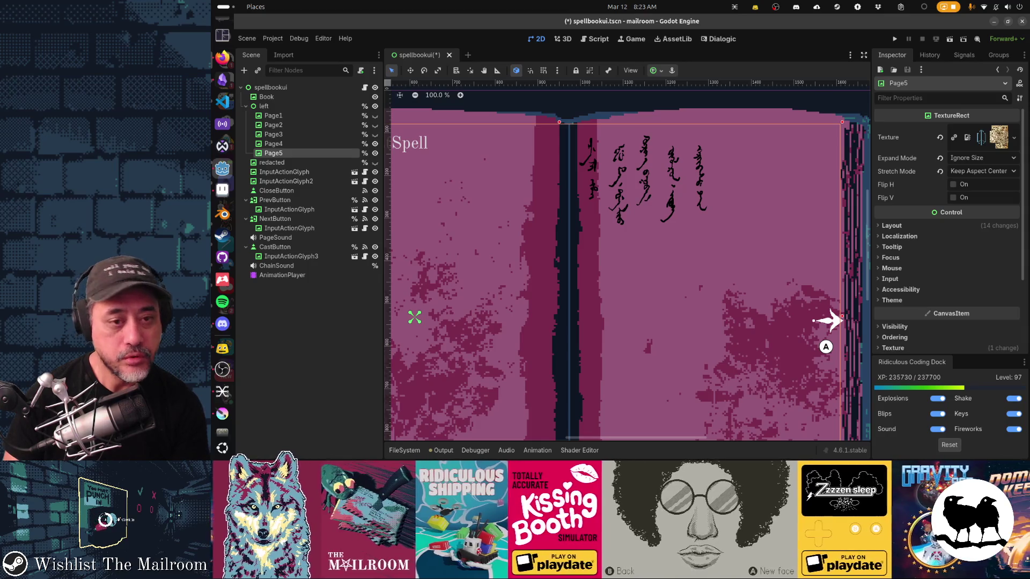
# Pan Godot's scene view and frame Page5 to inspect the glyph columns, then return to Krita
pyautogui.moveTo(414, 315); pyautogui.dragTo(524, 236)
pyautogui.press('f')
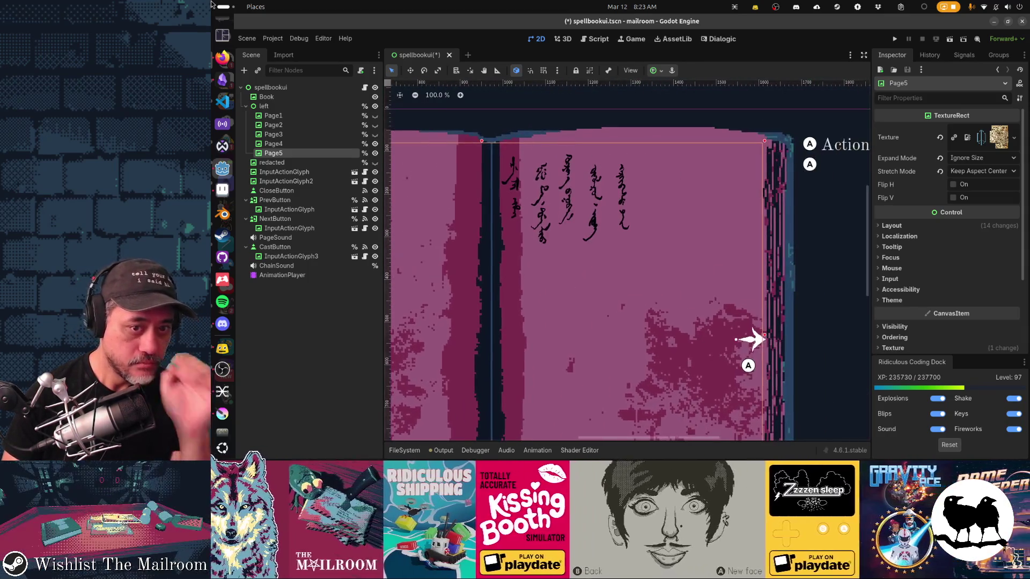
pyautogui.hotkey('alt', 'Tab')
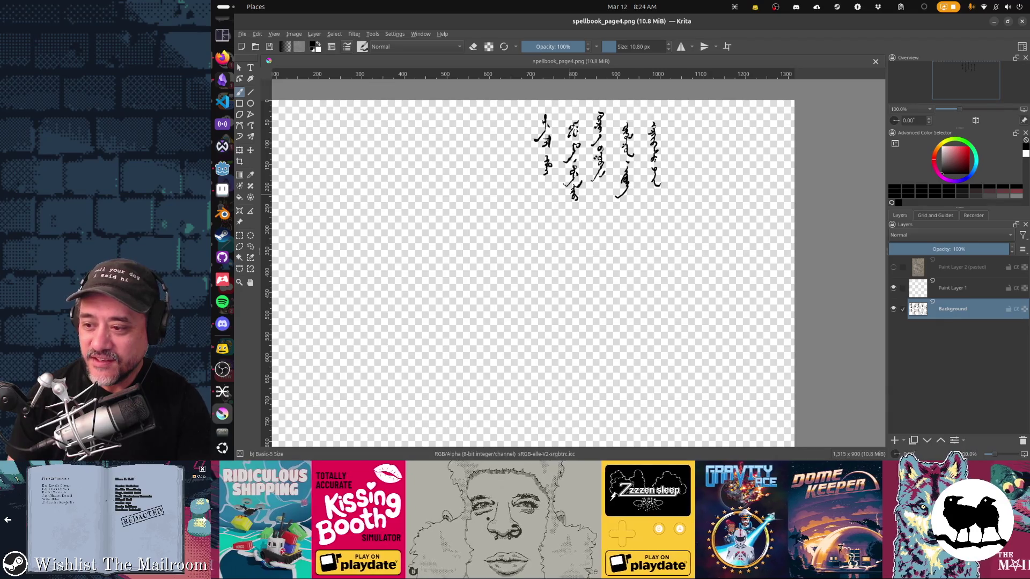
# Return to Krita and erase the tip of one traced stroke end
pyautogui.click(222, 349)
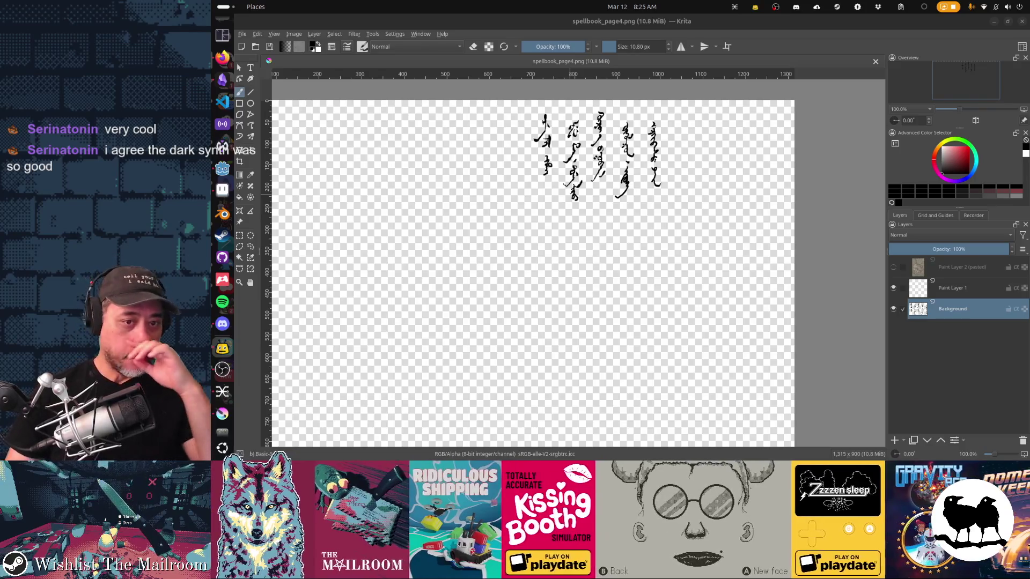
pyautogui.hotkey('alt', 'Tab')
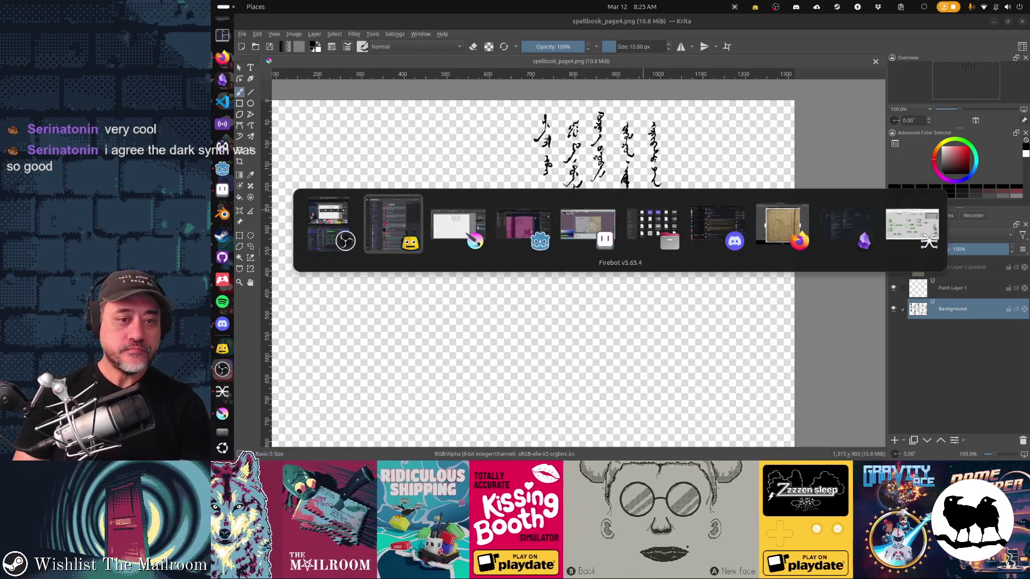
pyautogui.scroll(5, 641, 206)
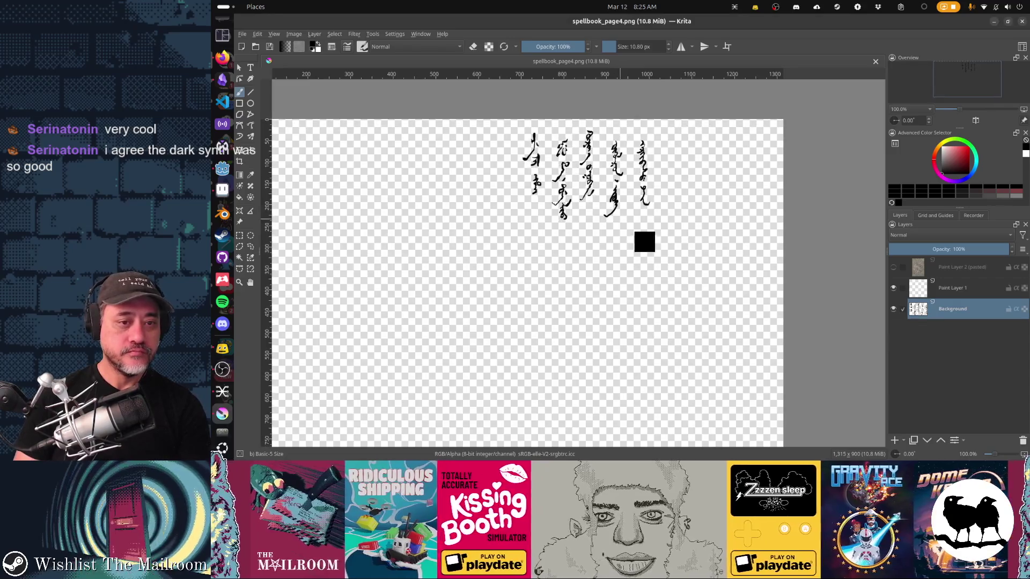
pyautogui.scroll(1, 571, 197)
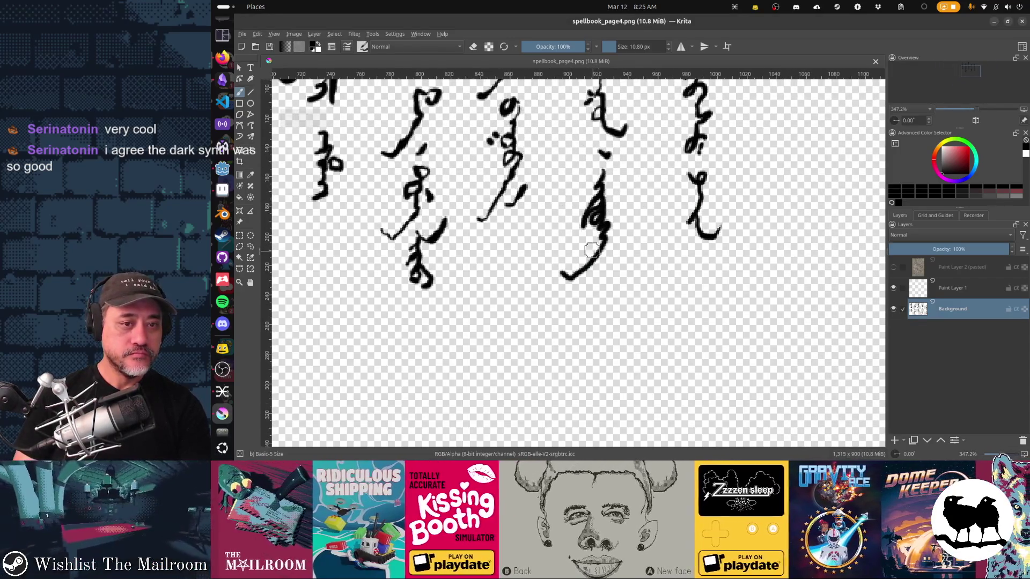
pyautogui.press('e')
pyautogui.click(562, 270)
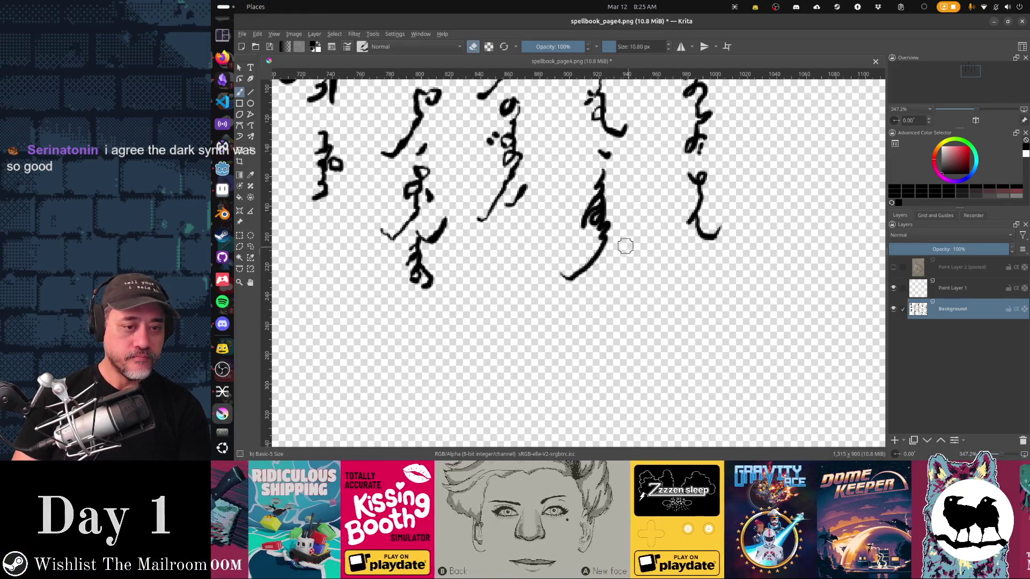
# Make the pasted parchment reference layer (Paint Layer 2) visible behind the glyphs
pyautogui.moveTo(627, 244); pyautogui.dragTo(612, 271)
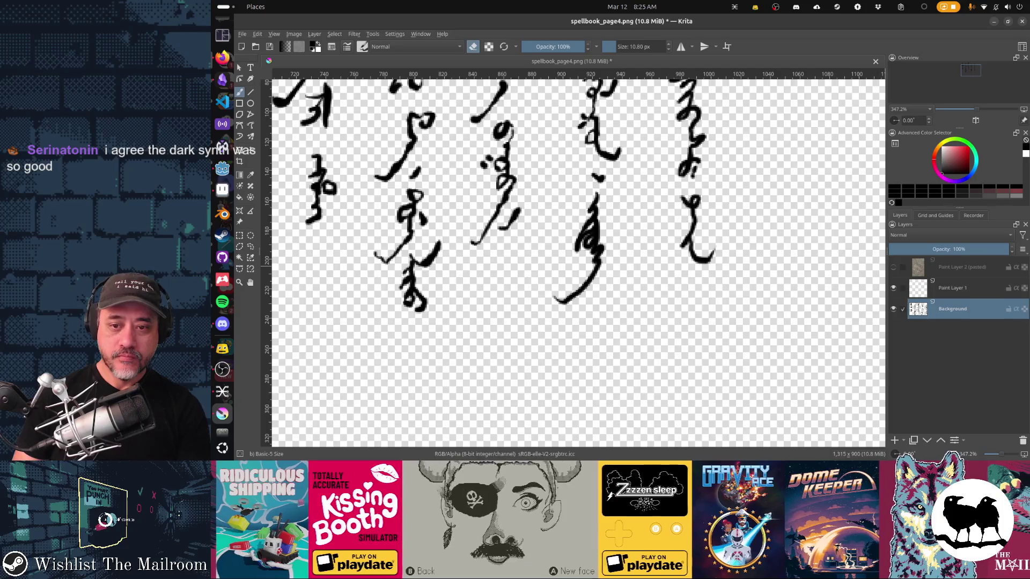
pyautogui.click(892, 267)
pyautogui.moveTo(772, 272); pyautogui.dragTo(738, 280)
pyautogui.scroll(5, 685, 192)
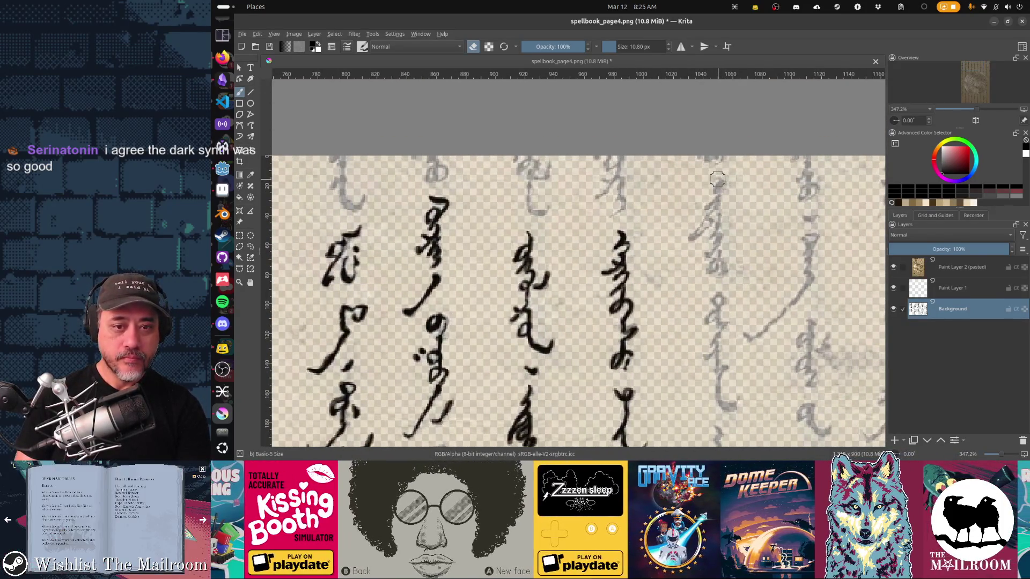
# Make the Basic-5 brush's Size pressure curve nearly linear, then ink a small looped glyph
pyautogui.press('e')
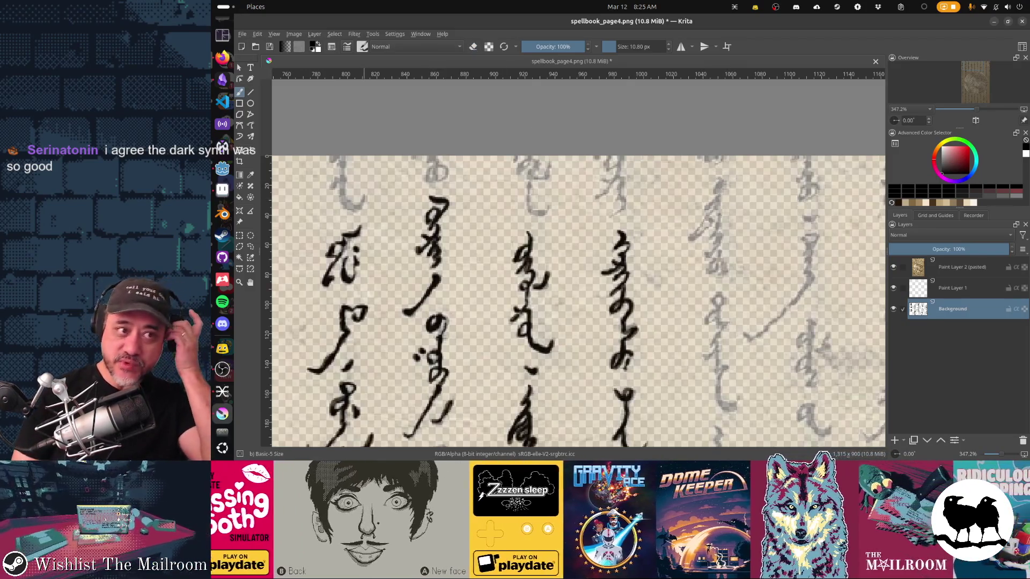
pyautogui.click(362, 46)
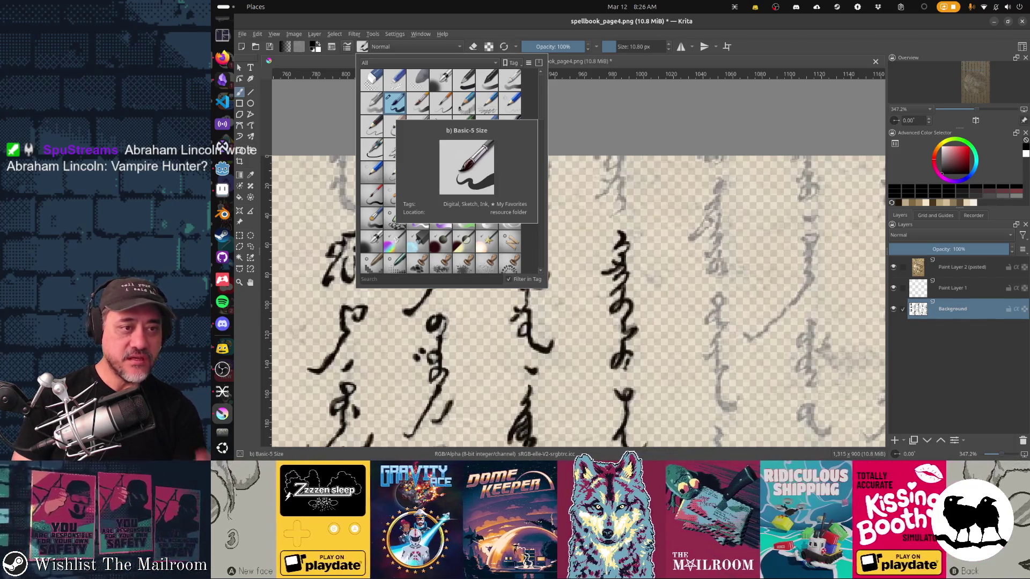
pyautogui.press('F5')
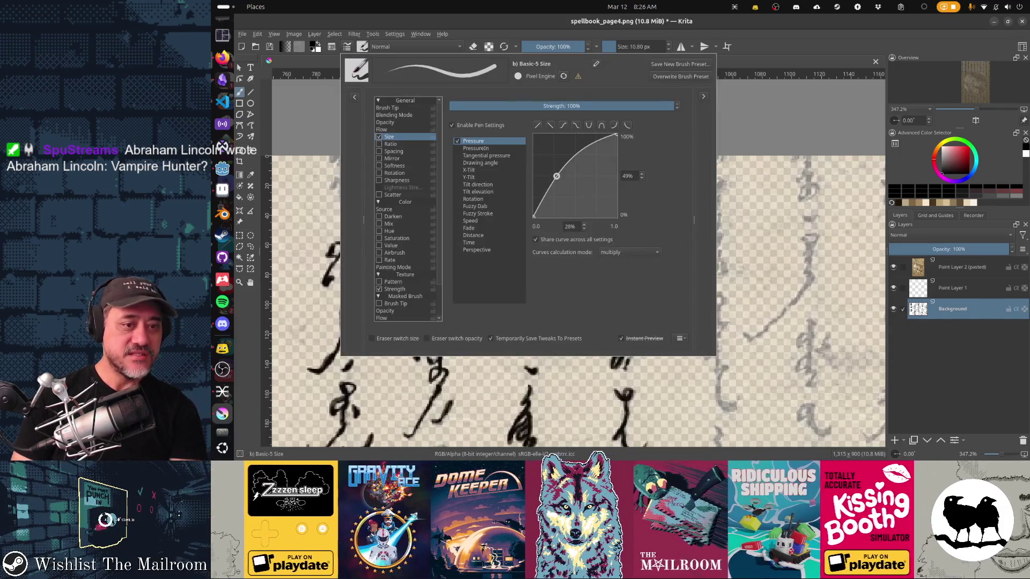
pyautogui.moveTo(556, 176); pyautogui.dragTo(568, 179)
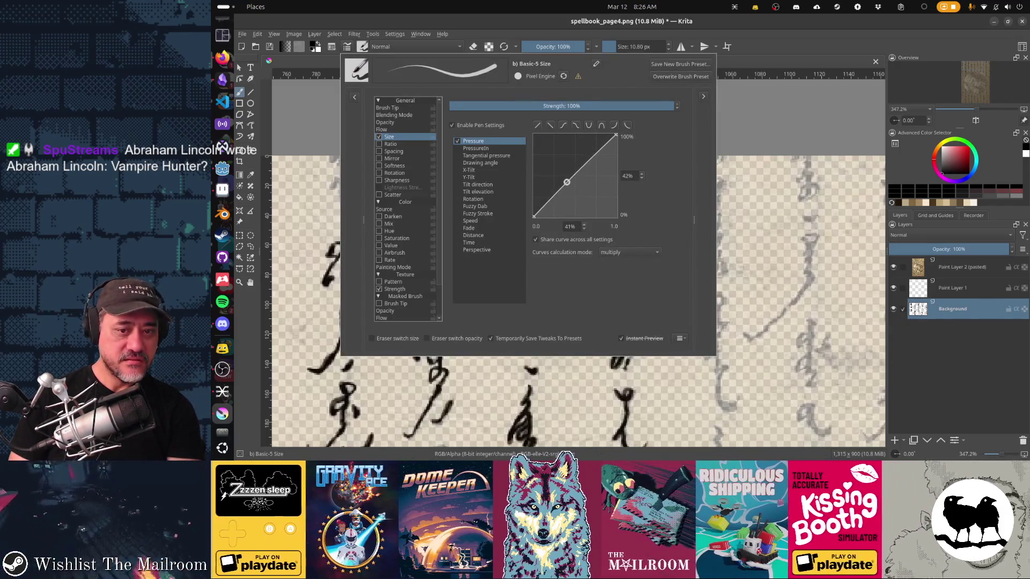
pyautogui.click(733, 224)
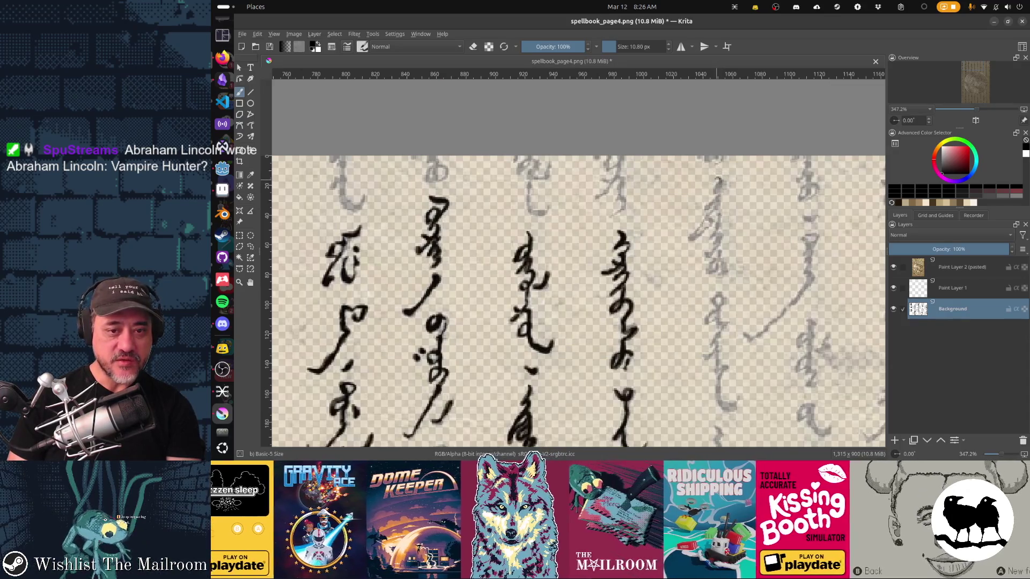
pyautogui.moveTo(716, 183)
pyautogui.mouseDown()
pyautogui.moveTo(708, 226)
pyautogui.moveTo(688, 240)
pyautogui.moveTo(719, 237)
pyautogui.moveTo(705, 257)
pyautogui.moveTo(725, 265)
pyautogui.moveTo(720, 278)
pyautogui.mouseUp()
# Extend the rightmost column's glyph downward and add a small mark curled into a loop
pyautogui.moveTo(725, 321); pyautogui.dragTo(703, 255)
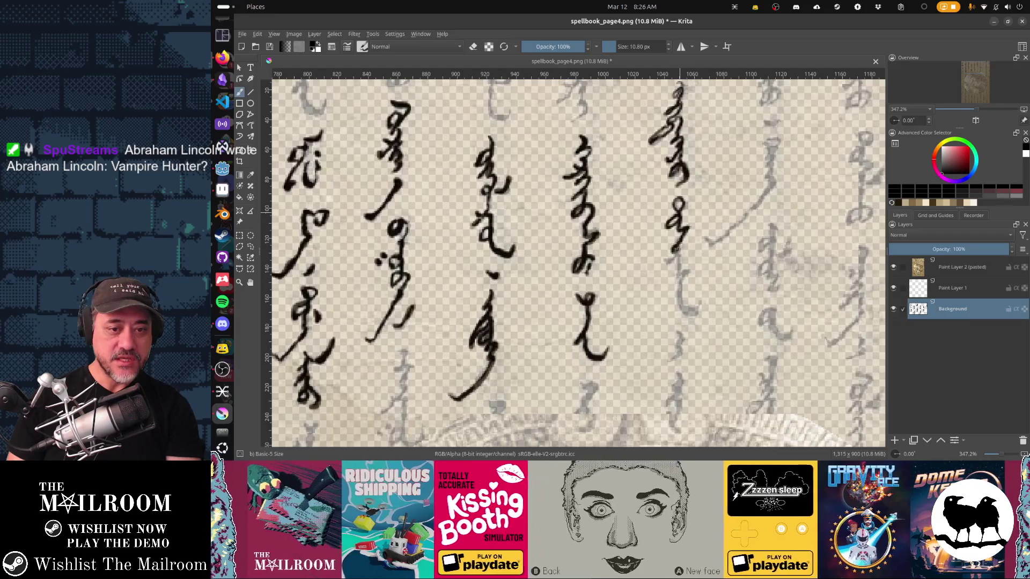
pyautogui.moveTo(666, 264)
pyautogui.mouseDown()
pyautogui.moveTo(683, 299)
pyautogui.moveTo(703, 301)
pyautogui.mouseUp()
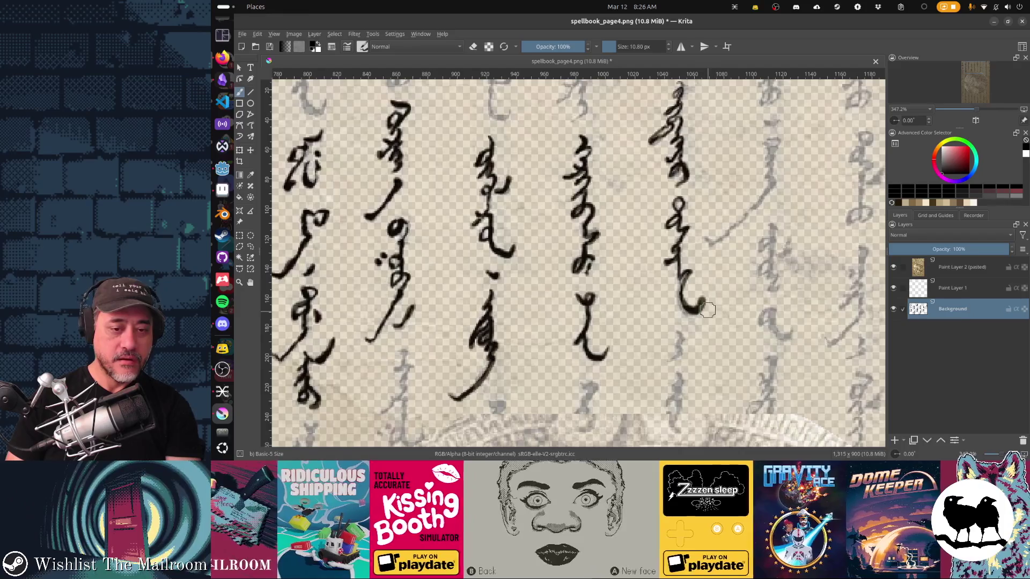
pyautogui.press('e')
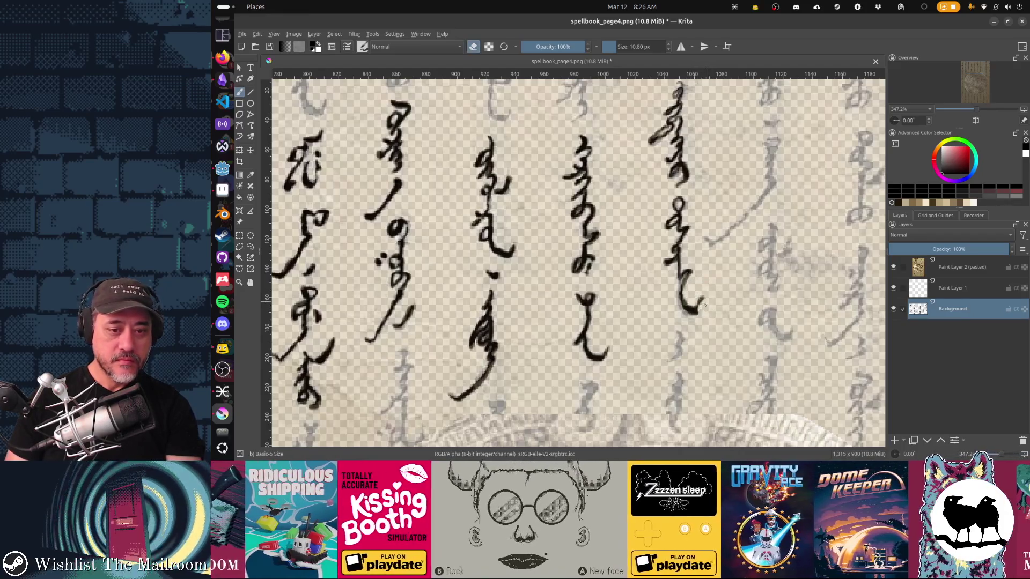
pyautogui.moveTo(722, 282); pyautogui.dragTo(703, 157)
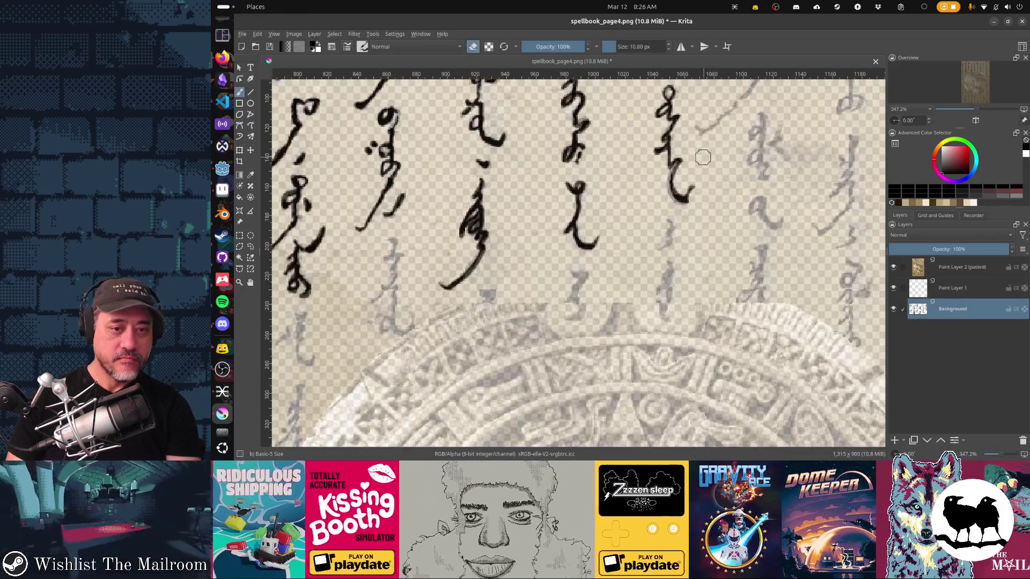
pyautogui.press('e')
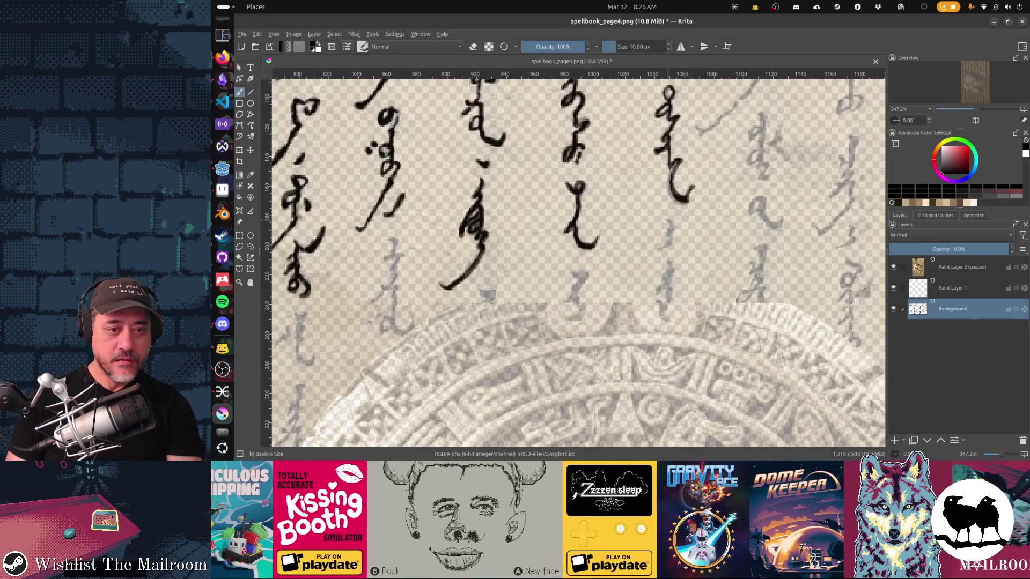
pyautogui.moveTo(669, 226); pyautogui.dragTo(674, 235)
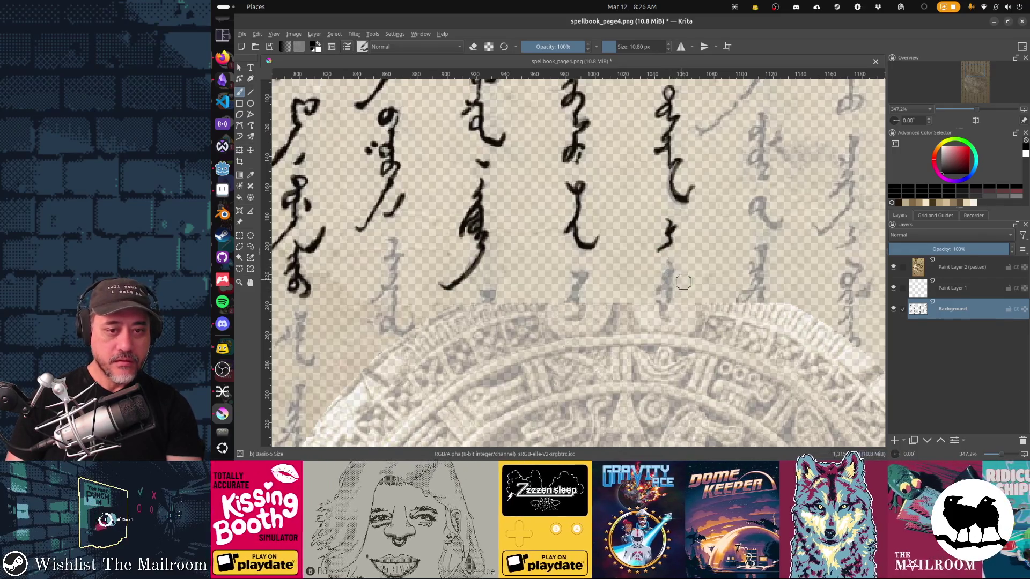
pyautogui.moveTo(663, 274); pyautogui.dragTo(669, 272)
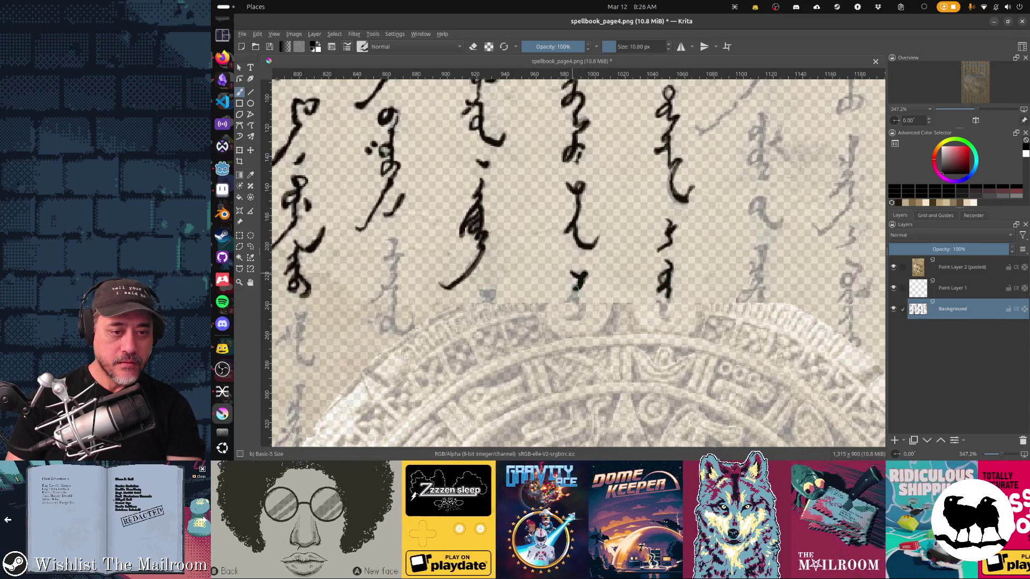
pyautogui.moveTo(554, 319); pyautogui.dragTo(720, 256)
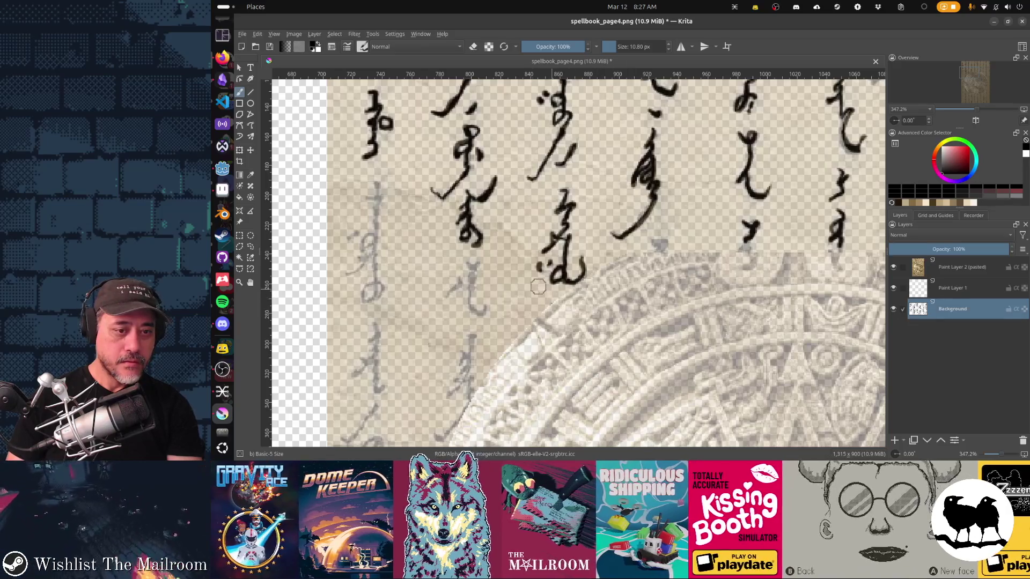
# Erase part of a middle-column glyph and redraw it thicker over the reference
pyautogui.moveTo(529, 277); pyautogui.dragTo(502, 336)
pyautogui.press('e')
pyautogui.moveTo(616, 185)
pyautogui.mouseDown()
pyautogui.moveTo(600, 240)
pyautogui.moveTo(611, 276)
pyautogui.moveTo(576, 298)
pyautogui.mouseUp()
pyautogui.press('e')
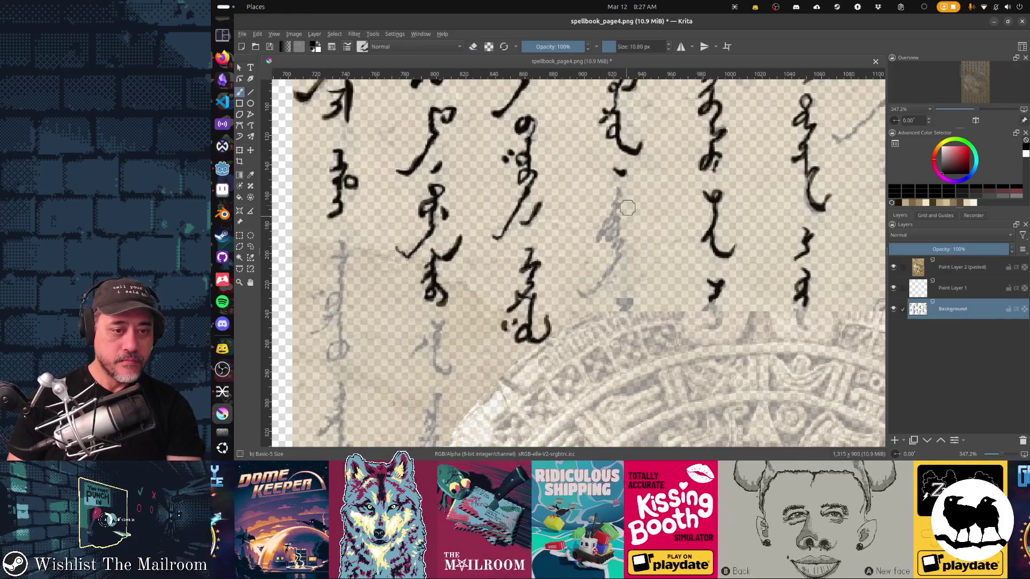
pyautogui.moveTo(616, 200); pyautogui.dragTo(598, 239)
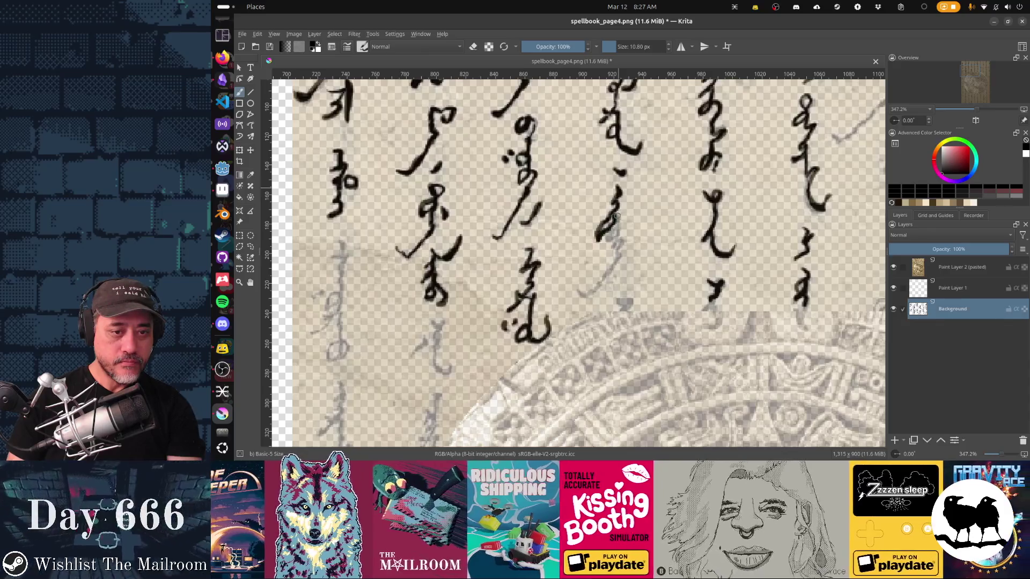
pyautogui.moveTo(616, 207); pyautogui.dragTo(603, 241)
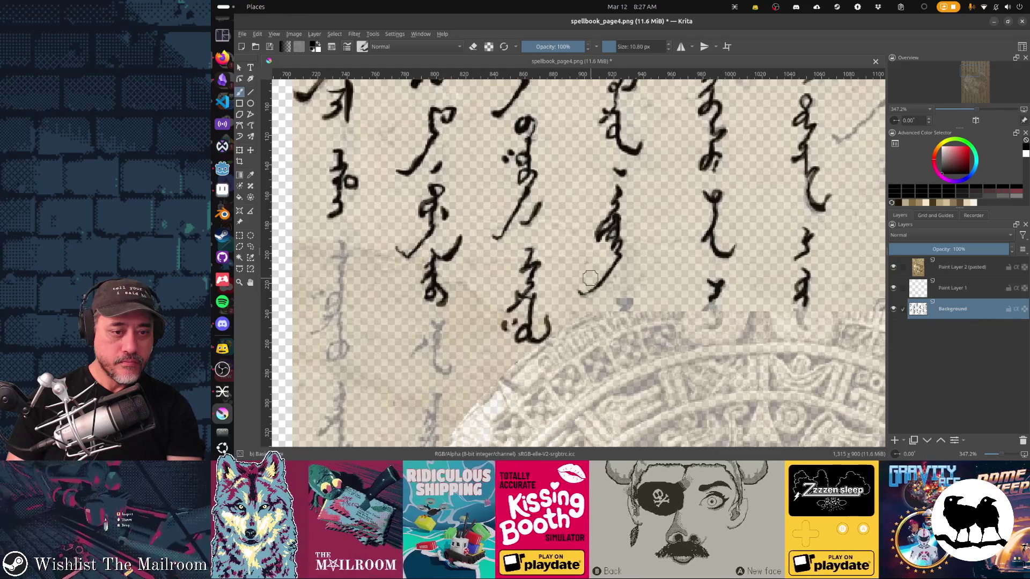
pyautogui.scroll(3, 578, 262)
# Erase most of the middle glyph and redraw it down its full length, then review
pyautogui.press('e')
pyautogui.moveTo(628, 121)
pyautogui.mouseDown()
pyautogui.moveTo(619, 185)
pyautogui.moveTo(611, 140)
pyautogui.moveTo(622, 225)
pyautogui.moveTo(645, 237)
pyautogui.mouseUp()
pyautogui.press('e')
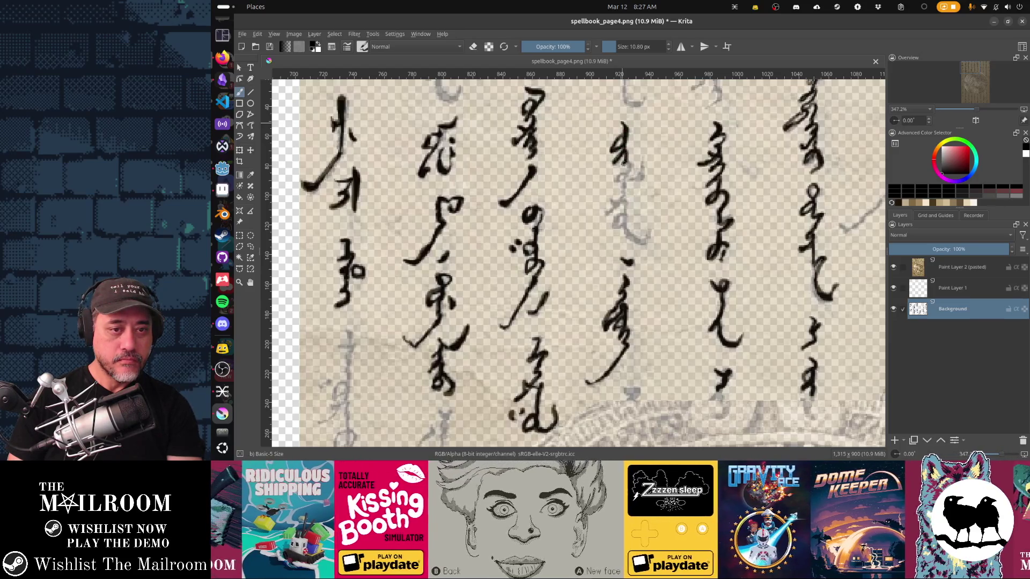
pyautogui.moveTo(628, 168)
pyautogui.mouseDown()
pyautogui.moveTo(607, 212)
pyautogui.moveTo(649, 239)
pyautogui.mouseUp()
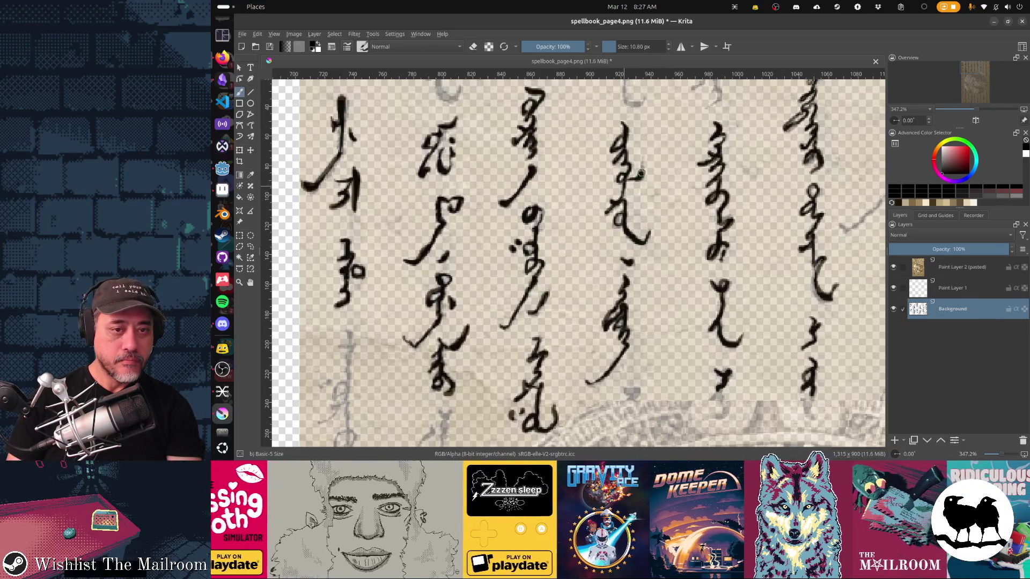
pyautogui.hscroll(-5, 678, 135)
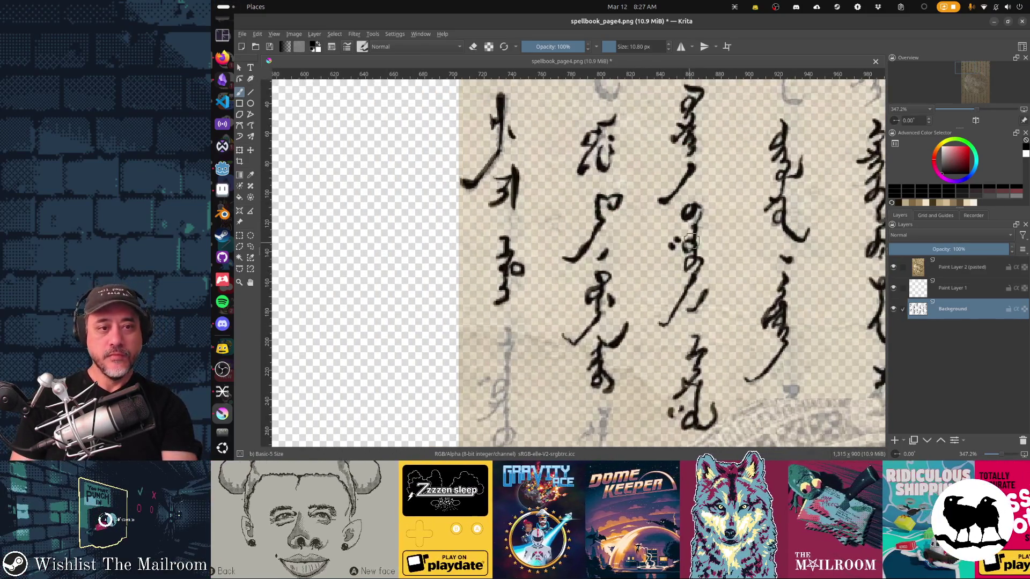
pyautogui.hscroll(3, 691, 242)
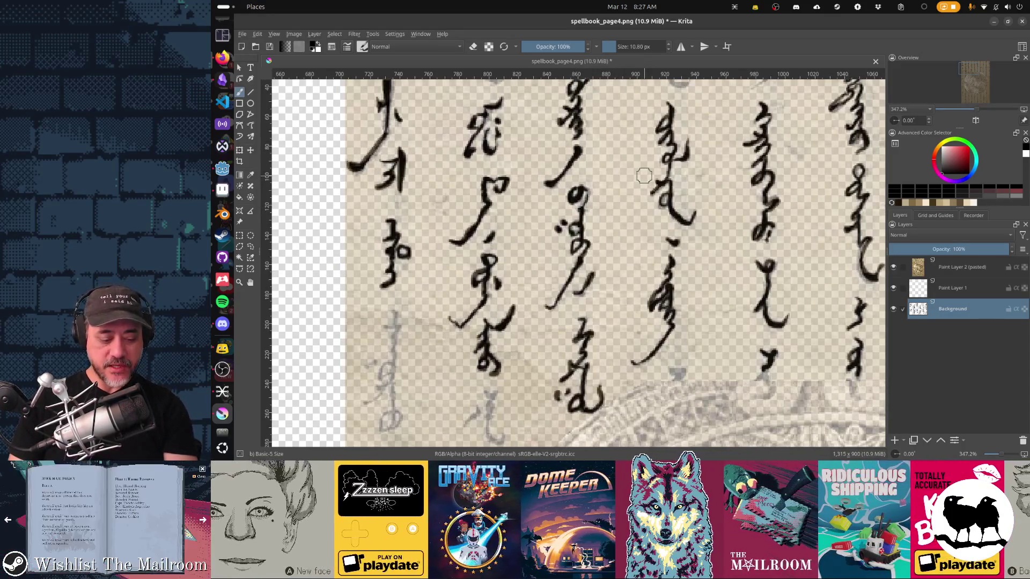
pyautogui.scroll(-4, 662, 195)
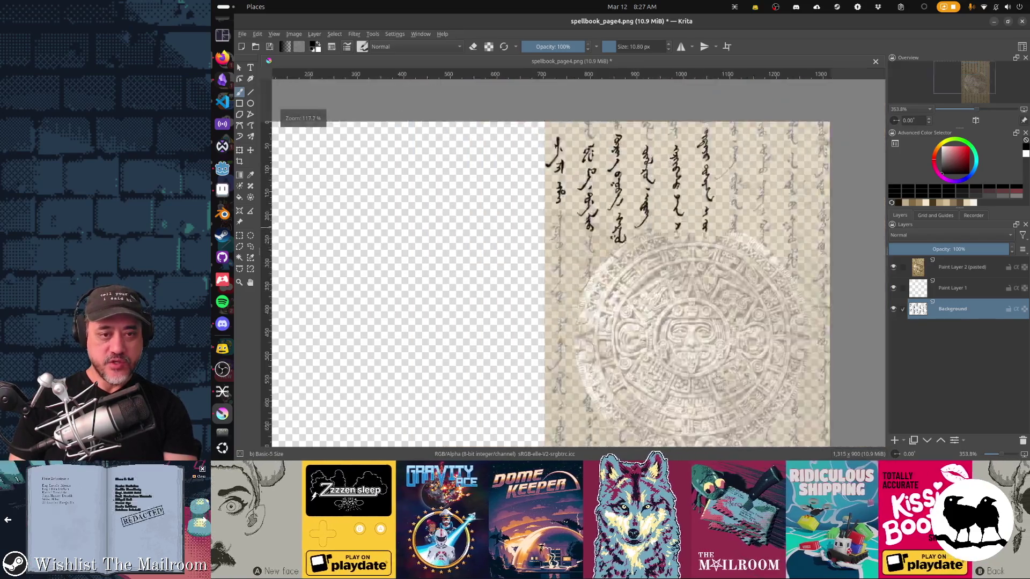
pyautogui.scroll(4, 674, 185)
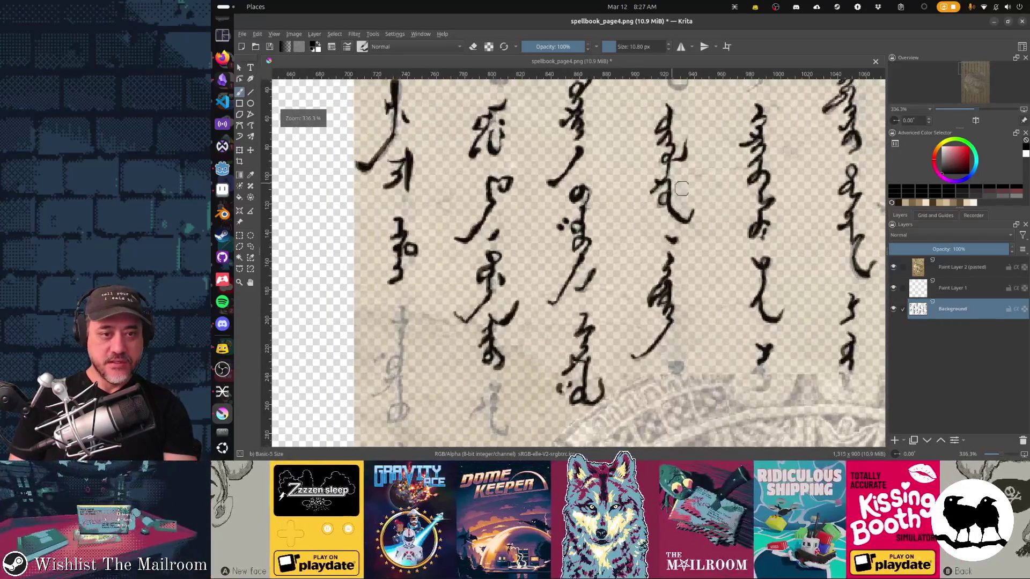
# Rotate and zoom the page view, then reset it to 100% and upright
pyautogui.moveTo(674, 185)
pyautogui.mouseDown()
pyautogui.moveTo(699, 244)
pyautogui.moveTo(689, 209)
pyautogui.moveTo(692, 230)
pyautogui.moveTo(670, 252)
pyautogui.mouseUp()
pyautogui.scroll(2, 609, 203)
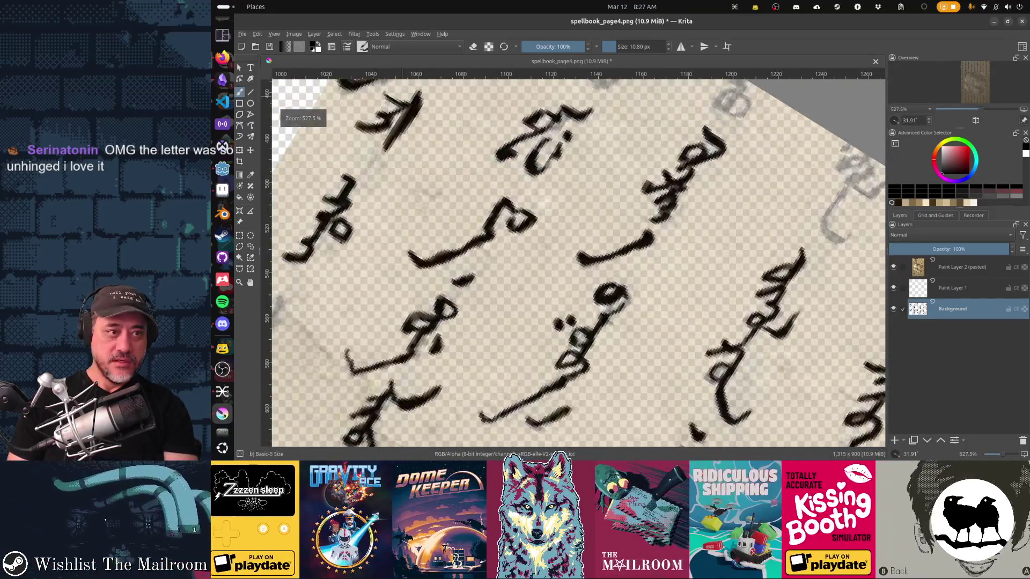
pyautogui.press('F6')
pyautogui.scroll(-5, 440, 172)
pyautogui.scroll(5, 440, 172)
pyautogui.press('F6')
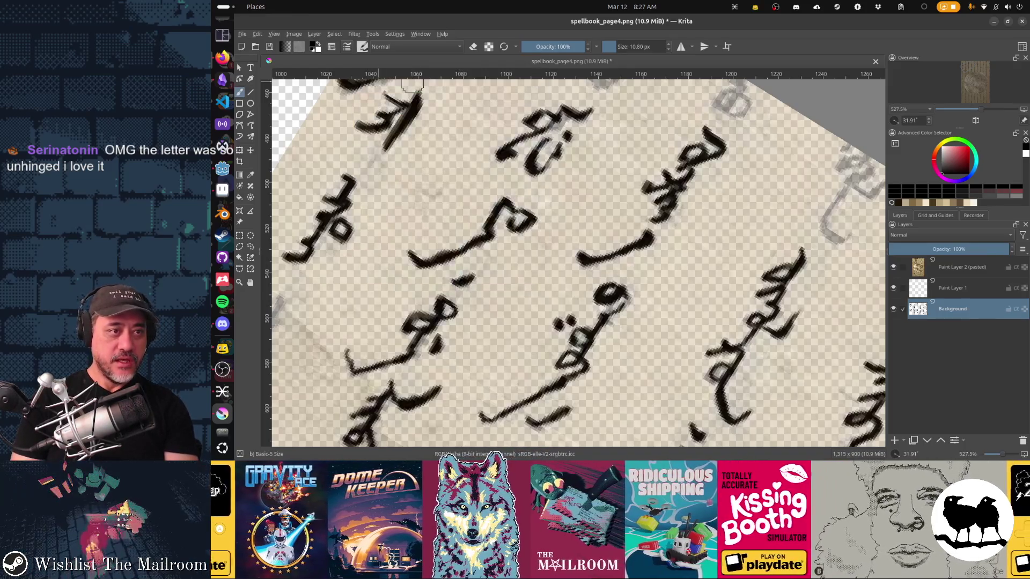
pyautogui.moveTo(726, 220); pyautogui.dragTo(614, 263)
pyautogui.press('1')
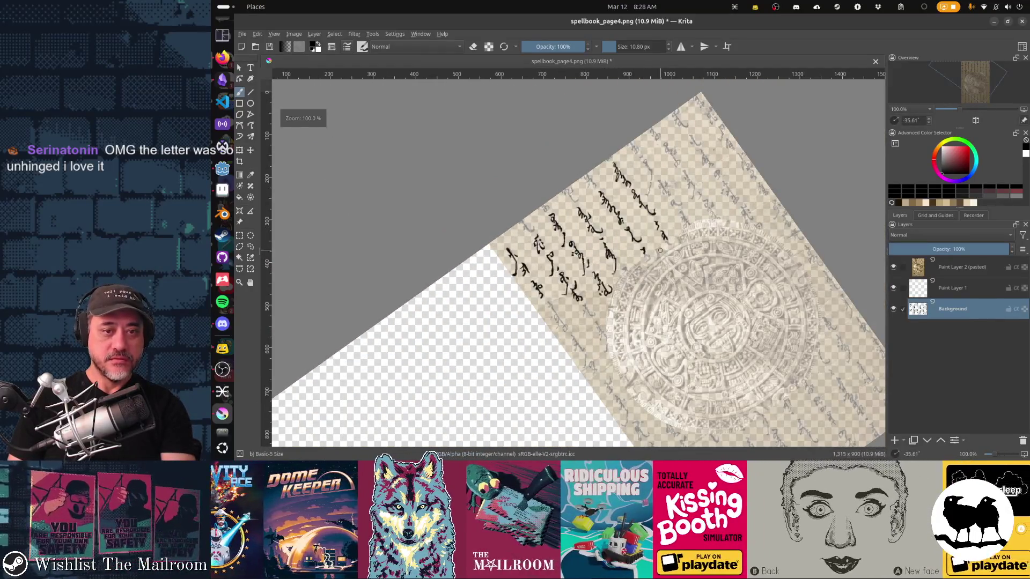
pyautogui.press('5')
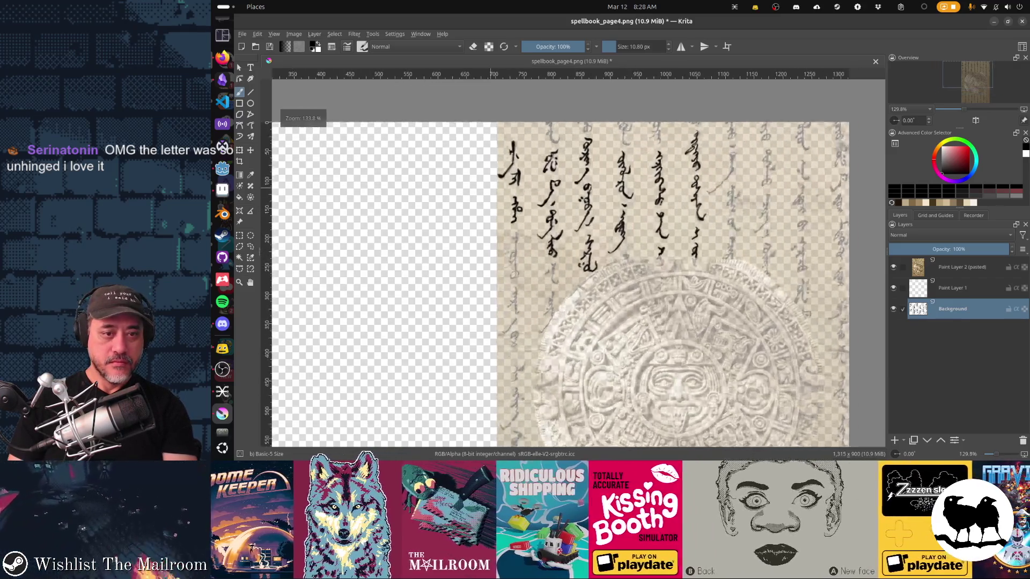
pyautogui.scroll(5, 632, 247)
# Erase the left column's top glyph and upright stroke, resizing the eraser as needed
pyautogui.moveTo(616, 196)
pyautogui.mouseDown()
pyautogui.moveTo(627, 210)
pyautogui.moveTo(598, 276)
pyautogui.mouseUp()
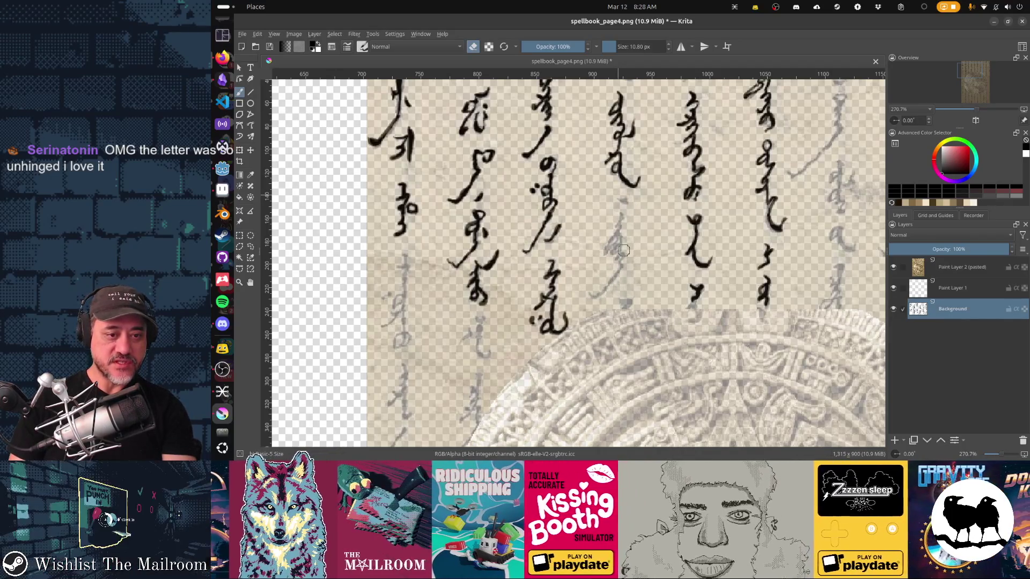
pyautogui.moveTo(540, 209); pyautogui.dragTo(627, 257)
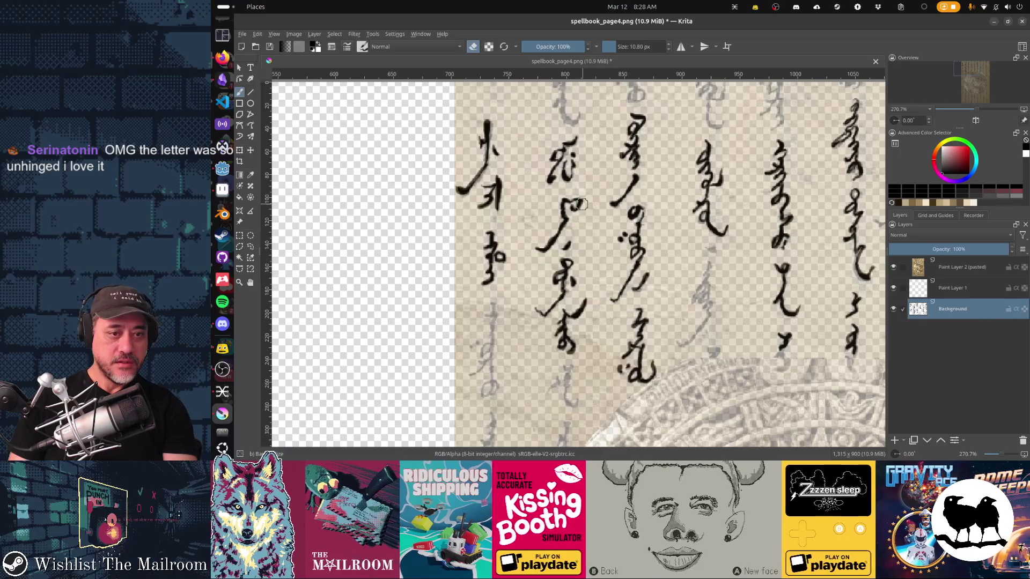
pyautogui.moveTo(461, 190); pyautogui.dragTo(472, 178)
pyautogui.moveTo(486, 122); pyautogui.dragTo(491, 161)
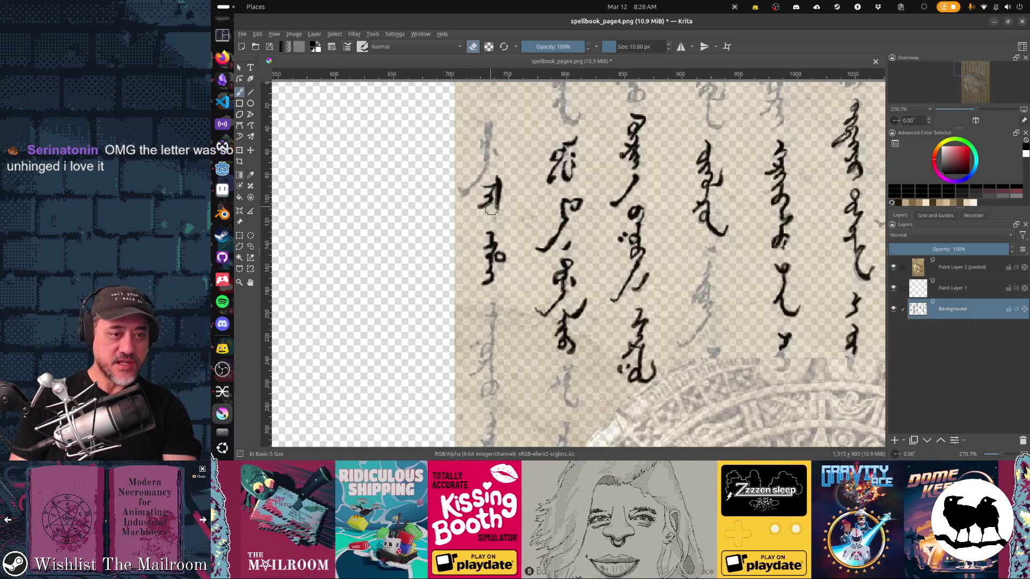
pyautogui.moveTo(502, 245)
pyautogui.keyDown('shift'); pyautogui.mouseDown()
pyautogui.moveTo(484, 271)
pyautogui.moveTo(494, 250)
pyautogui.mouseUp(); pyautogui.keyUp('shift')
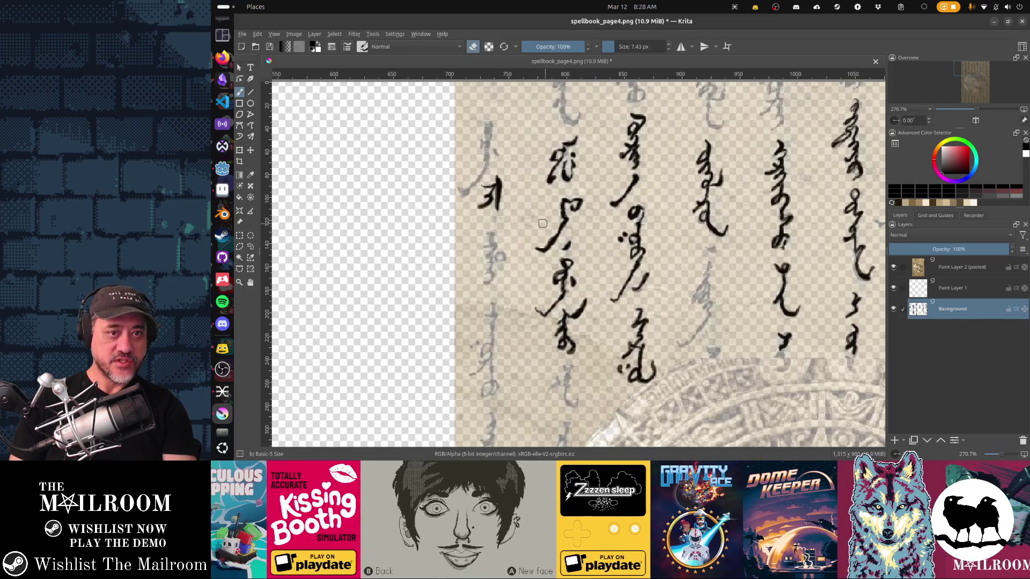
pyautogui.moveTo(590, 215)
pyautogui.mouseDown()
pyautogui.moveTo(568, 220)
pyautogui.moveTo(574, 260)
pyautogui.mouseUp()
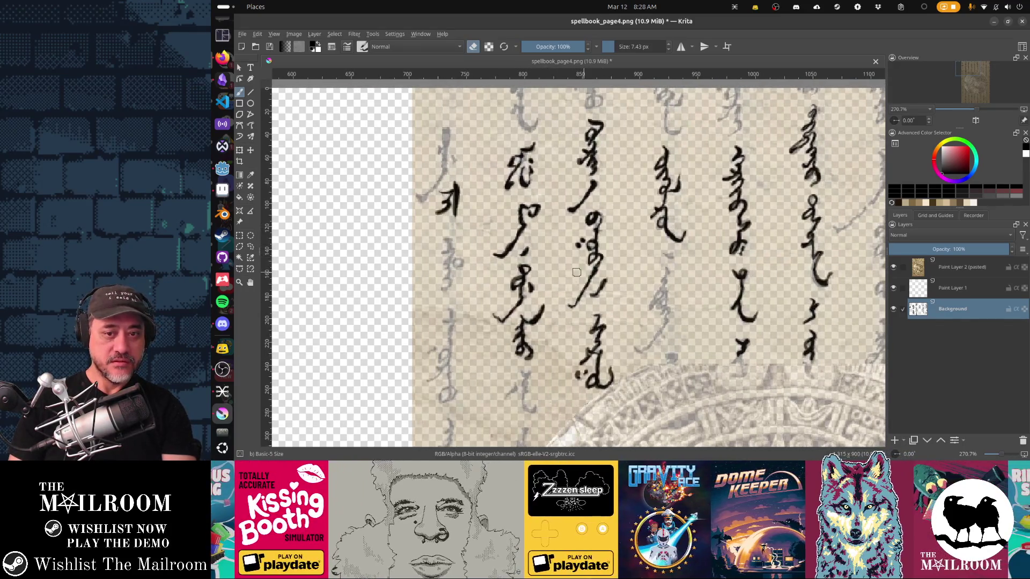
pyautogui.scroll(-5, 578, 272)
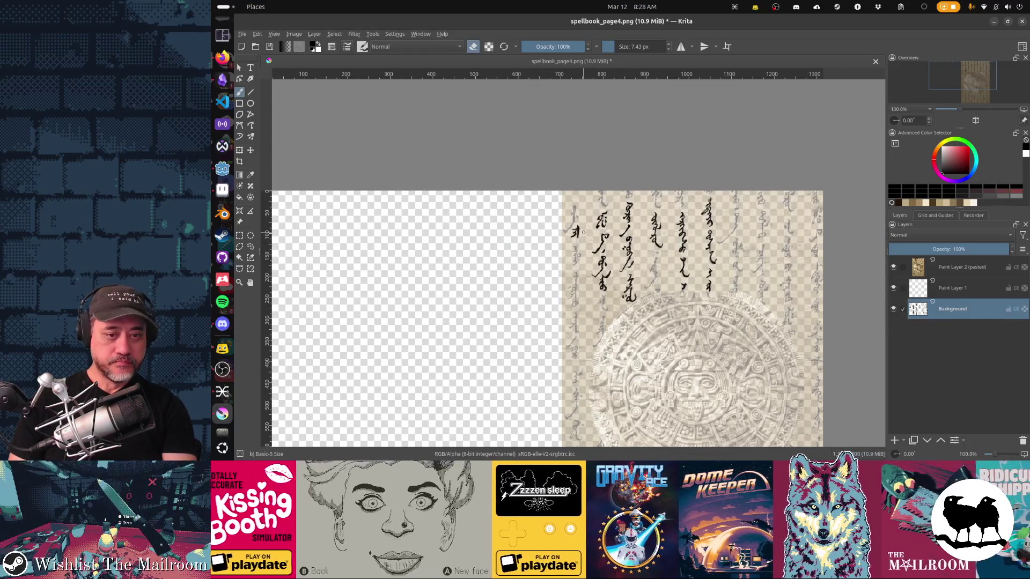
# Enlarge the brush twice and paint a wavy test stroke, then erase it
pyautogui.press('1')
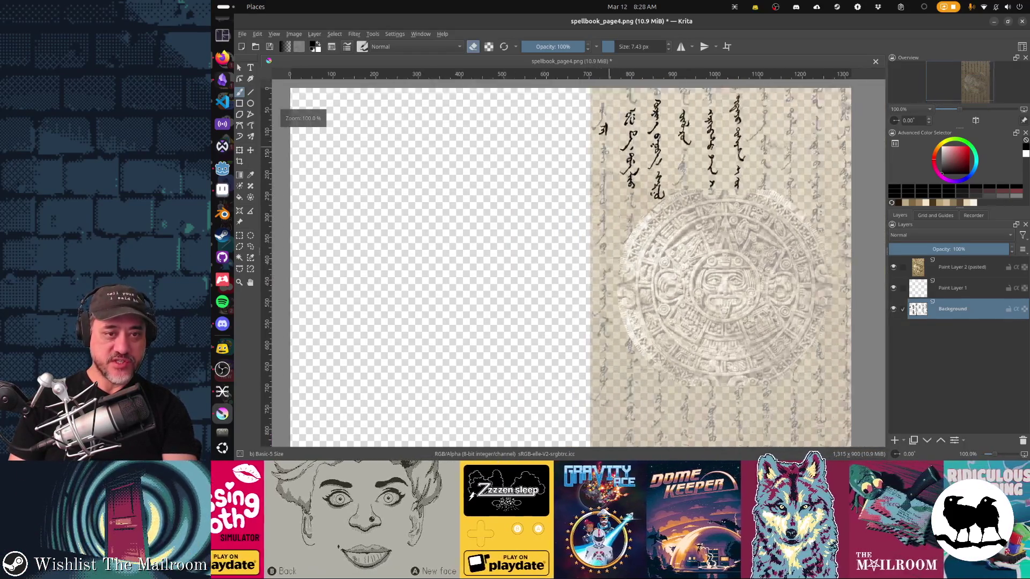
pyautogui.scroll(7, 575, 206)
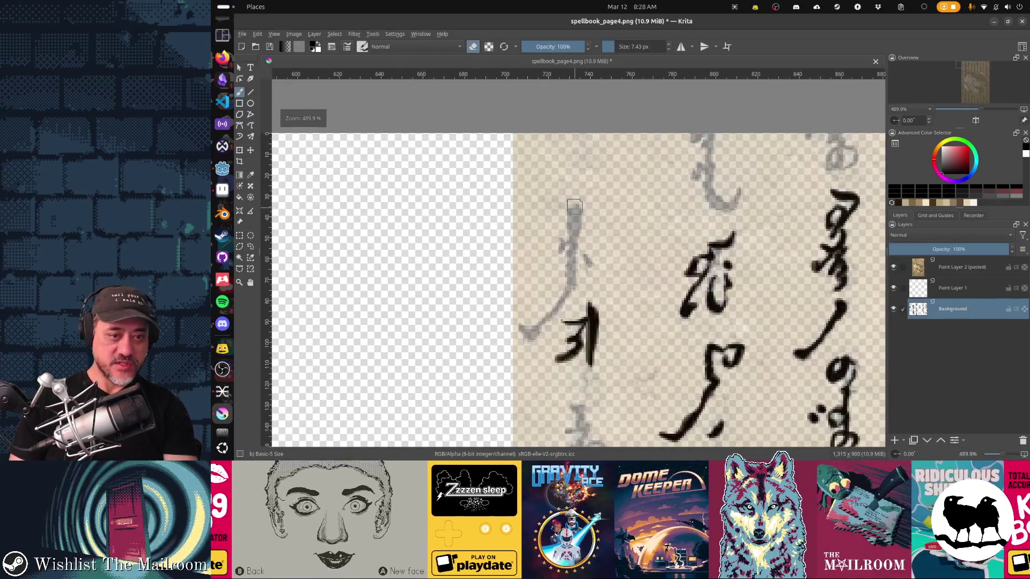
pyautogui.press(']')
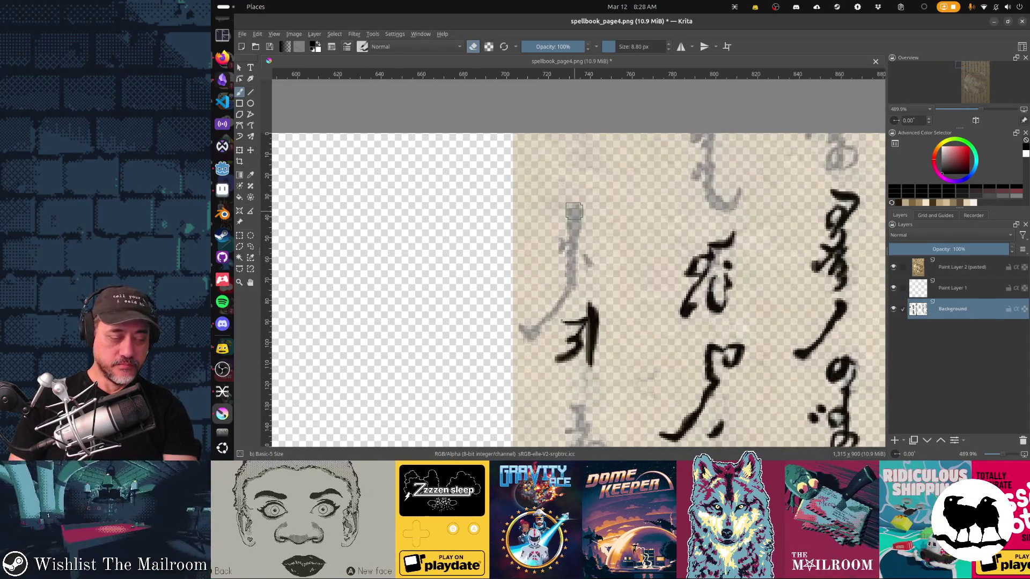
pyautogui.press(']')
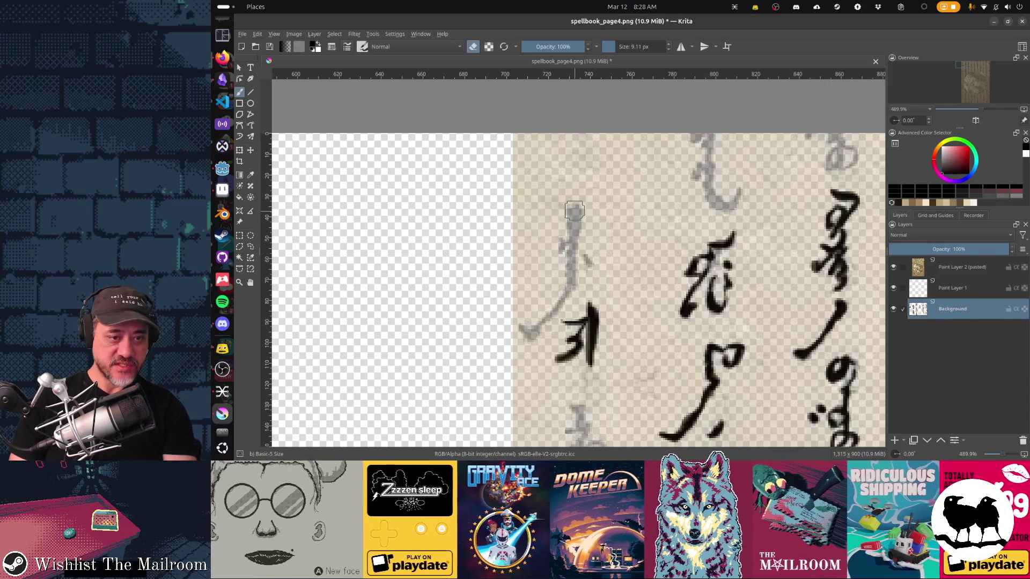
pyautogui.press('e')
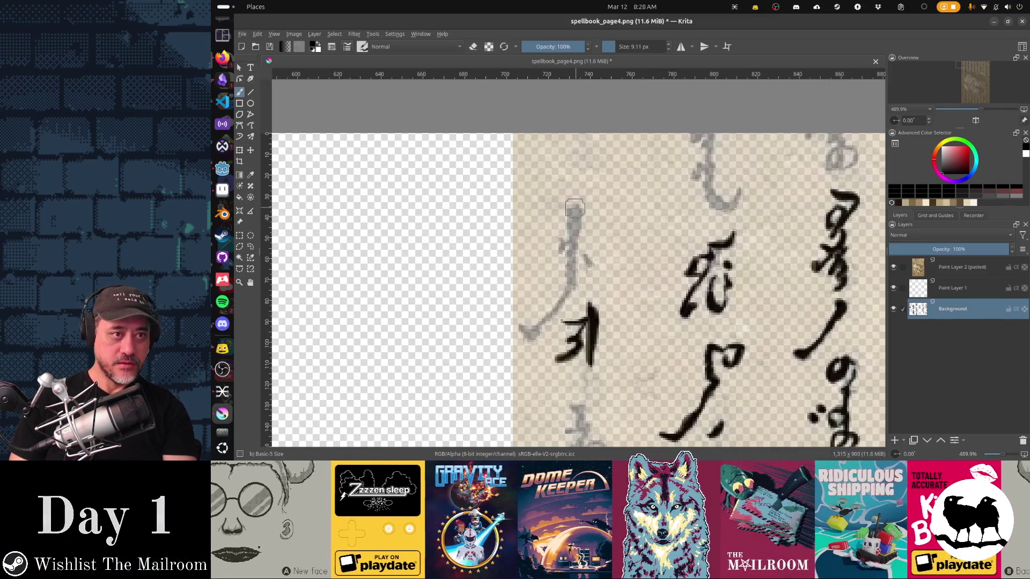
pyautogui.moveTo(656, 269); pyautogui.dragTo(634, 229)
pyautogui.scroll(-2, 577, 188)
pyautogui.moveTo(511, 200)
pyautogui.mouseDown()
pyautogui.moveTo(565, 153)
pyautogui.moveTo(651, 120)
pyautogui.moveTo(722, 114)
pyautogui.mouseUp()
pyautogui.press('e')
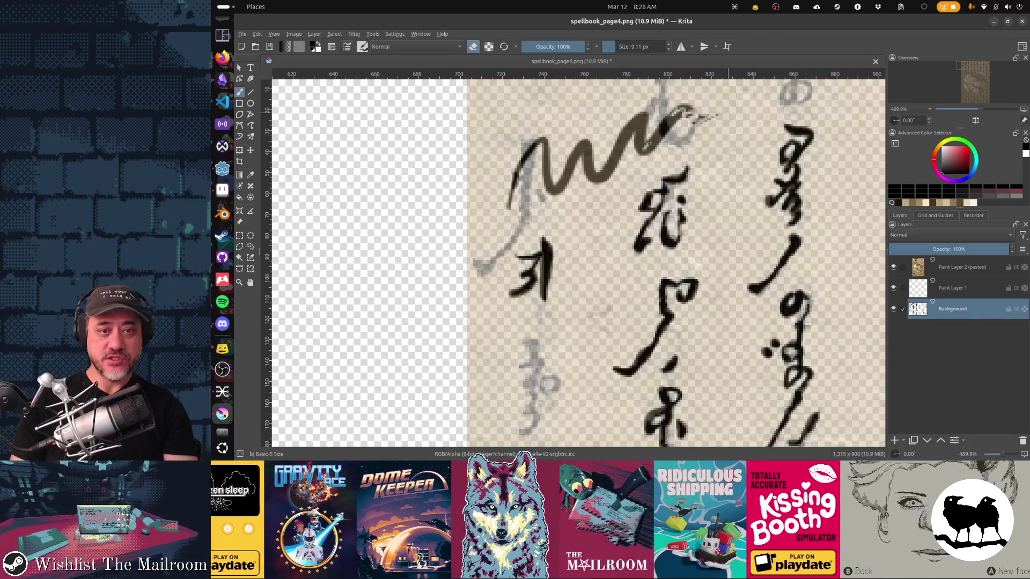
pyautogui.moveTo(670, 129)
pyautogui.mouseDown()
pyautogui.moveTo(691, 110)
pyautogui.moveTo(716, 121)
pyautogui.moveTo(646, 142)
pyautogui.moveTo(674, 121)
pyautogui.moveTo(566, 188)
pyautogui.moveTo(527, 152)
pyautogui.mouseUp()
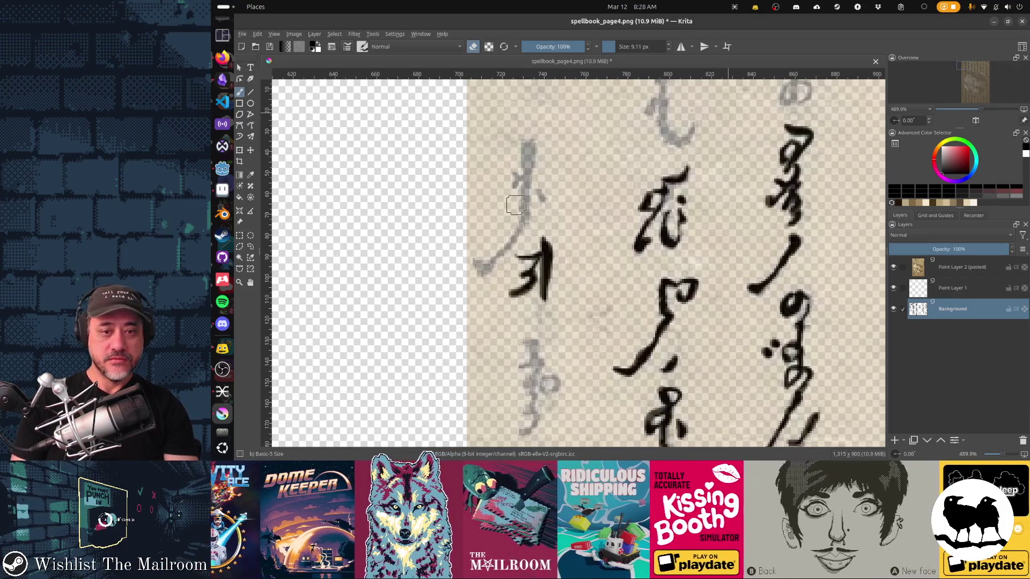
pyautogui.press('e')
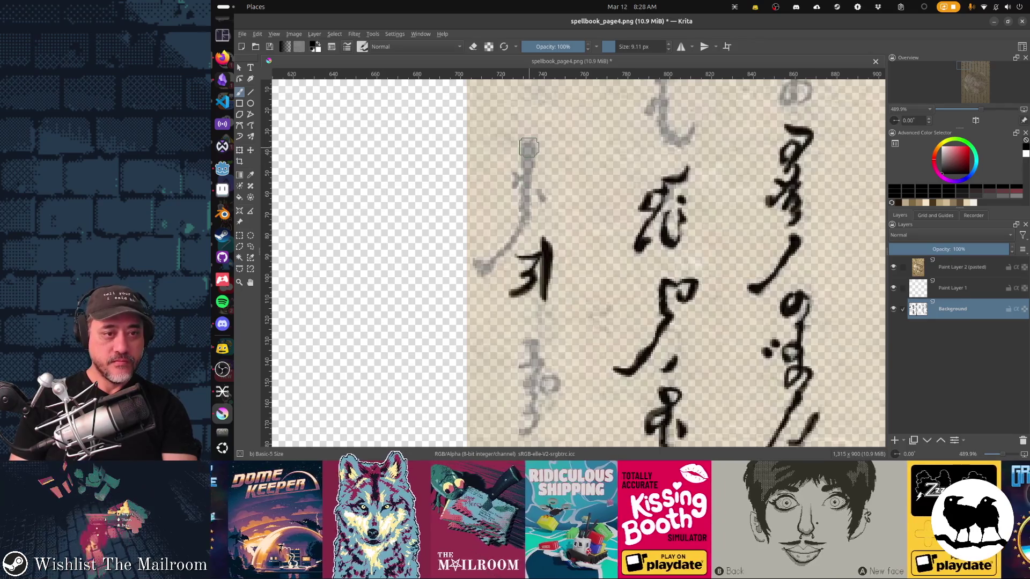
# Trace the column's first upright stroke and the hooked character below with a small loop
pyautogui.moveTo(528, 152); pyautogui.dragTo(528, 189)
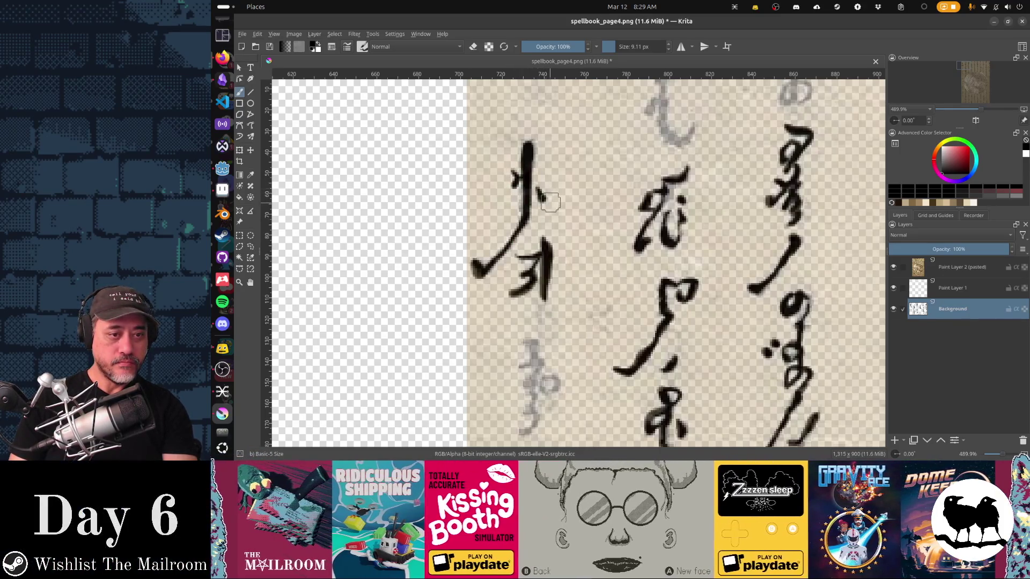
pyautogui.scroll(-5, 615, 292)
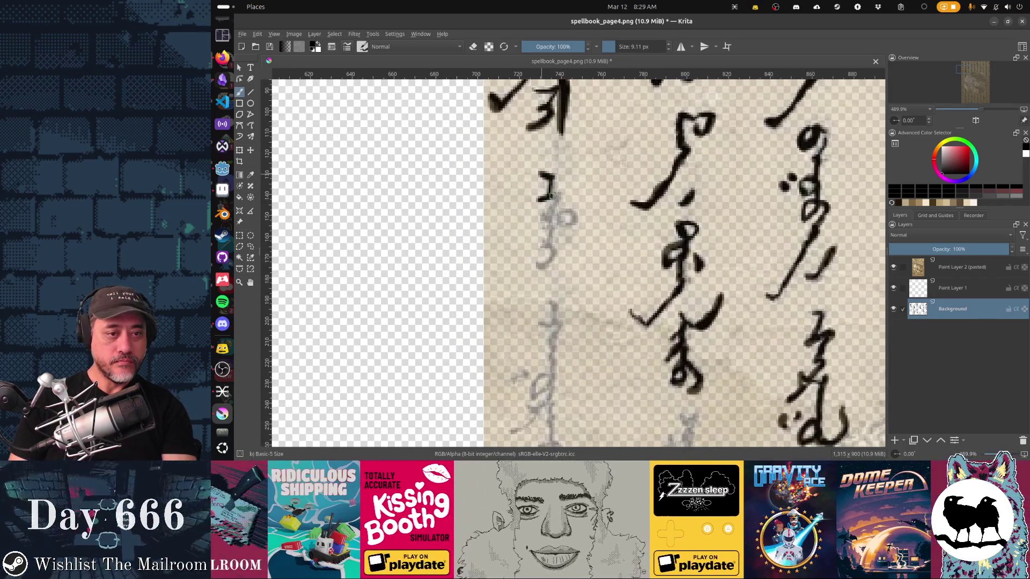
pyautogui.moveTo(541, 174); pyautogui.dragTo(546, 219)
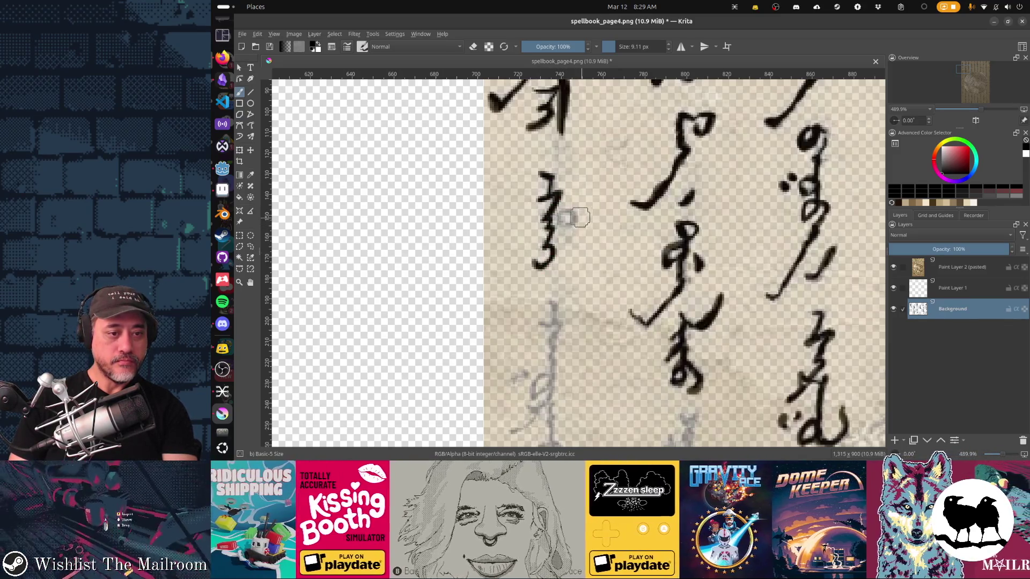
pyautogui.moveTo(560, 225); pyautogui.dragTo(560, 213)
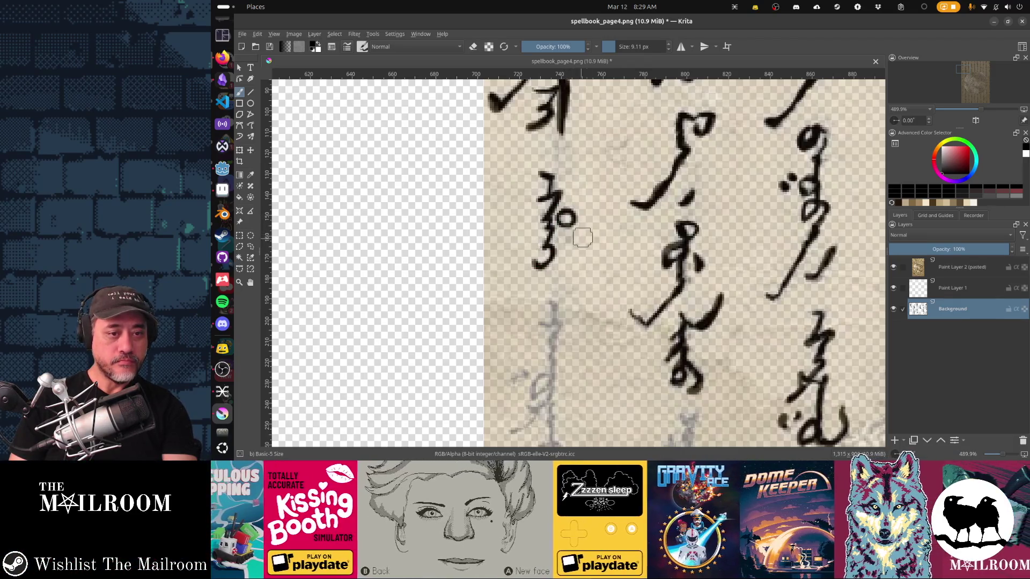
pyautogui.scroll(-5, 563, 214)
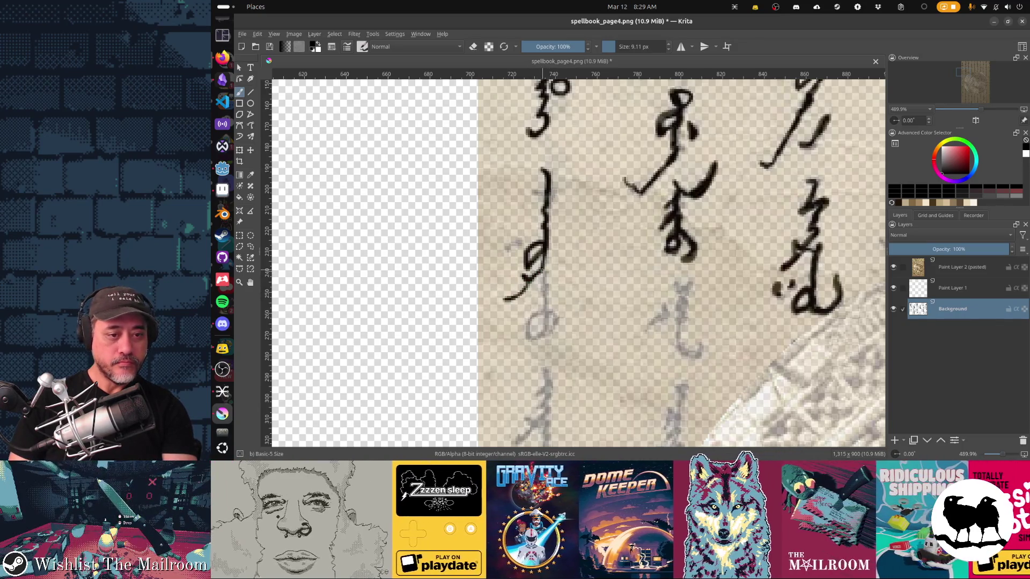
# Trace the next faded character down the column with small marks and a dot, then zoom to 100%
pyautogui.moveTo(546, 289)
pyautogui.mouseDown()
pyautogui.moveTo(542, 332)
pyautogui.moveTo(529, 336)
pyautogui.moveTo(529, 319)
pyautogui.moveTo(557, 316)
pyautogui.moveTo(534, 340)
pyautogui.mouseUp()
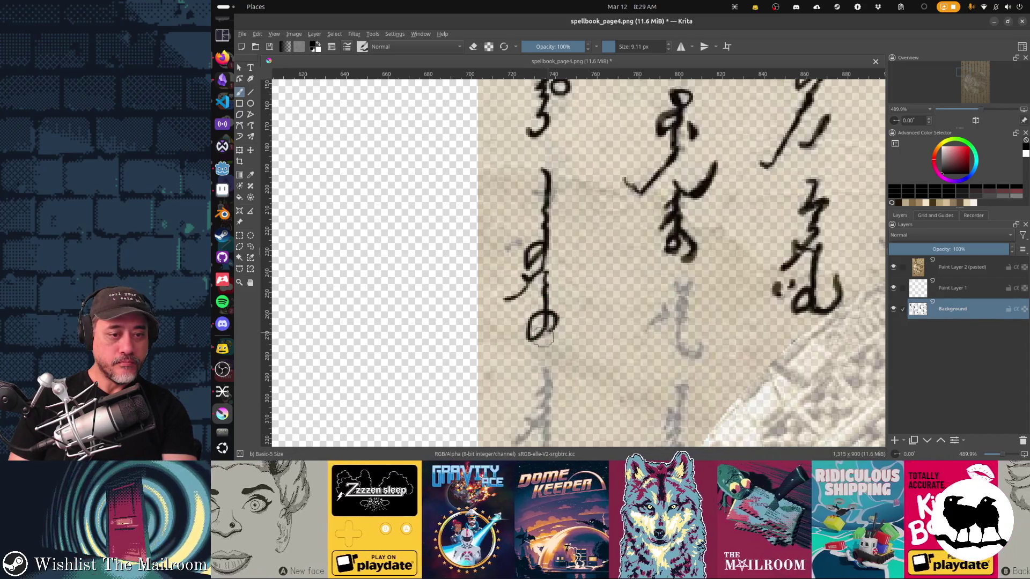
pyautogui.moveTo(505, 248); pyautogui.dragTo(510, 244)
pyautogui.click(518, 238)
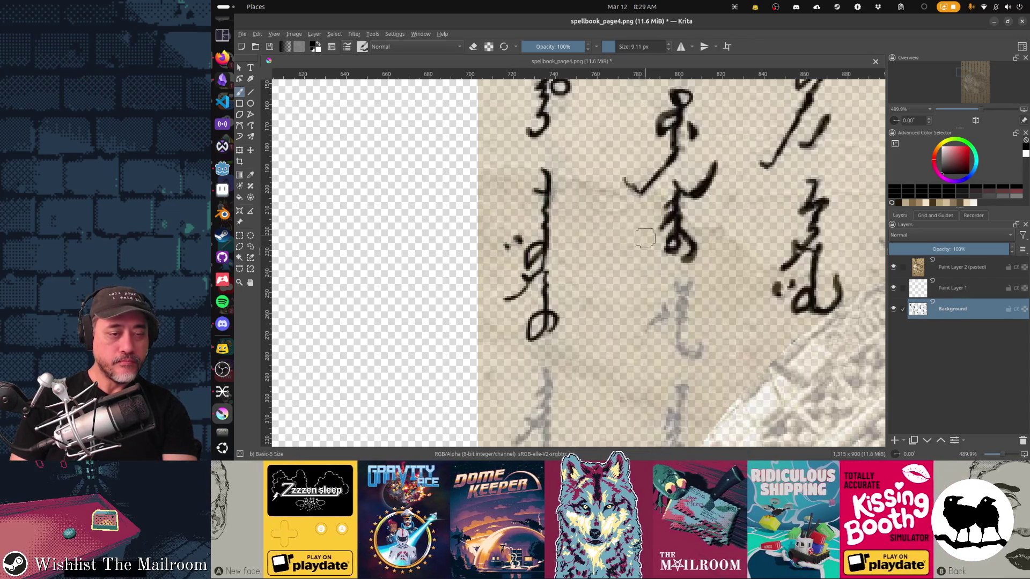
pyautogui.moveTo(623, 234); pyautogui.dragTo(600, 201)
pyautogui.press('1')
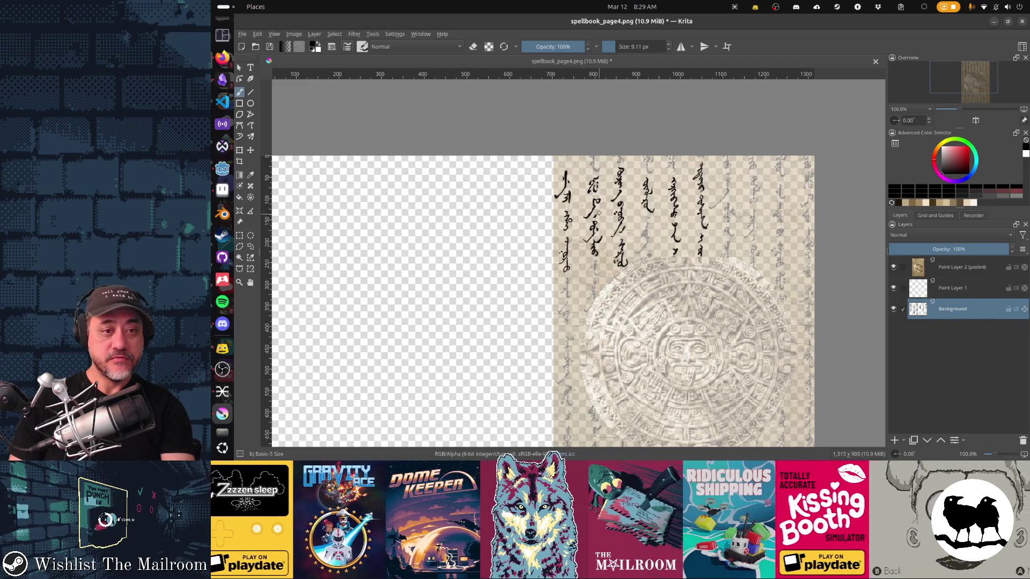
# Zoom to about 364% and tilt the canvas view to roughly -14°, panning over the columns
pyautogui.scroll(2, 652, 242)
pyautogui.hscroll(2, 604, 240)
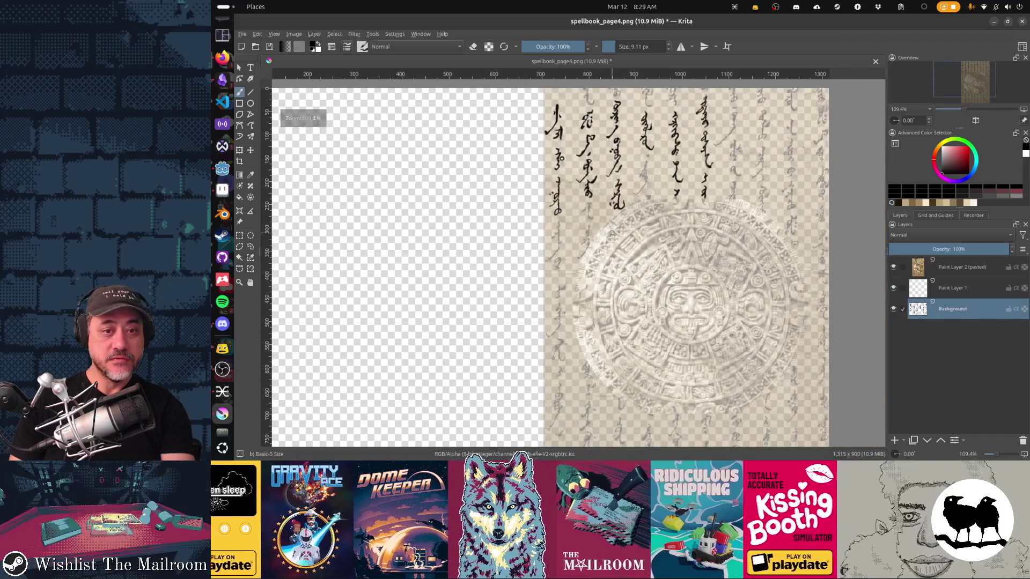
pyautogui.scroll(-2, 632, 190)
pyautogui.scroll(6, 631, 190)
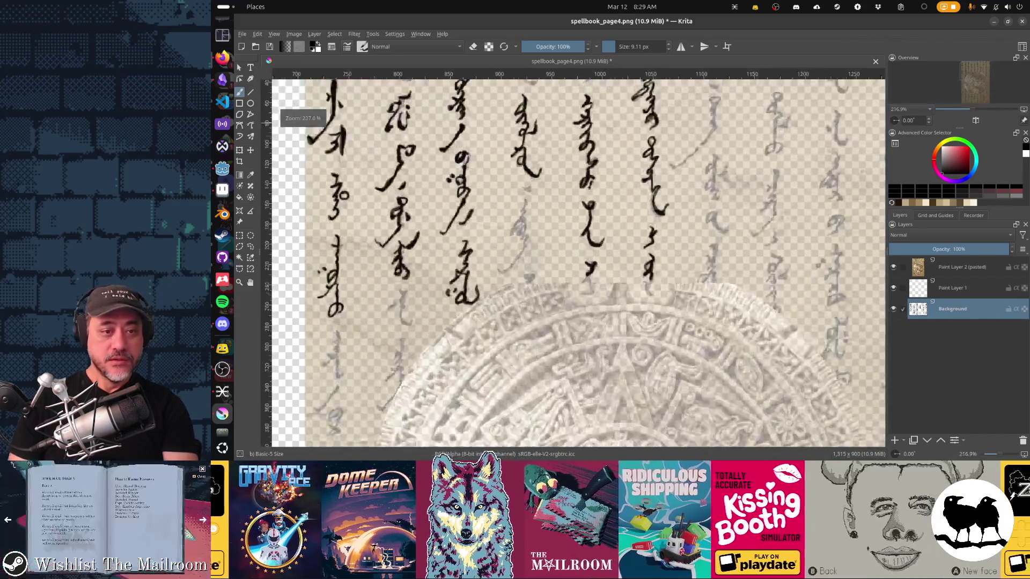
pyautogui.scroll(2, 691, 172)
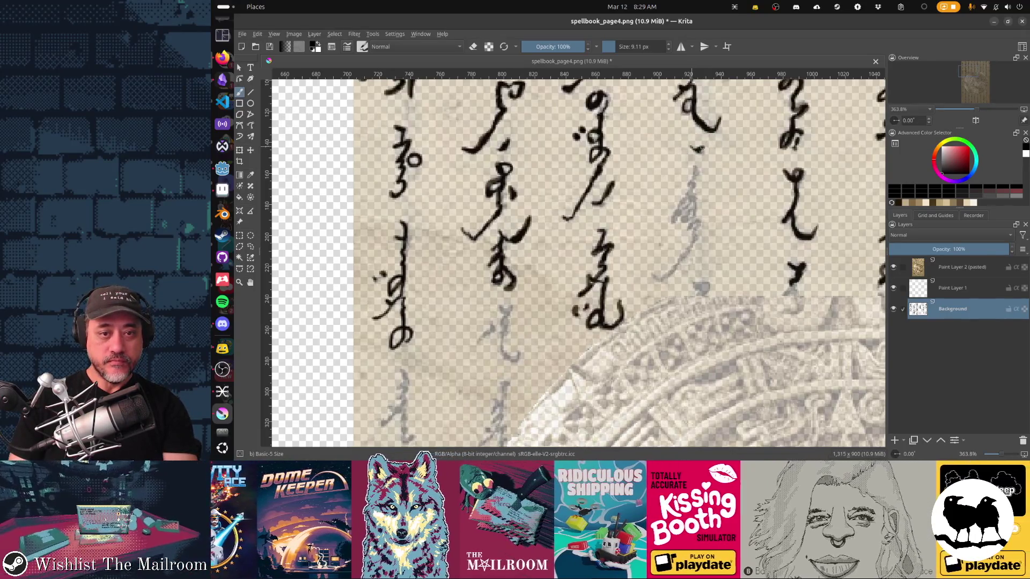
pyautogui.moveTo(710, 167)
pyautogui.mouseDown()
pyautogui.moveTo(724, 196)
pyautogui.moveTo(637, 221)
pyautogui.moveTo(630, 209)
pyautogui.moveTo(662, 183)
pyautogui.moveTo(626, 182)
pyautogui.mouseUp()
pyautogui.moveTo(550, 202); pyautogui.dragTo(648, 171)
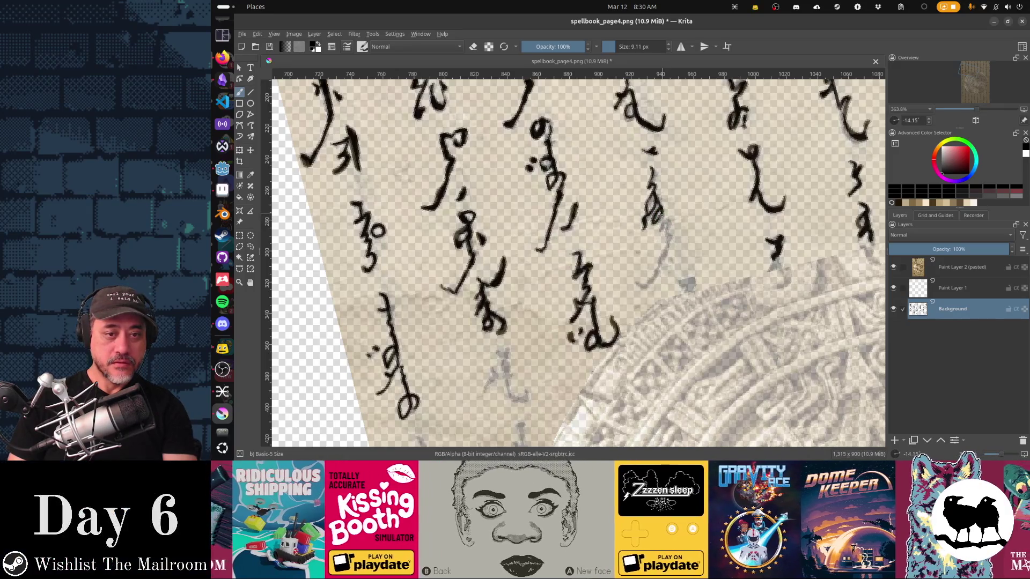
# Extend a right-column glyph downward, thin its lower stroke with the eraser, and lengthen its tail
pyautogui.moveTo(669, 221)
pyautogui.mouseDown()
pyautogui.moveTo(660, 263)
pyautogui.moveTo(638, 286)
pyautogui.mouseUp()
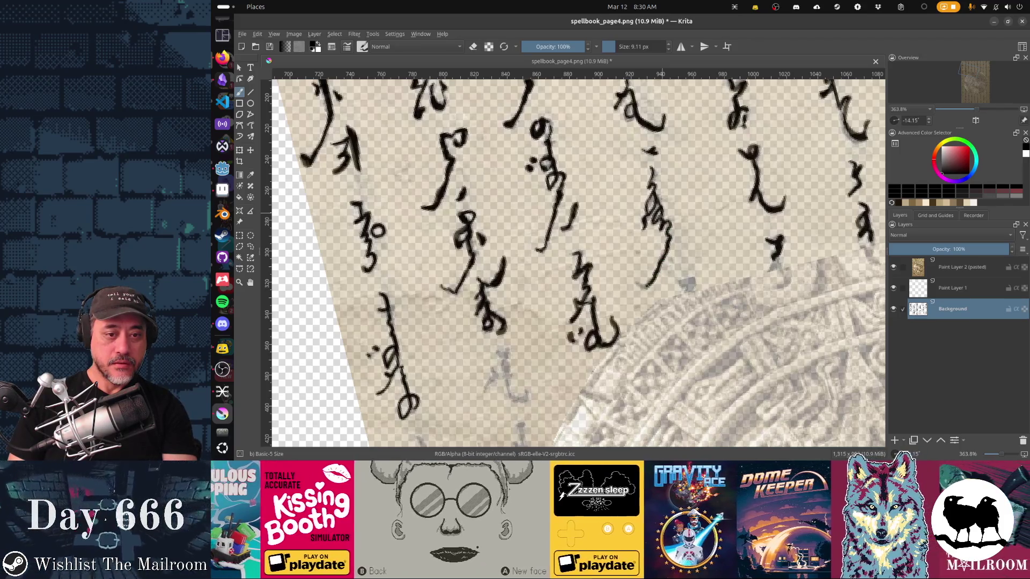
pyautogui.moveTo(660, 245)
pyautogui.mouseDown()
pyautogui.moveTo(543, 308)
pyautogui.moveTo(356, 496)
pyautogui.mouseUp()
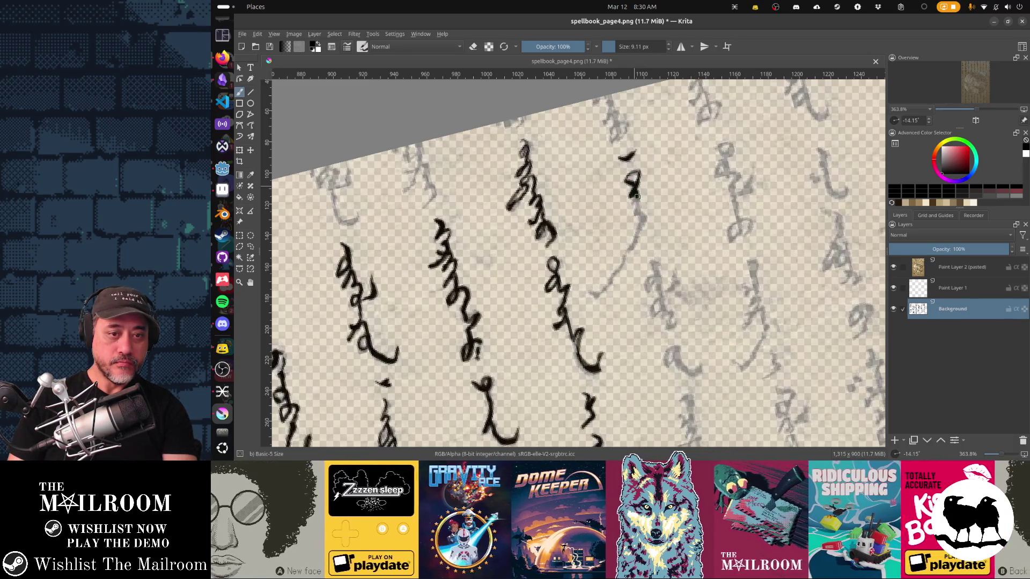
pyautogui.moveTo(633, 199)
pyautogui.mouseDown()
pyautogui.moveTo(641, 218)
pyautogui.moveTo(609, 285)
pyautogui.mouseUp()
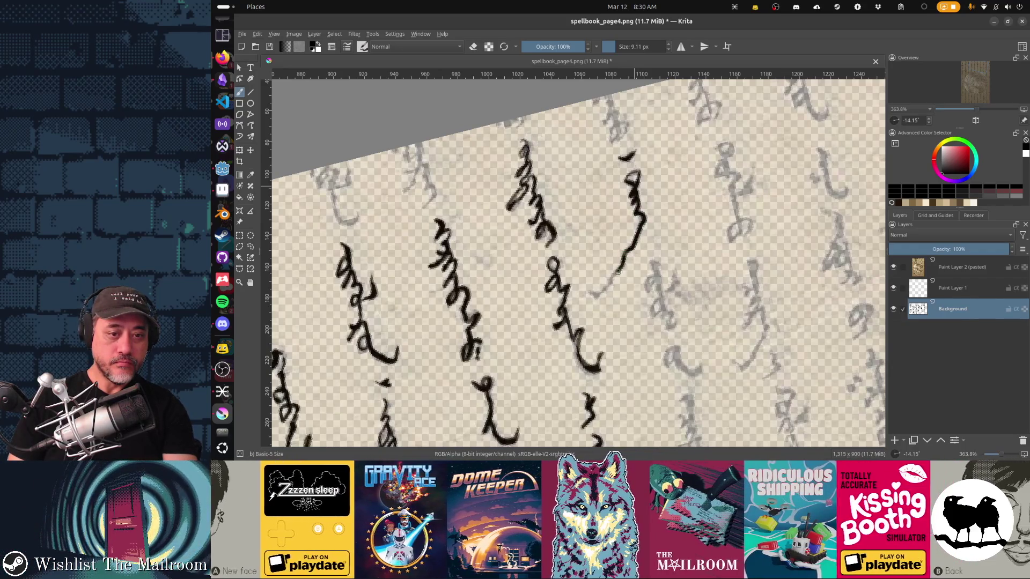
pyautogui.moveTo(610, 285); pyautogui.dragTo(590, 293)
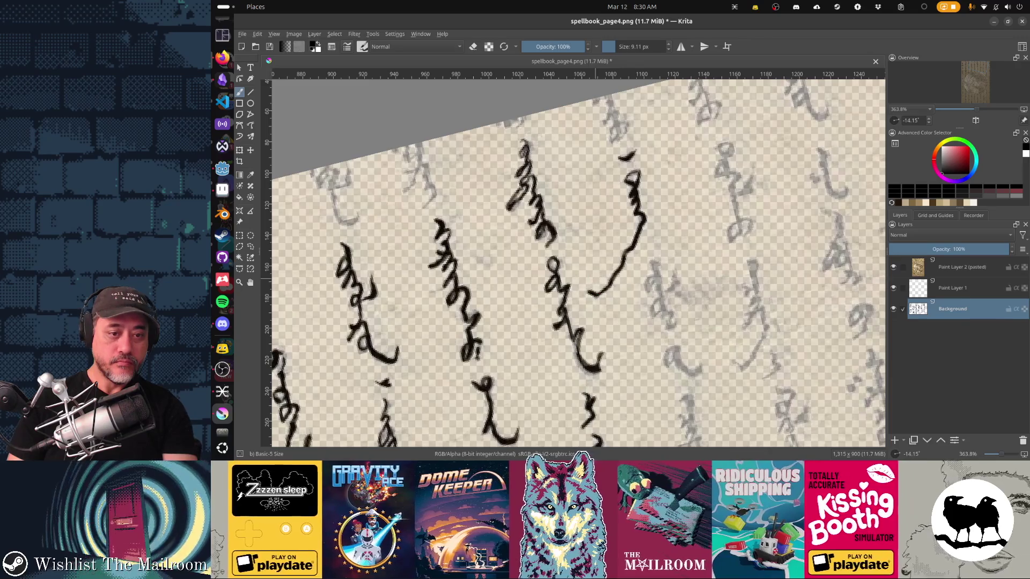
pyautogui.press('e')
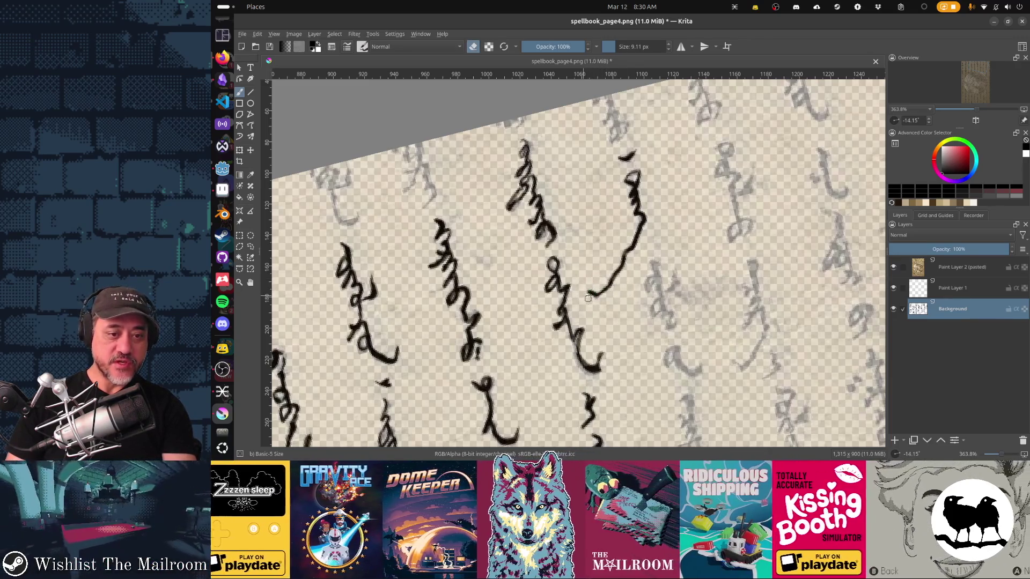
pyautogui.moveTo(589, 298)
pyautogui.mouseDown()
pyautogui.moveTo(633, 248)
pyautogui.moveTo(623, 261)
pyautogui.mouseUp()
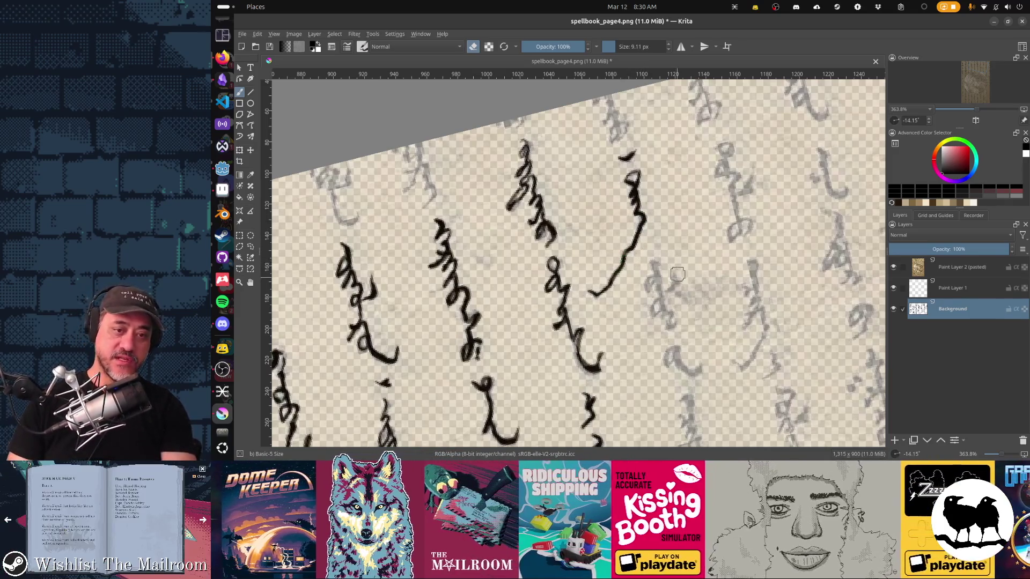
pyautogui.scroll(-3, 629, 263)
pyautogui.press('e')
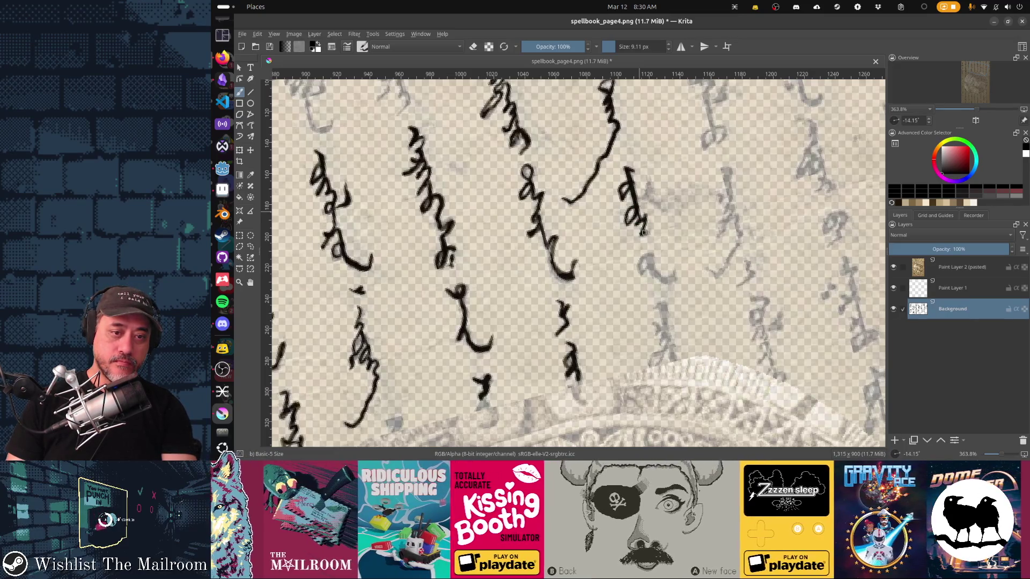
pyautogui.moveTo(642, 232); pyautogui.dragTo(651, 235)
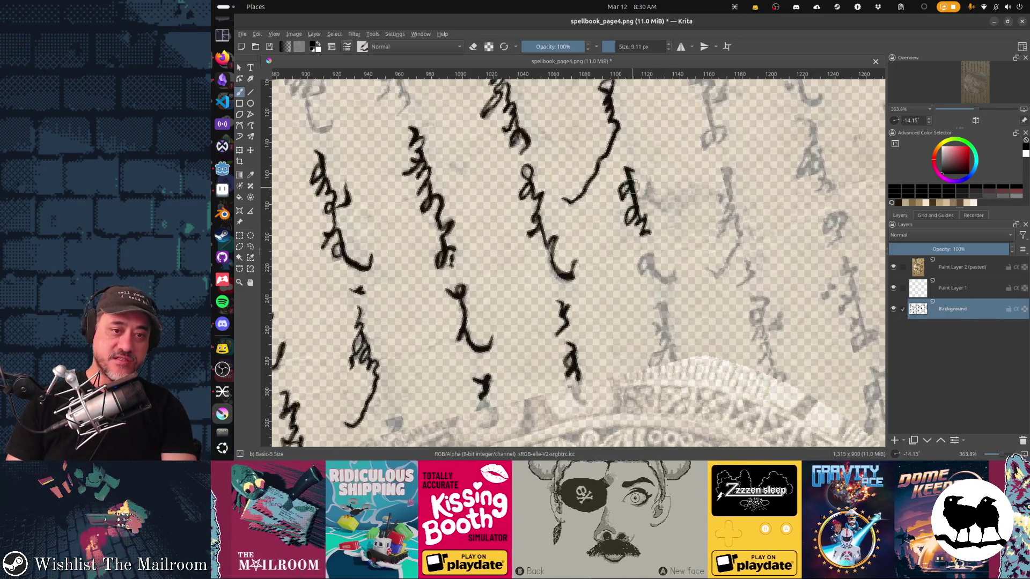
# Add a short tail to the glyph and trace the J-shaped stroke of the next one
pyautogui.moveTo(632, 185); pyautogui.dragTo(667, 206)
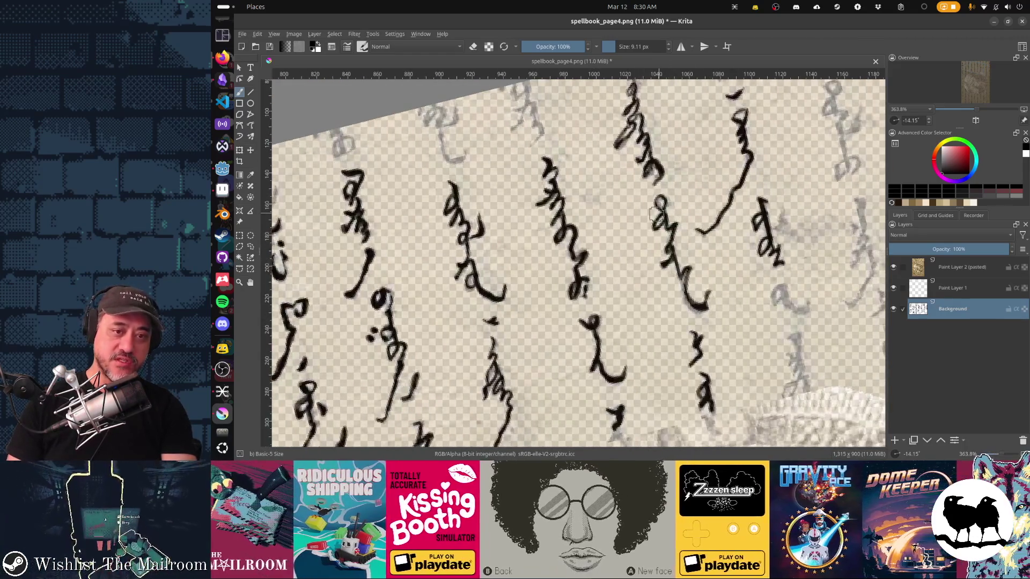
pyautogui.hscroll(-5, 524, 195)
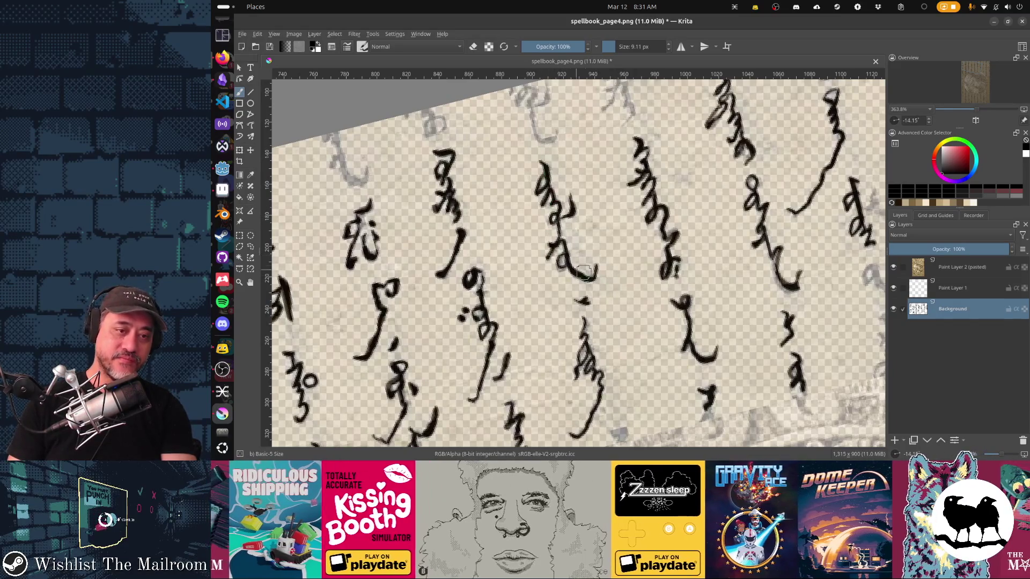
pyautogui.hscroll(5, 575, 268)
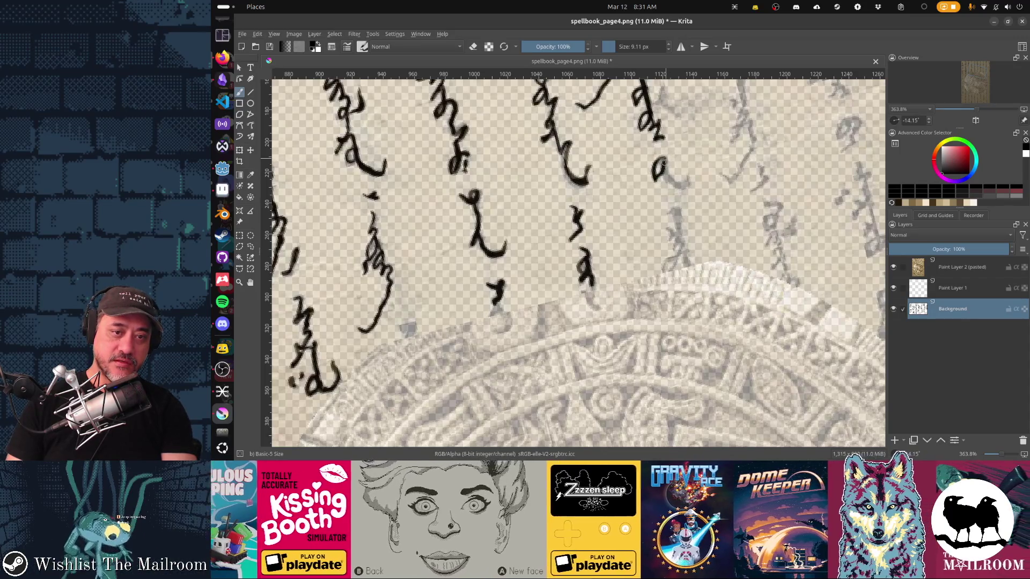
pyautogui.moveTo(679, 185); pyautogui.dragTo(688, 182)
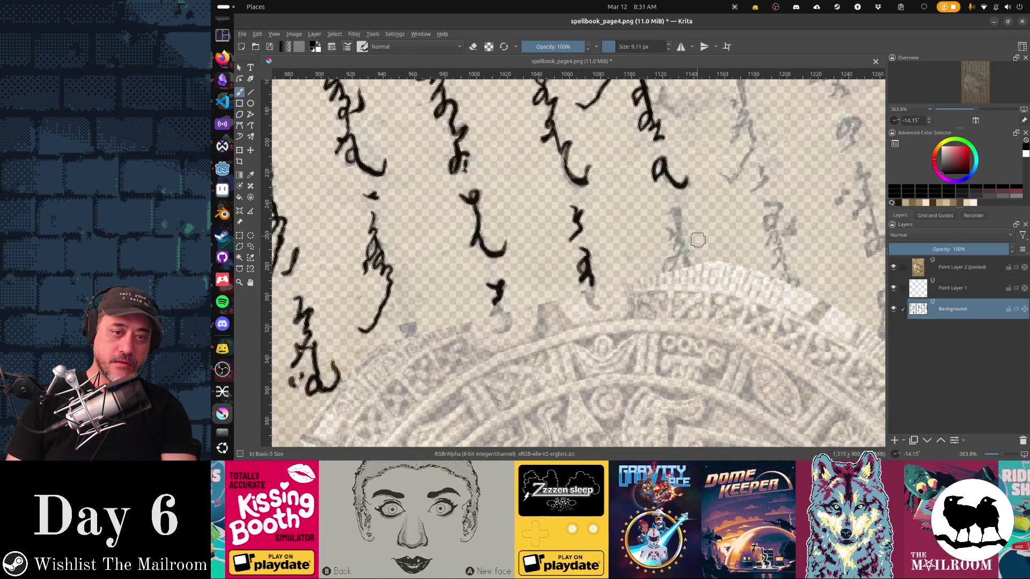
pyautogui.moveTo(666, 212); pyautogui.dragTo(680, 230)
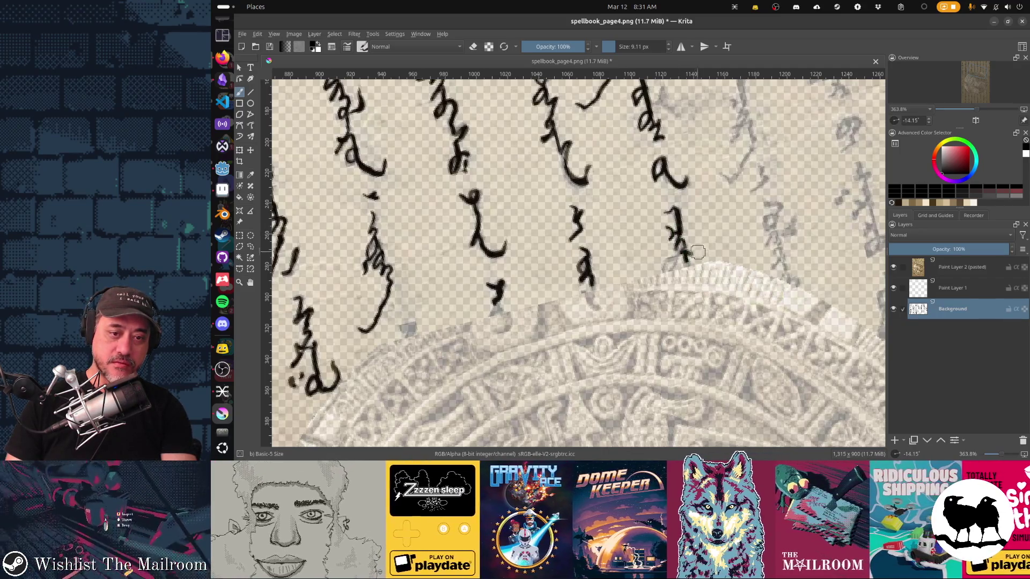
pyautogui.scroll(3, 626, 202)
pyautogui.hscroll(3, 626, 203)
pyautogui.scroll(3, 626, 203)
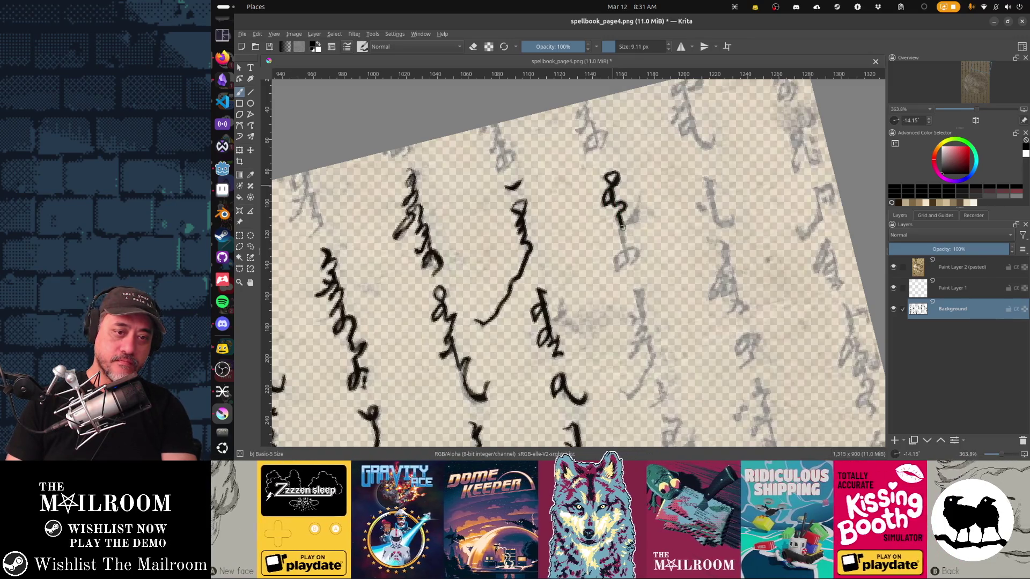
# Extend the character's lower loop, add an upper-right tick and a vertical stroke, undoing a tail blob
pyautogui.moveTo(627, 251); pyautogui.dragTo(636, 267)
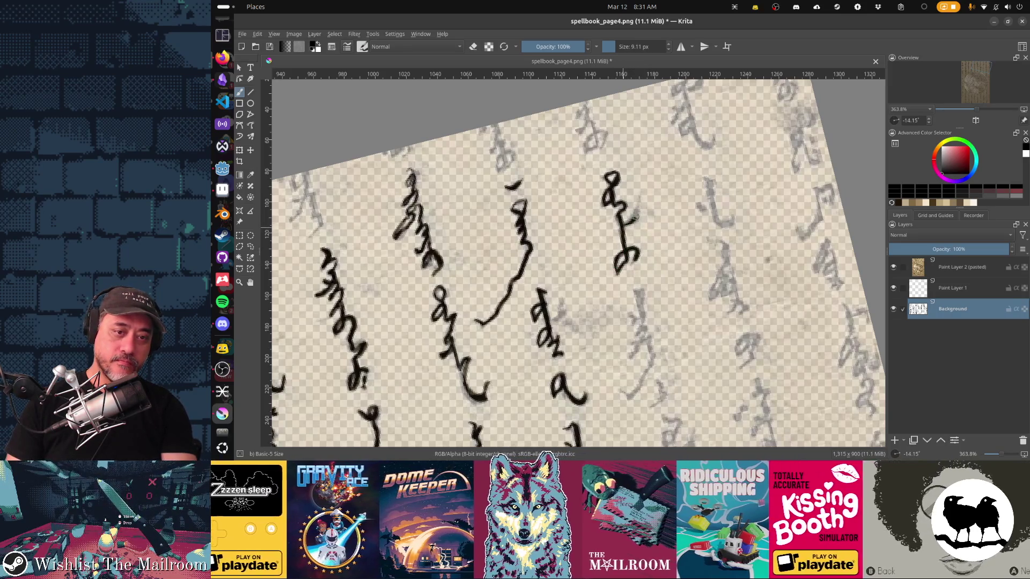
pyautogui.moveTo(639, 196); pyautogui.dragTo(636, 212)
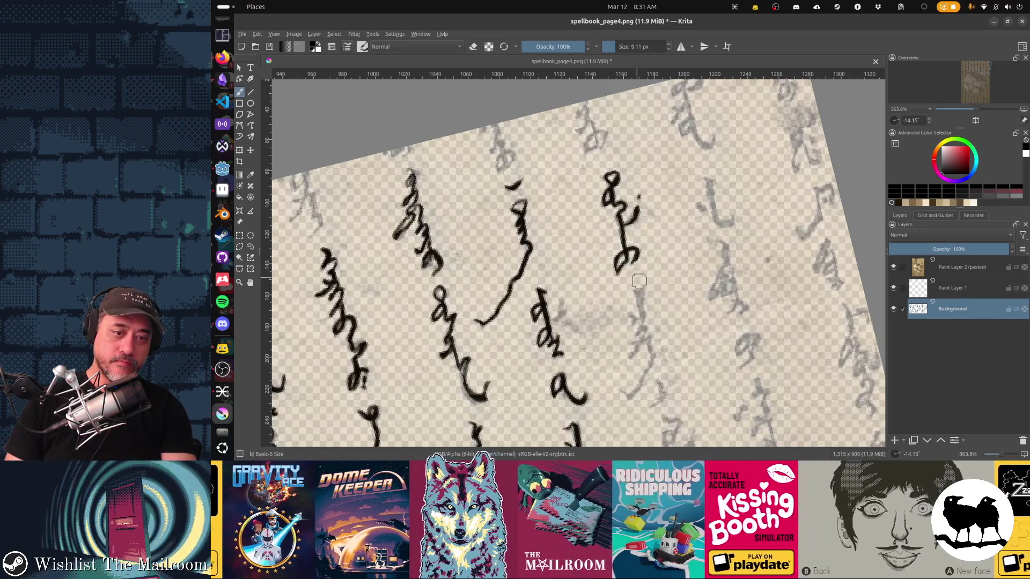
pyautogui.scroll(-3, 641, 211)
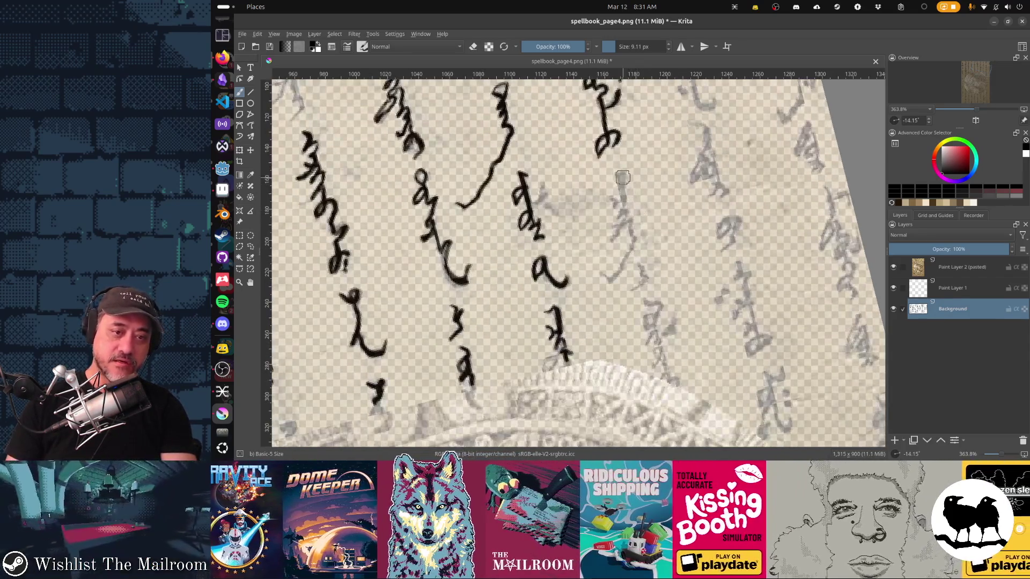
pyautogui.moveTo(616, 172)
pyautogui.mouseDown()
pyautogui.moveTo(630, 214)
pyautogui.moveTo(603, 276)
pyautogui.mouseUp()
pyautogui.hscroll(-1, 539, 201)
pyautogui.press('e')
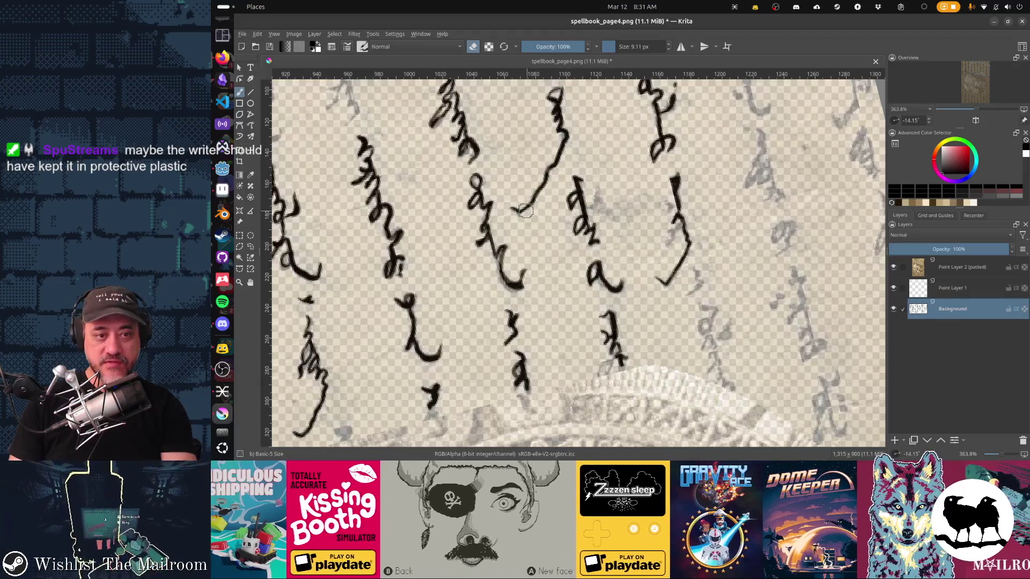
pyautogui.press('e')
pyautogui.moveTo(530, 204)
pyautogui.mouseDown()
pyautogui.moveTo(512, 209)
pyautogui.moveTo(525, 214)
pyautogui.moveTo(555, 155)
pyautogui.moveTo(535, 195)
pyautogui.mouseUp()
pyautogui.hotkey('ctrl', 'z')
pyautogui.press('e')
pyautogui.press('e')
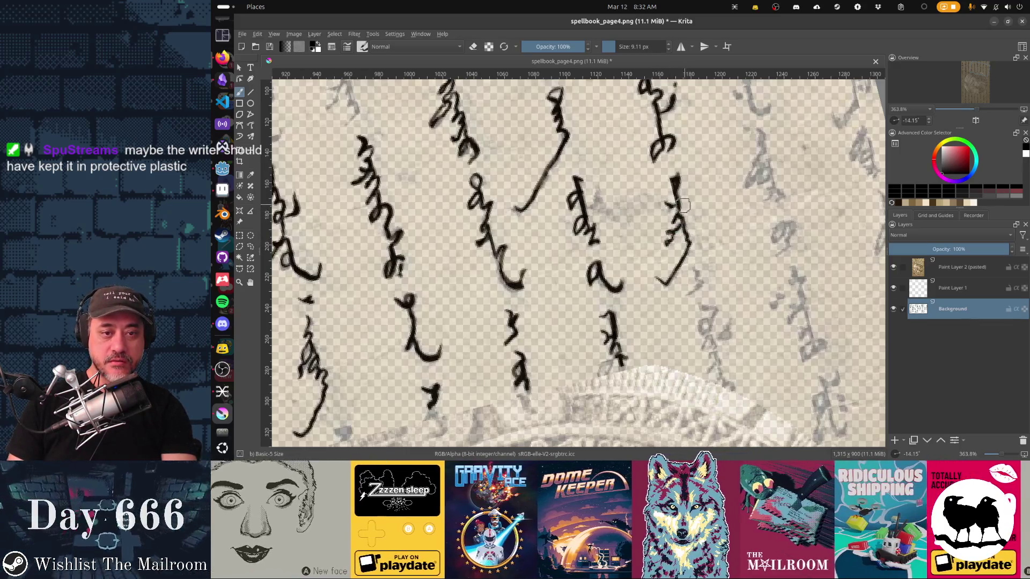
# Start a new right column with a curved stroke, an up-right tail and a short upright stroke
pyautogui.moveTo(672, 206); pyautogui.dragTo(637, 146)
pyautogui.moveTo(672, 224); pyautogui.dragTo(666, 209)
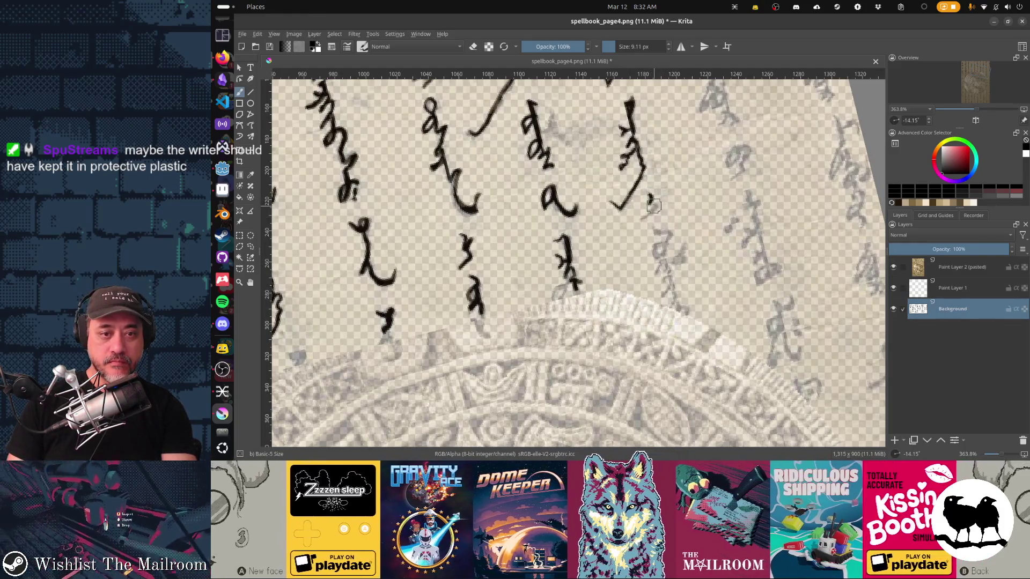
pyautogui.moveTo(652, 201); pyautogui.dragTo(643, 219)
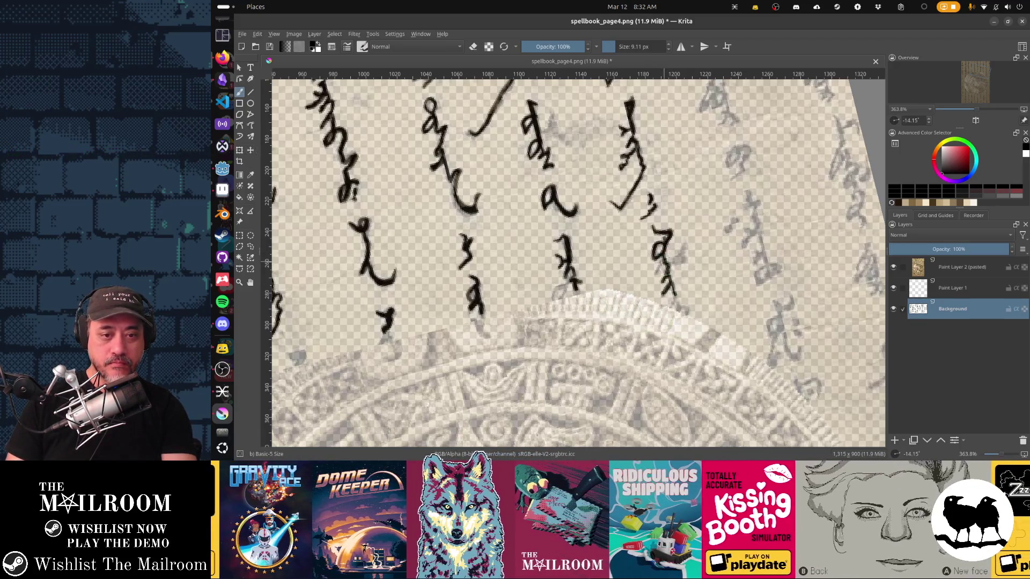
pyautogui.moveTo(666, 269); pyautogui.dragTo(687, 247)
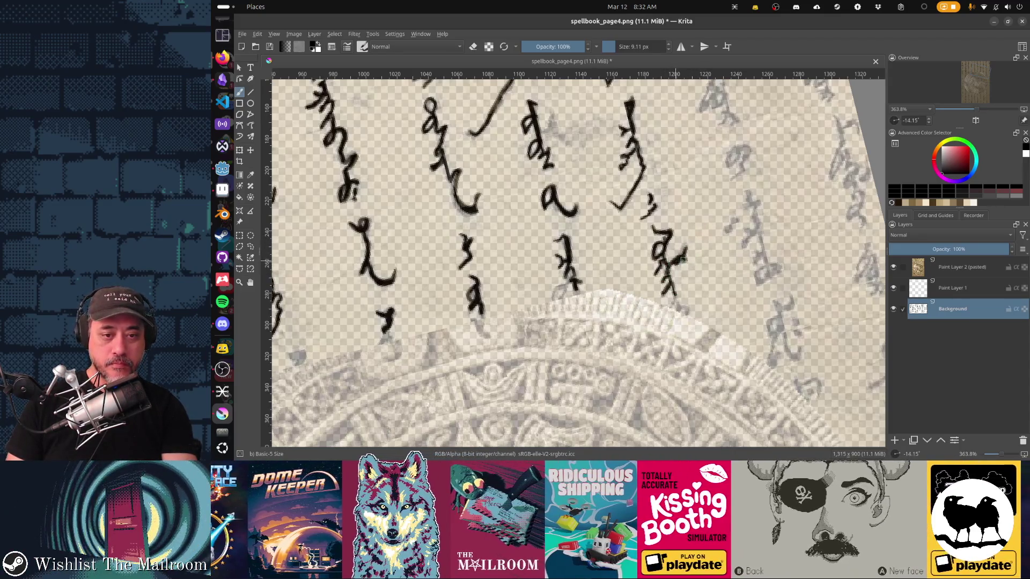
pyautogui.scroll(6, 690, 266)
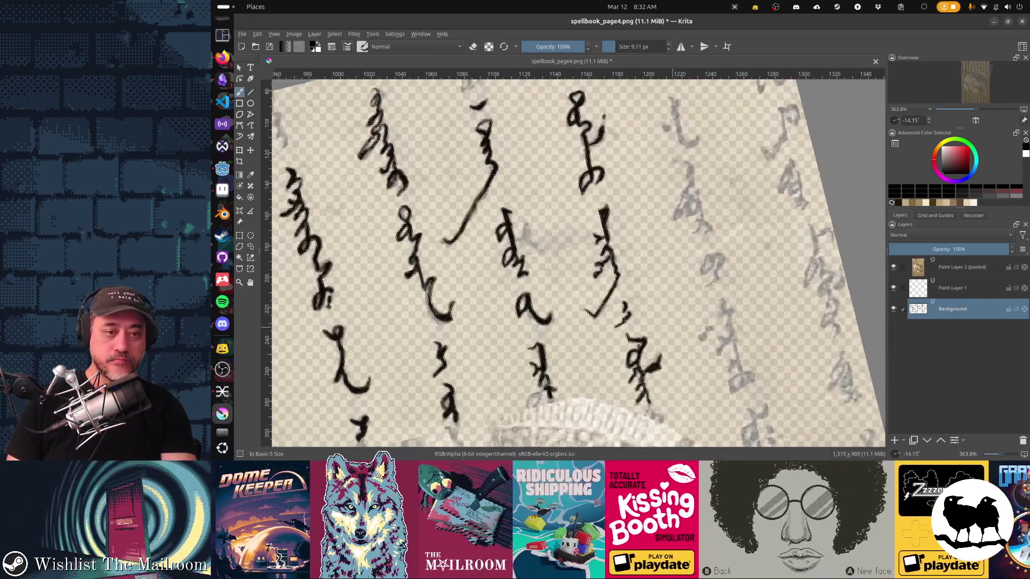
pyautogui.moveTo(672, 160); pyautogui.dragTo(688, 206)
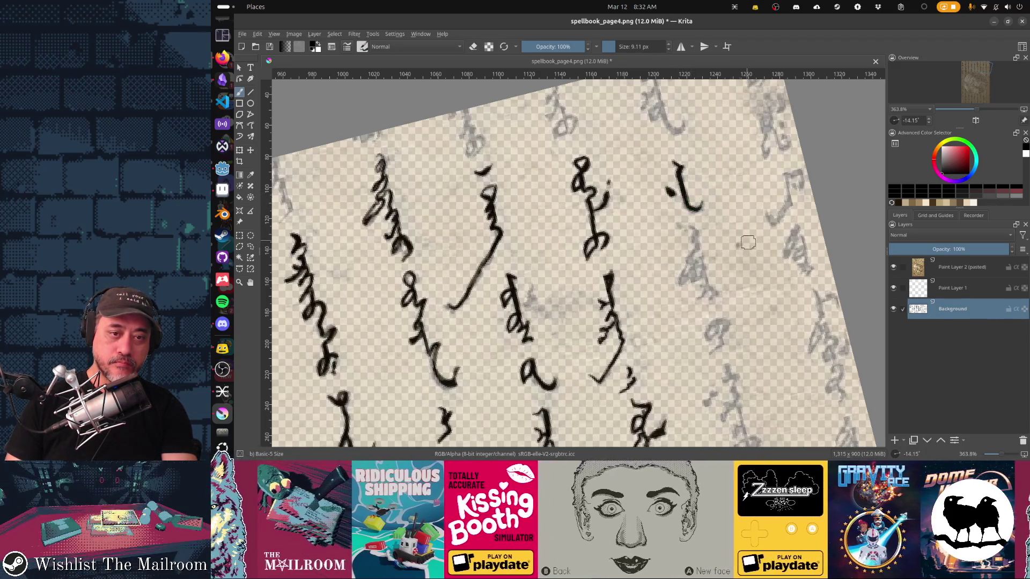
# Draw a curving stroke and extend a glyph's vertical line with a hooked curl, then undo the lower strokes
pyautogui.scroll(-2, 673, 193)
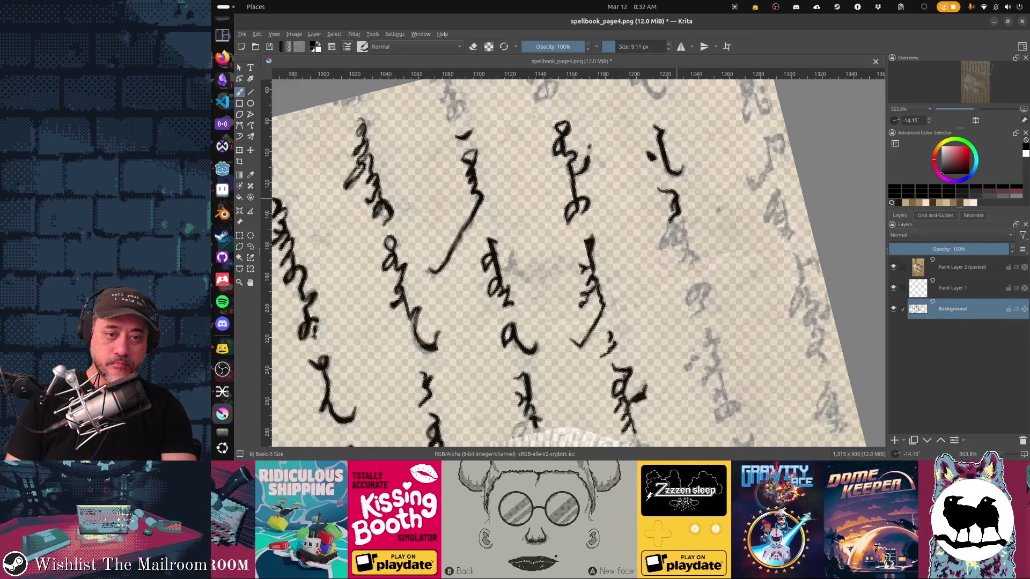
pyautogui.moveTo(666, 228)
pyautogui.mouseDown()
pyautogui.moveTo(660, 248)
pyautogui.moveTo(674, 223)
pyautogui.mouseUp()
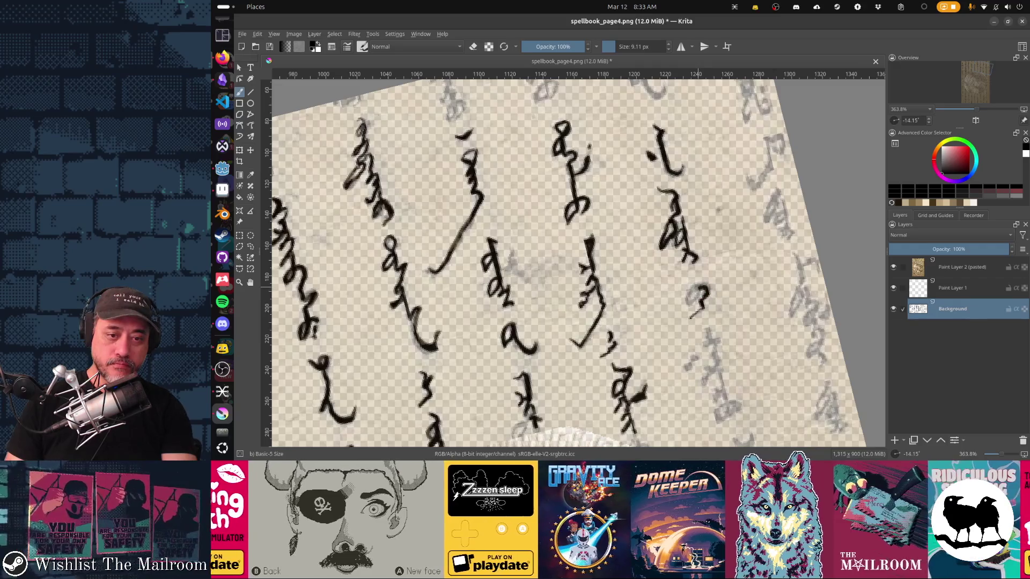
pyautogui.moveTo(711, 349); pyautogui.dragTo(678, 206)
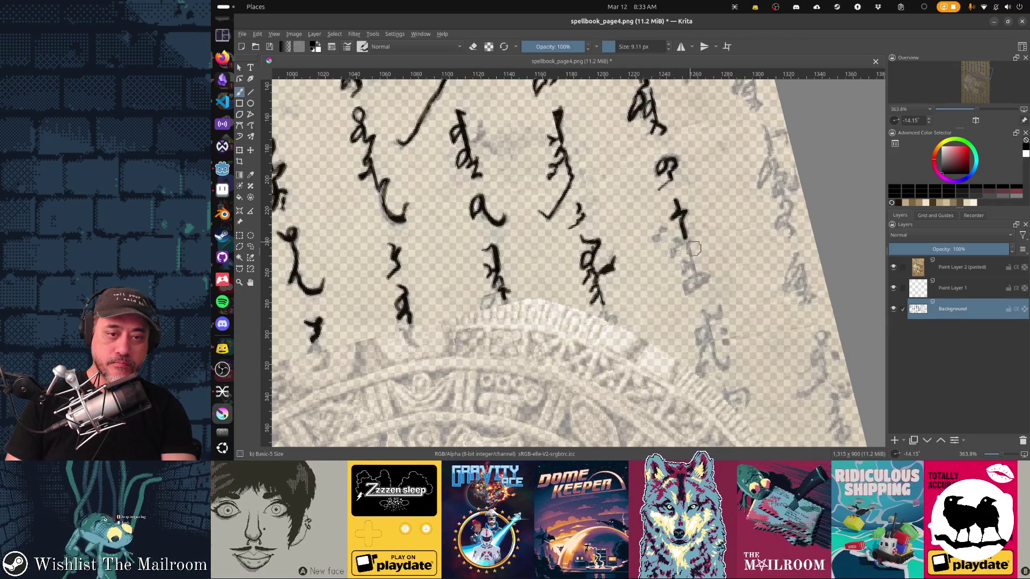
pyautogui.moveTo(686, 236); pyautogui.dragTo(697, 274)
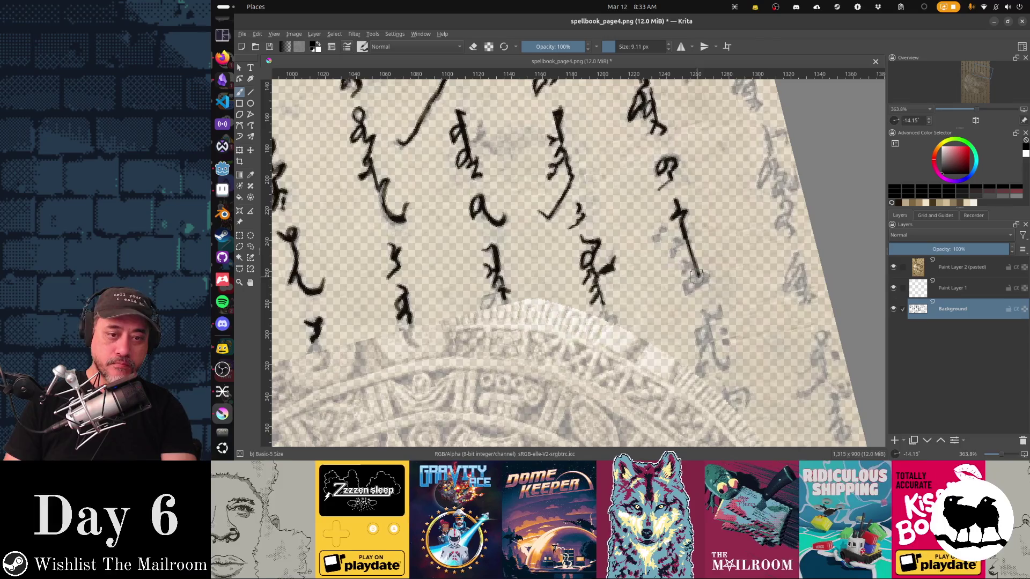
pyautogui.moveTo(699, 275)
pyautogui.mouseDown()
pyautogui.moveTo(687, 290)
pyautogui.moveTo(702, 288)
pyautogui.mouseUp()
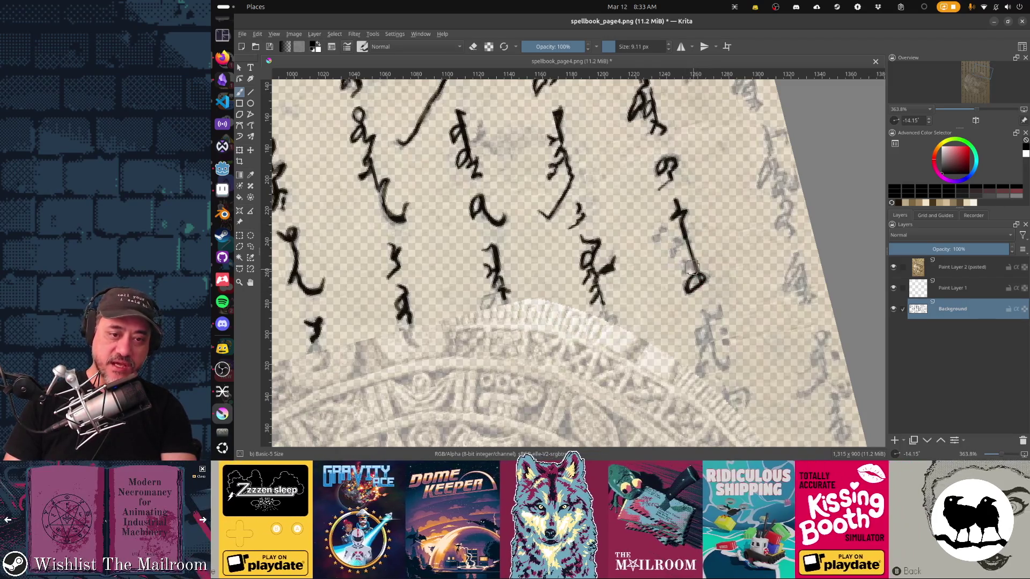
pyautogui.hotkey('ctrl', 'z')
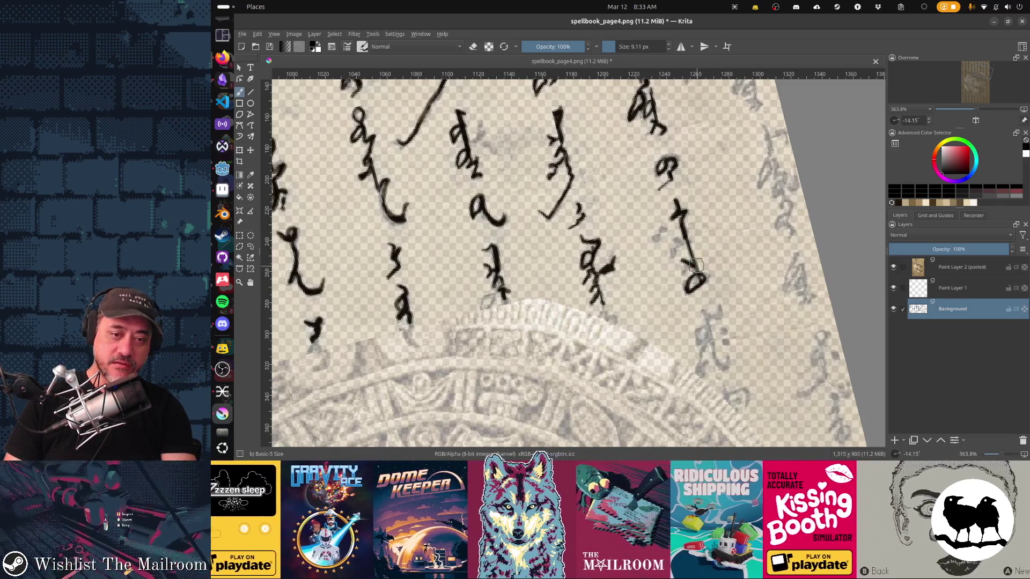
pyautogui.hotkey('ctrl', 'z')
pyautogui.hotkey('ctrl', 'z')
pyautogui.hotkey('ctrl', 'z')
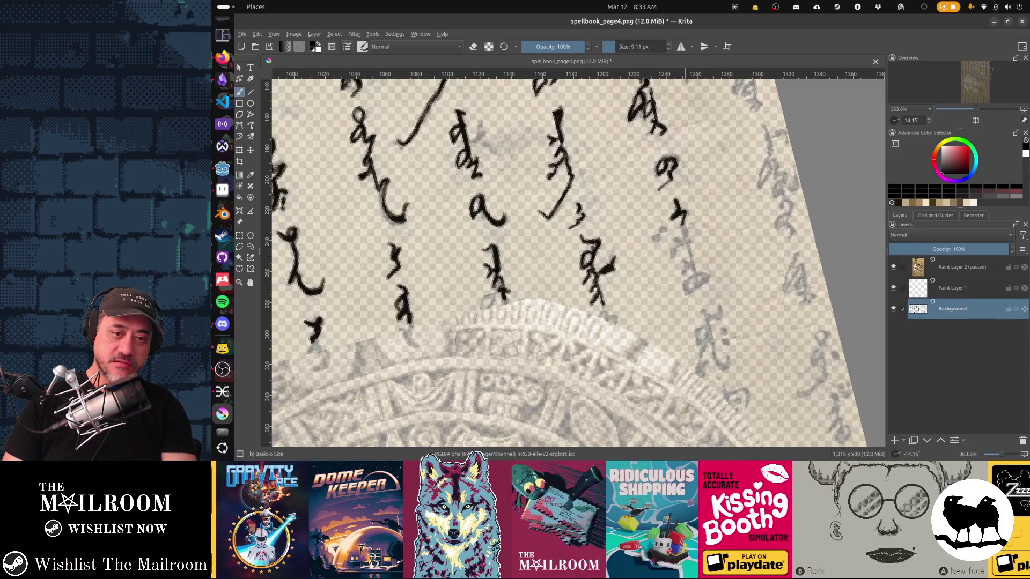
# Redraw the glyph's long vertical stroke and add a side mark, a bottom loop and a curve
pyautogui.moveTo(682, 225); pyautogui.dragTo(700, 277)
pyautogui.hotkey('ctrl', 'z')
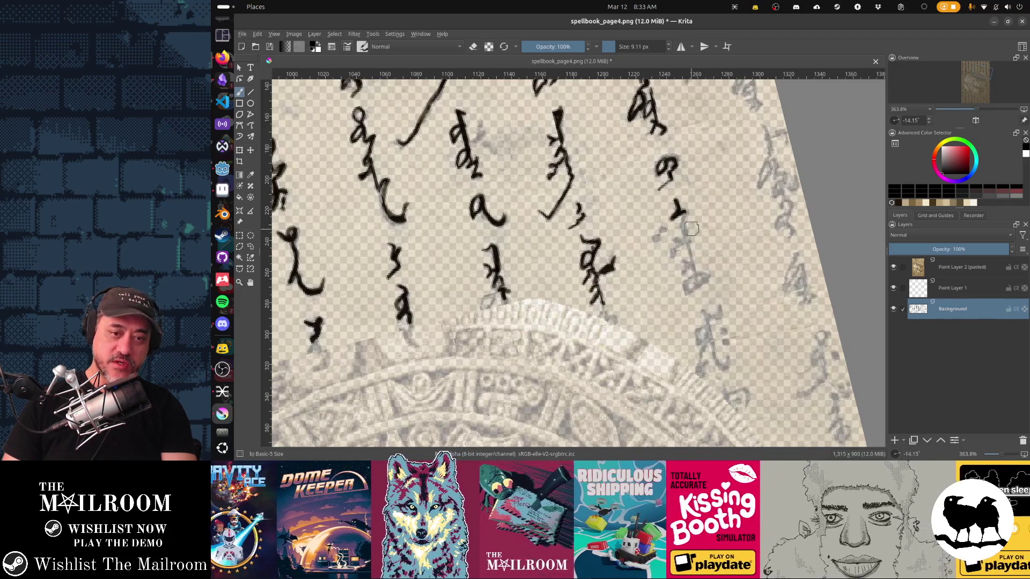
pyautogui.moveTo(680, 217); pyautogui.dragTo(698, 284)
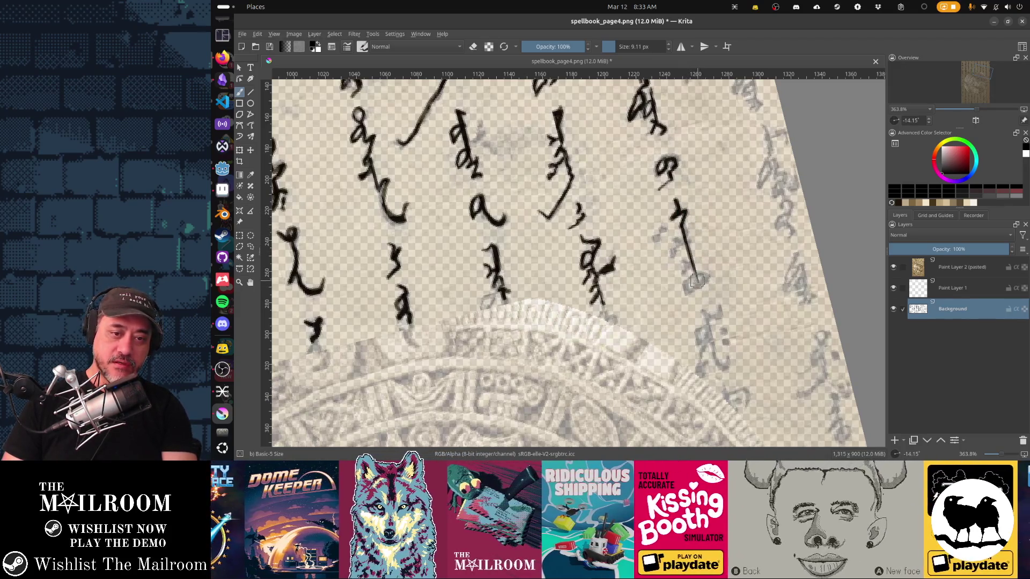
pyautogui.moveTo(661, 234); pyautogui.dragTo(654, 238)
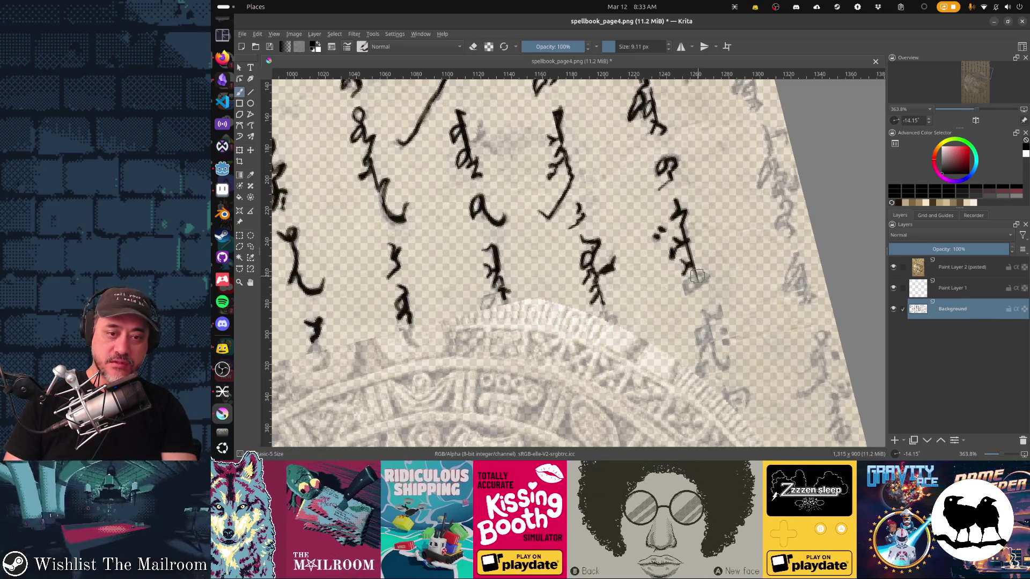
pyautogui.moveTo(691, 279)
pyautogui.mouseDown()
pyautogui.moveTo(686, 293)
pyautogui.moveTo(697, 276)
pyautogui.moveTo(705, 287)
pyautogui.moveTo(676, 234)
pyautogui.moveTo(699, 291)
pyautogui.mouseUp()
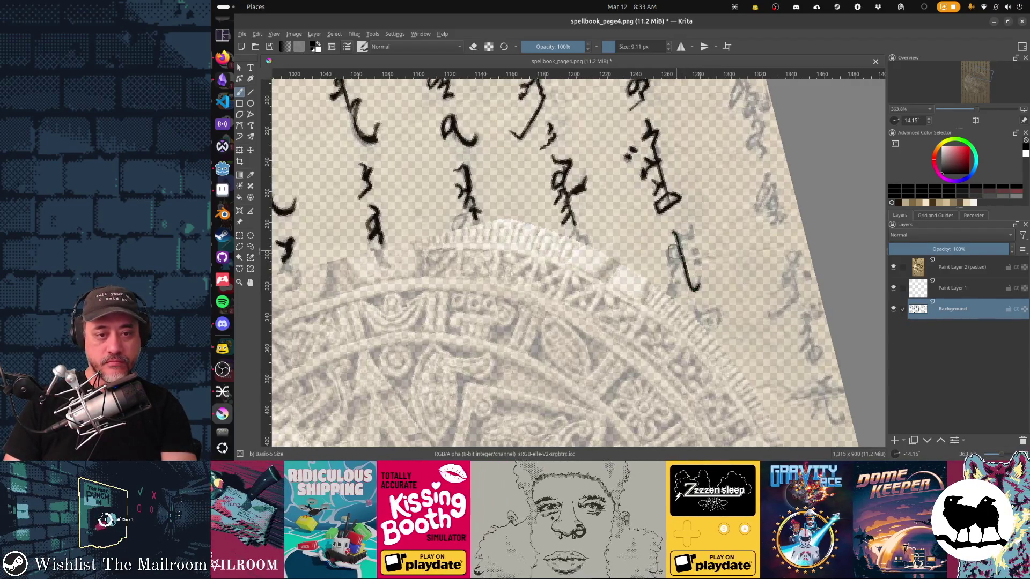
pyautogui.moveTo(676, 245); pyautogui.dragTo(671, 263)
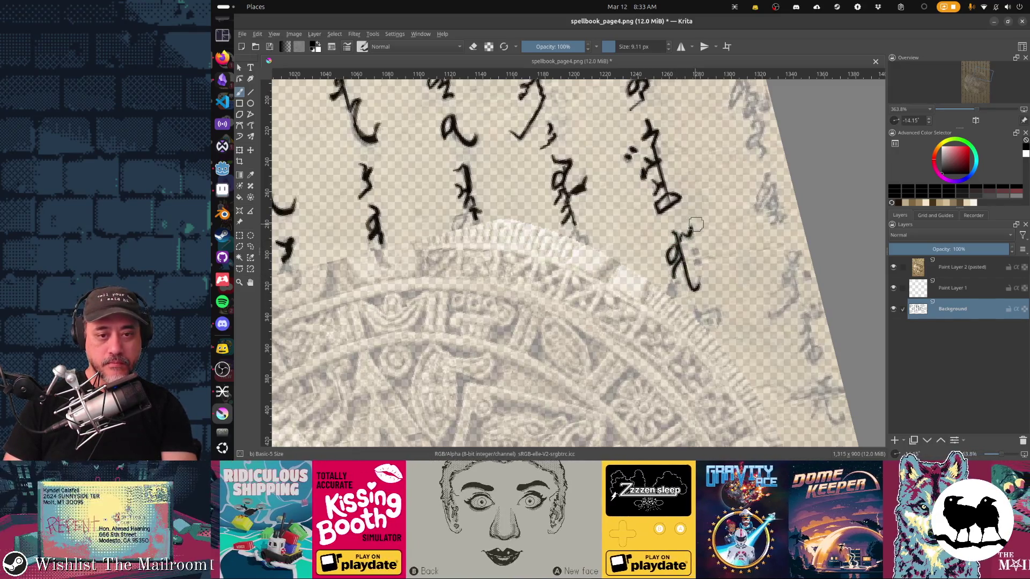
pyautogui.moveTo(708, 287); pyautogui.dragTo(657, 258)
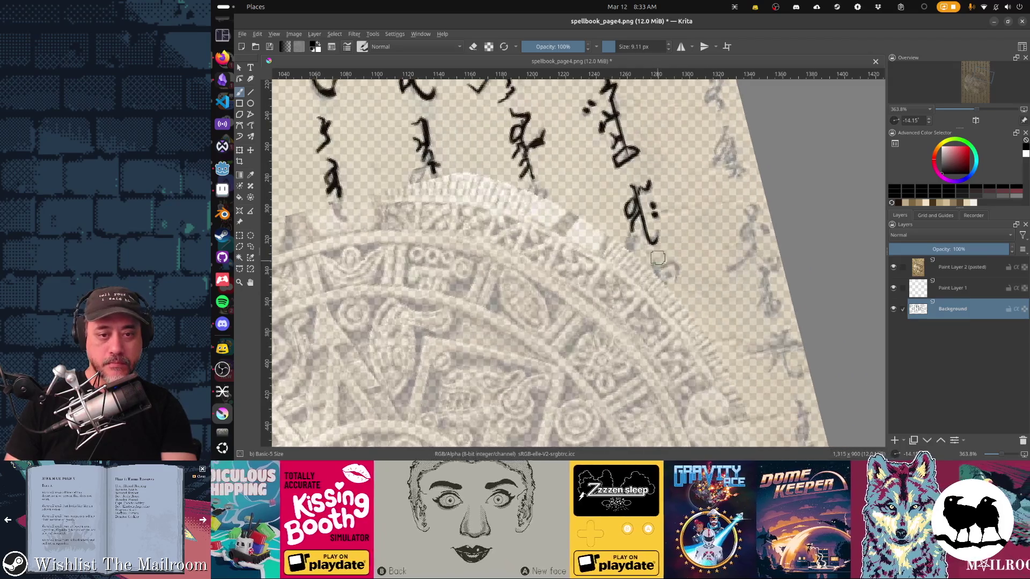
pyautogui.scroll(10, 695, 246)
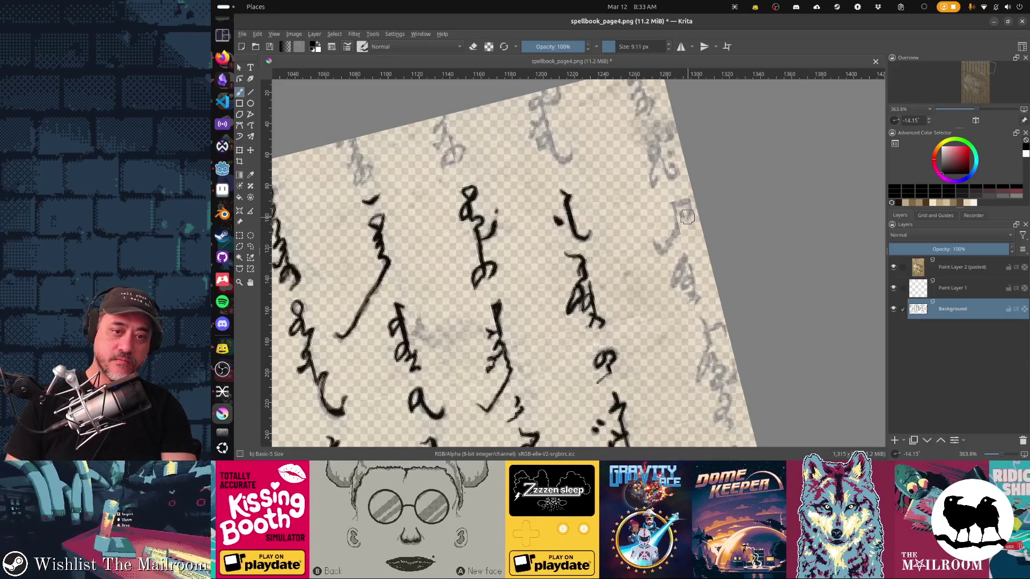
# Ink the faint right-edge glyphs in black, adding curving, upward and looped strokes
pyautogui.moveTo(688, 203); pyautogui.dragTo(658, 252)
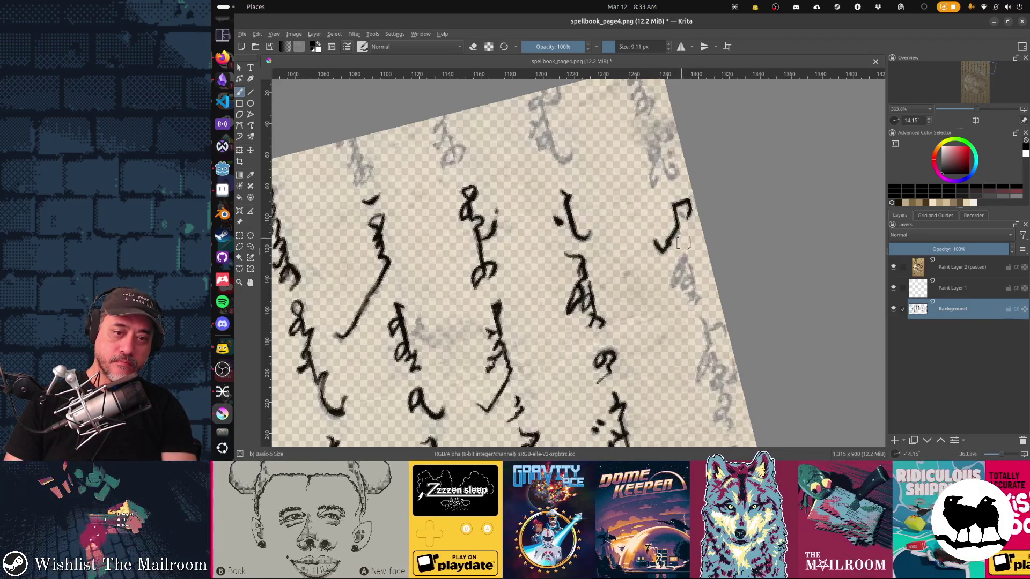
pyautogui.press('e')
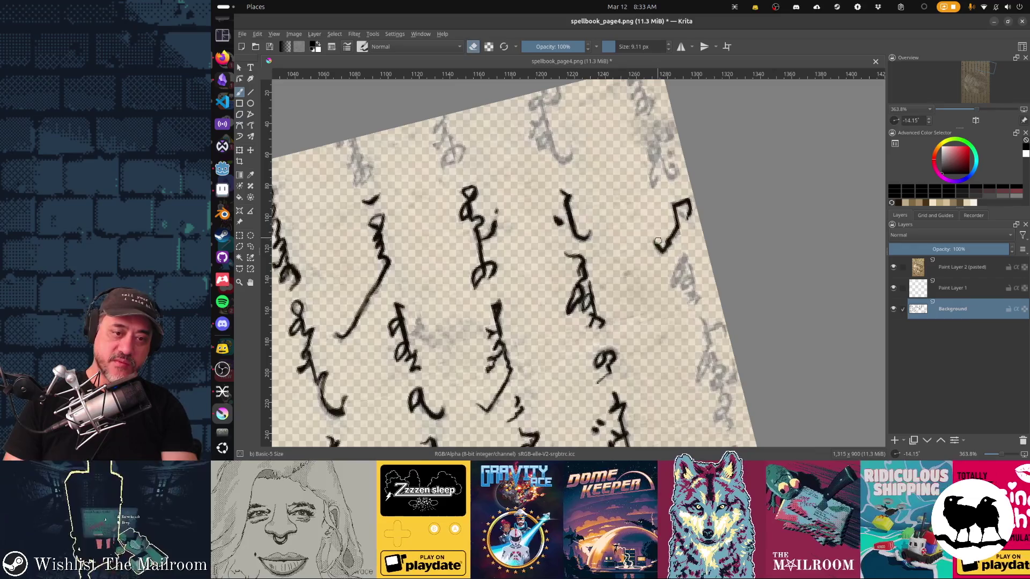
pyautogui.press('e')
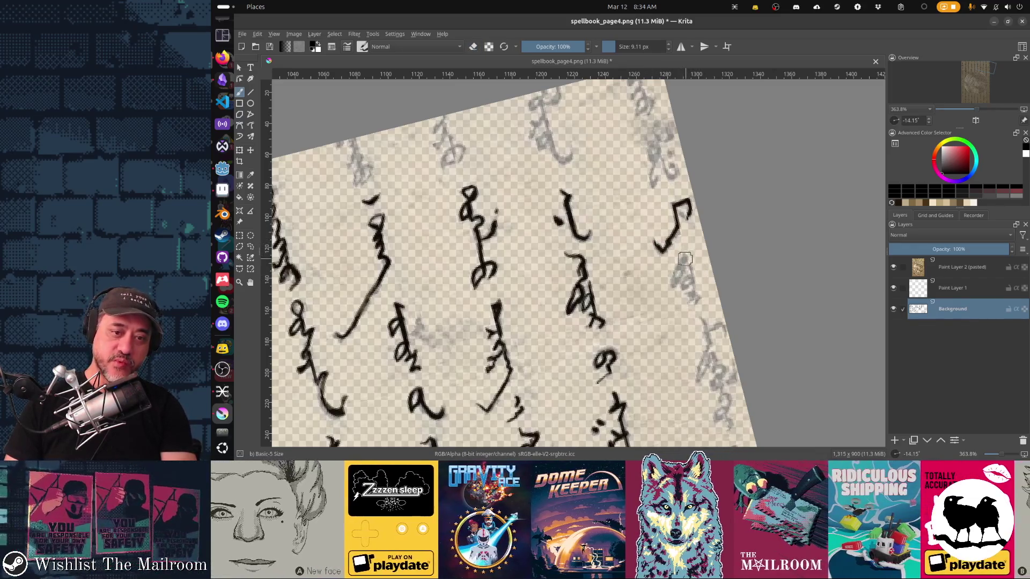
pyautogui.moveTo(683, 259); pyautogui.dragTo(673, 285)
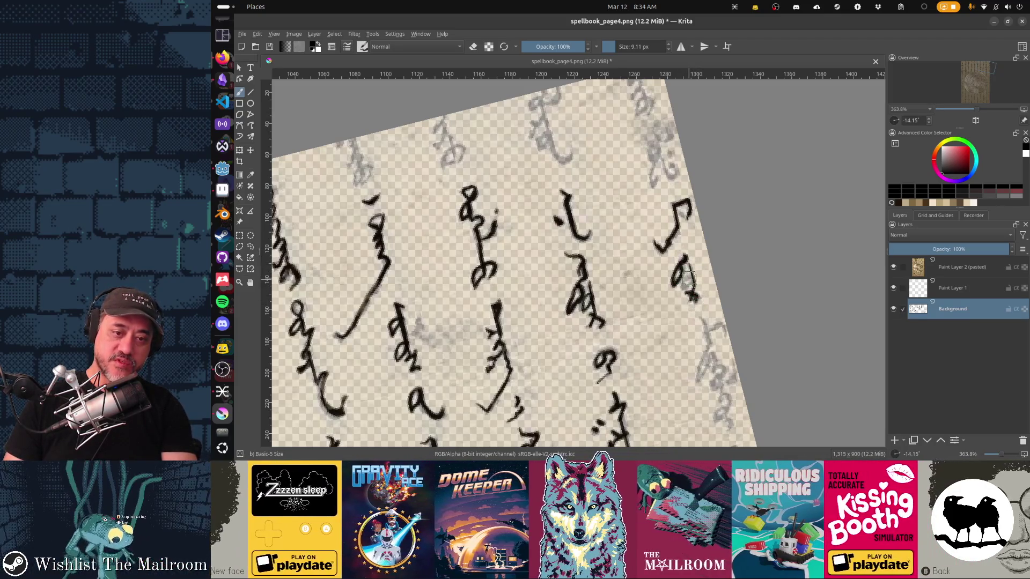
pyautogui.scroll(-3, 697, 263)
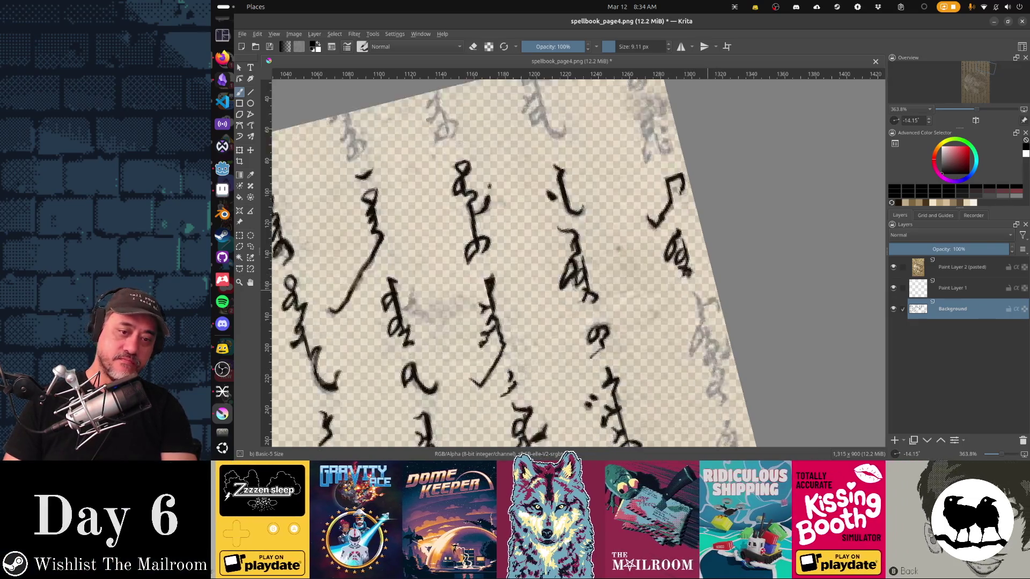
pyautogui.moveTo(692, 253)
pyautogui.mouseDown()
pyautogui.moveTo(685, 228)
pyautogui.moveTo(680, 289)
pyautogui.mouseUp()
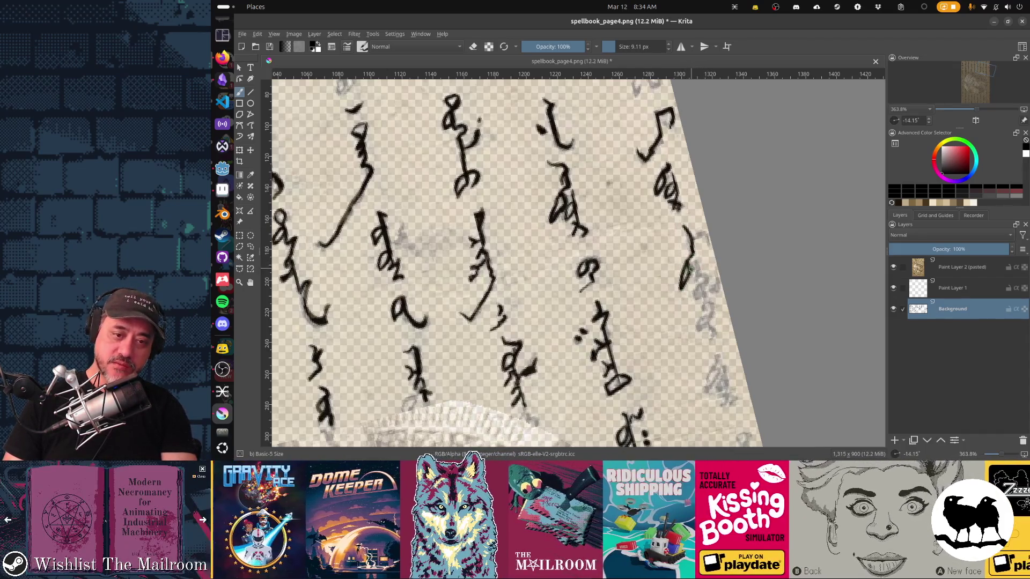
pyautogui.moveTo(707, 273)
pyautogui.mouseDown()
pyautogui.moveTo(694, 301)
pyautogui.moveTo(711, 305)
pyautogui.moveTo(697, 328)
pyautogui.moveTo(717, 317)
pyautogui.mouseUp()
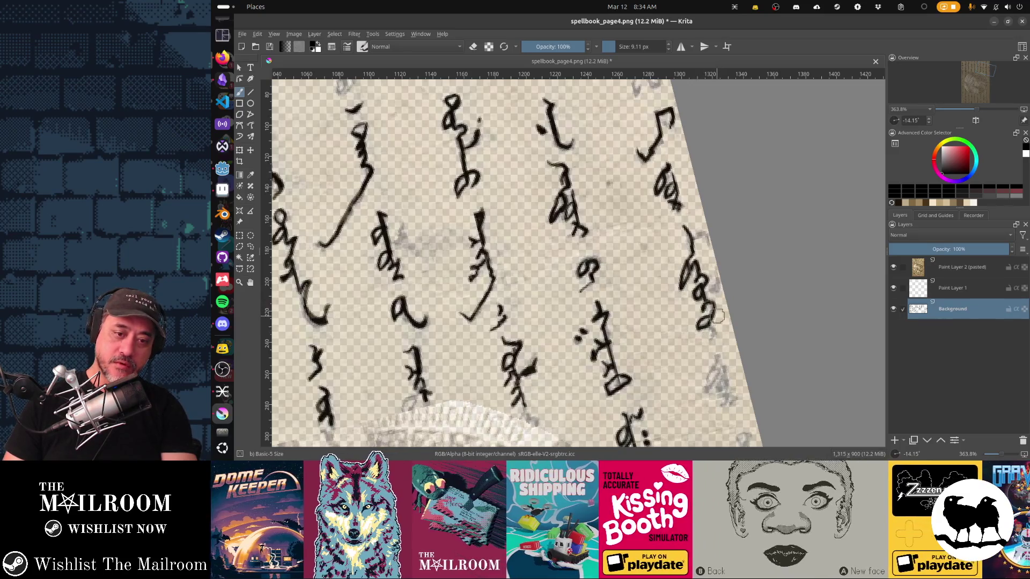
# Thicken the right-edge glyph and trace the faint glyphs above the stone seal lower down
pyautogui.moveTo(725, 374)
pyautogui.mouseDown()
pyautogui.moveTo(702, 292)
pyautogui.moveTo(684, 305)
pyautogui.mouseUp()
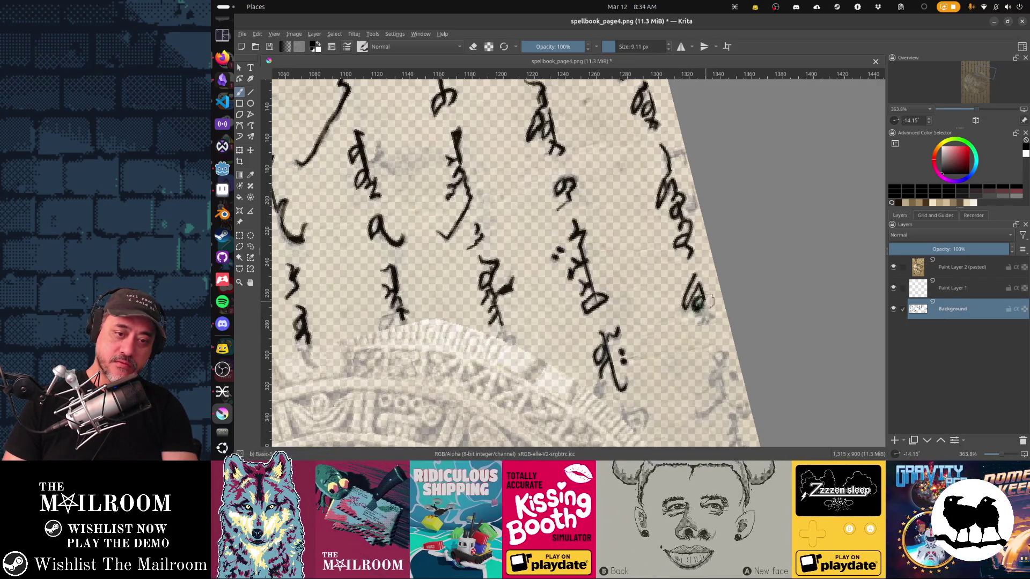
pyautogui.moveTo(699, 286); pyautogui.dragTo(702, 322)
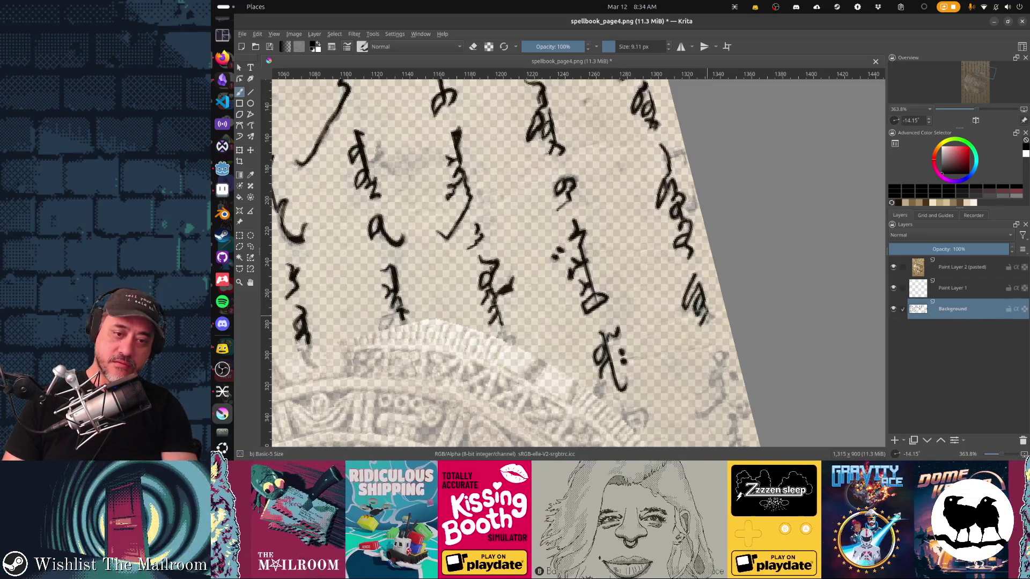
pyautogui.scroll(-5, 685, 384)
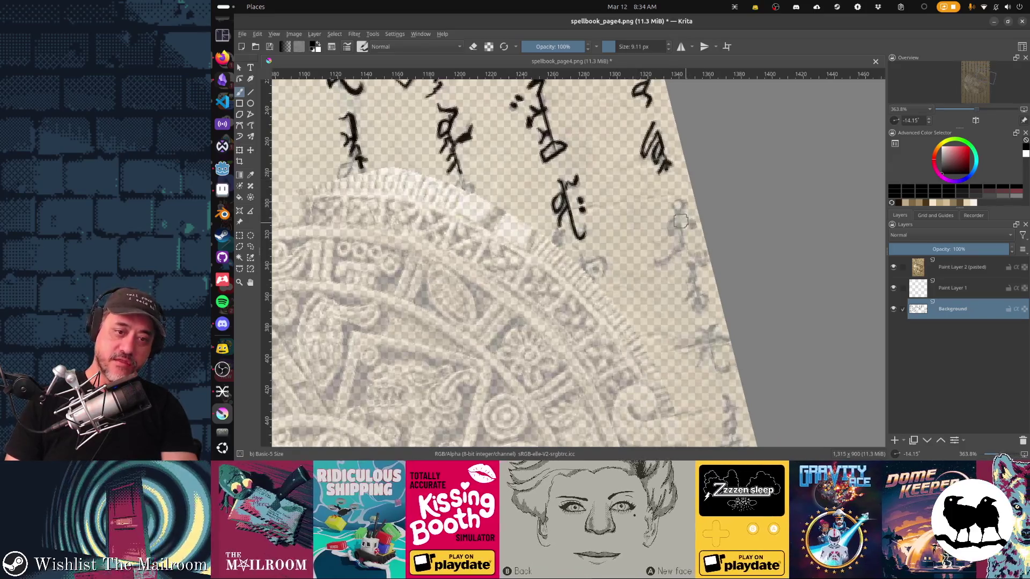
pyautogui.moveTo(676, 199)
pyautogui.mouseDown()
pyautogui.moveTo(671, 237)
pyautogui.moveTo(681, 246)
pyautogui.moveTo(691, 226)
pyautogui.mouseUp()
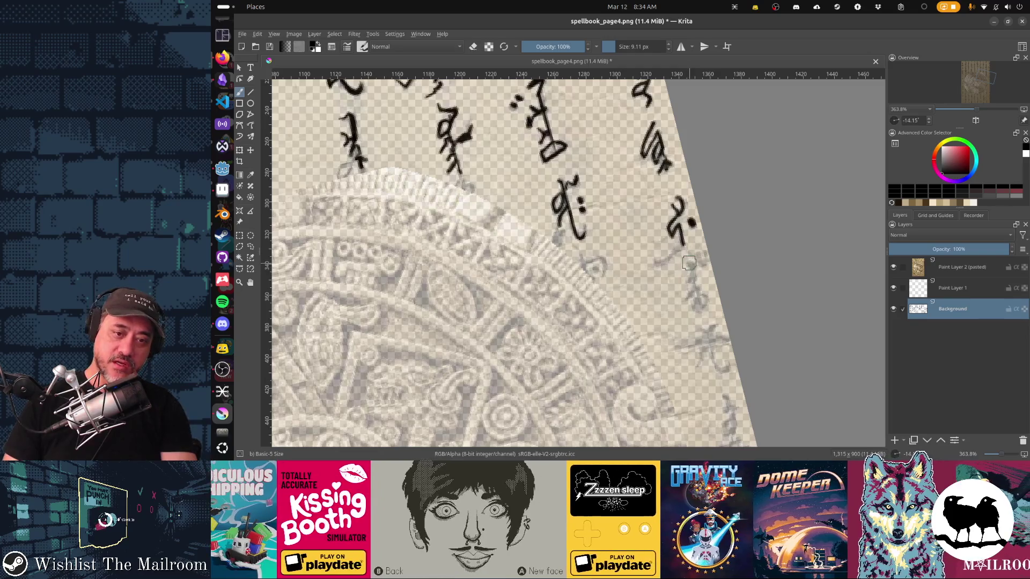
pyautogui.moveTo(689, 263); pyautogui.dragTo(700, 285)
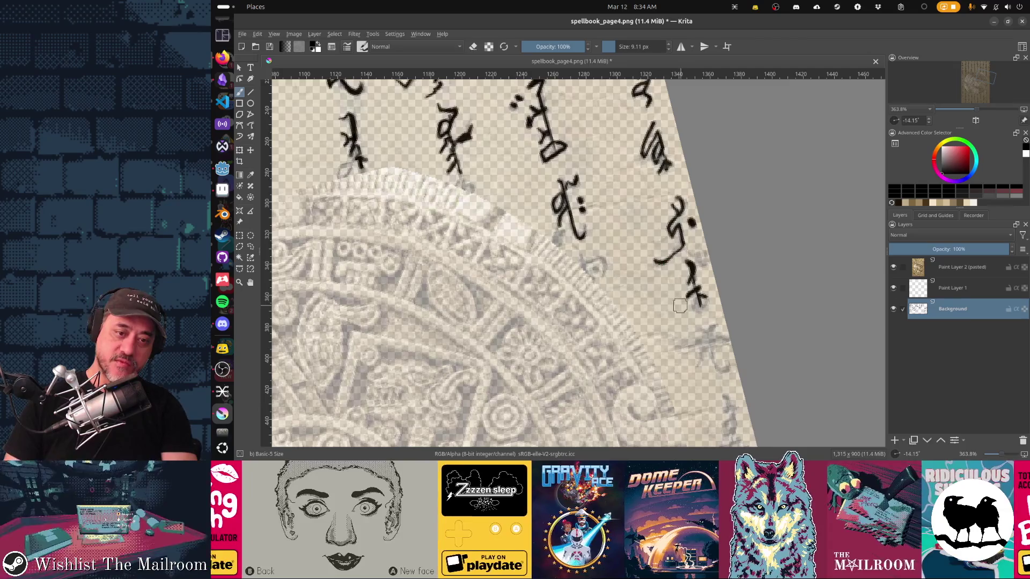
# Reset the view to 100% zoom with 0° rotation and centre the whole page
pyautogui.press('1')
pyautogui.press('5')
pyautogui.moveTo(445, 284)
pyautogui.mouseDown()
pyautogui.moveTo(643, 241)
pyautogui.moveTo(524, 367)
pyautogui.mouseUp()
# Stroke the top right-column glyph, then trace the leftmost column's vertical line and diagonal slash in black
pyautogui.scroll(4, 691, 258)
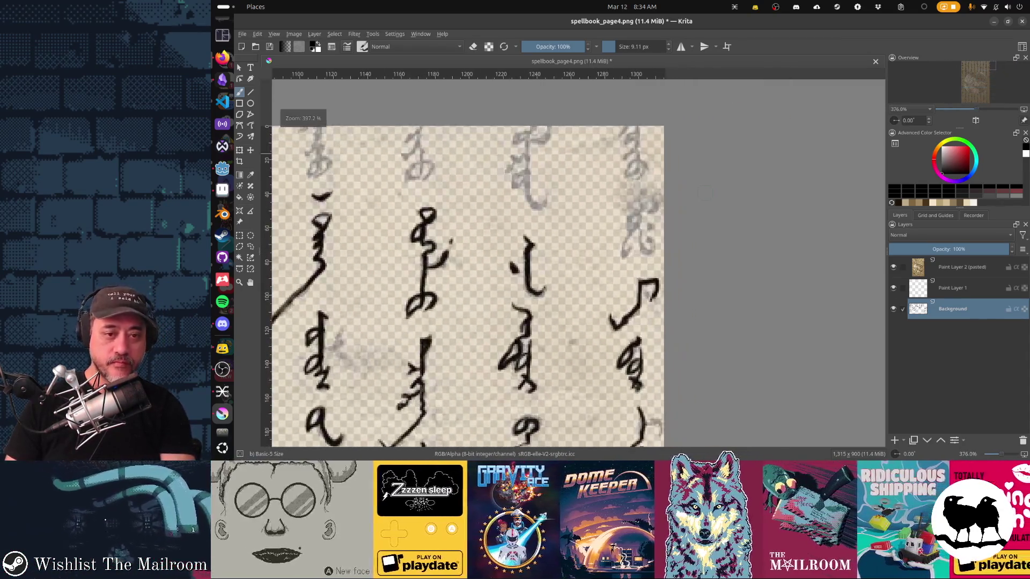
pyautogui.moveTo(659, 185); pyautogui.dragTo(674, 143)
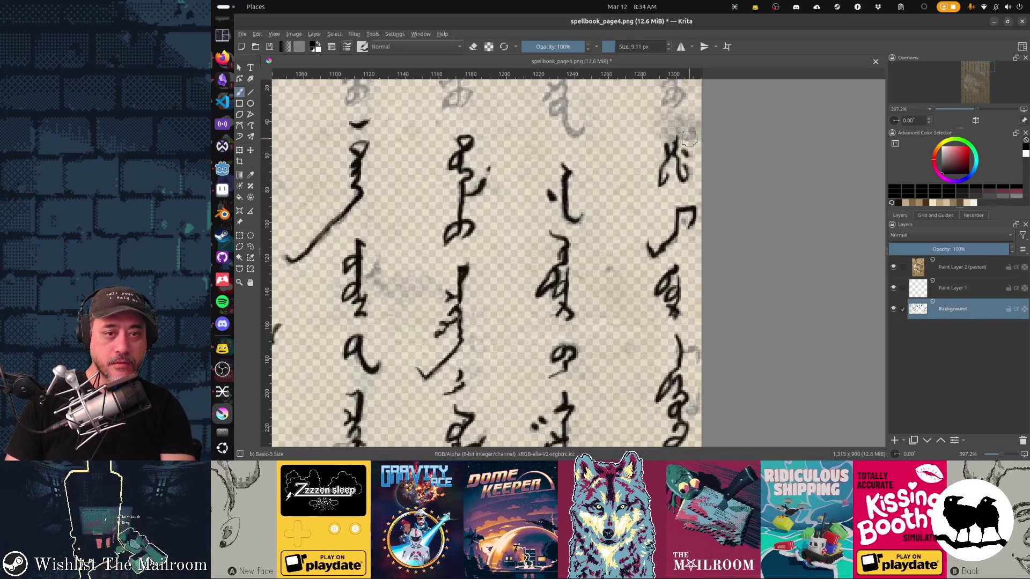
pyautogui.moveTo(429, 321); pyautogui.dragTo(589, 204)
pyautogui.moveTo(375, 348); pyautogui.dragTo(563, 203)
pyautogui.moveTo(348, 321)
pyautogui.mouseDown()
pyautogui.moveTo(505, 178)
pyautogui.moveTo(731, 297)
pyautogui.mouseUp()
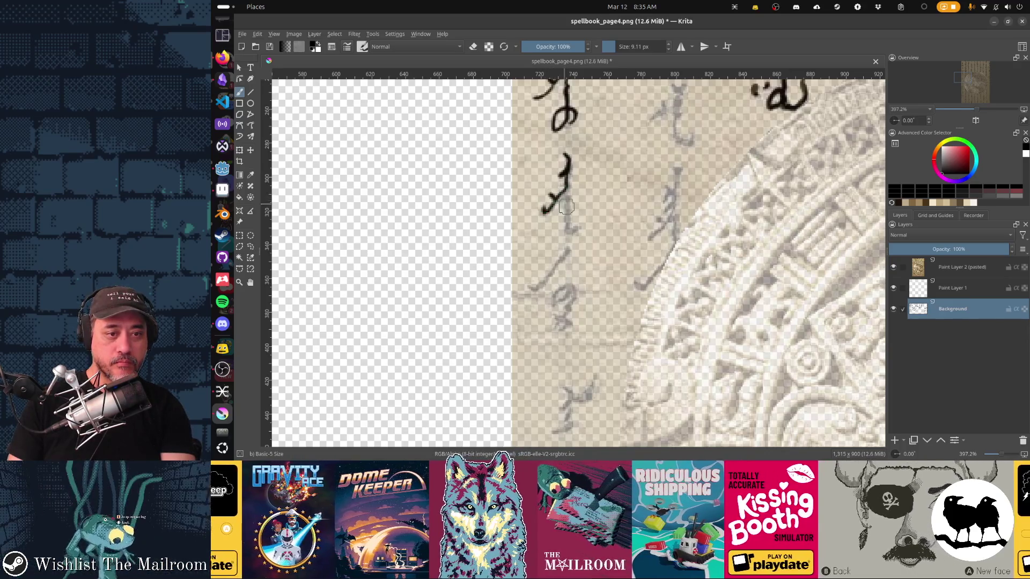
pyautogui.moveTo(564, 194); pyautogui.dragTo(569, 234)
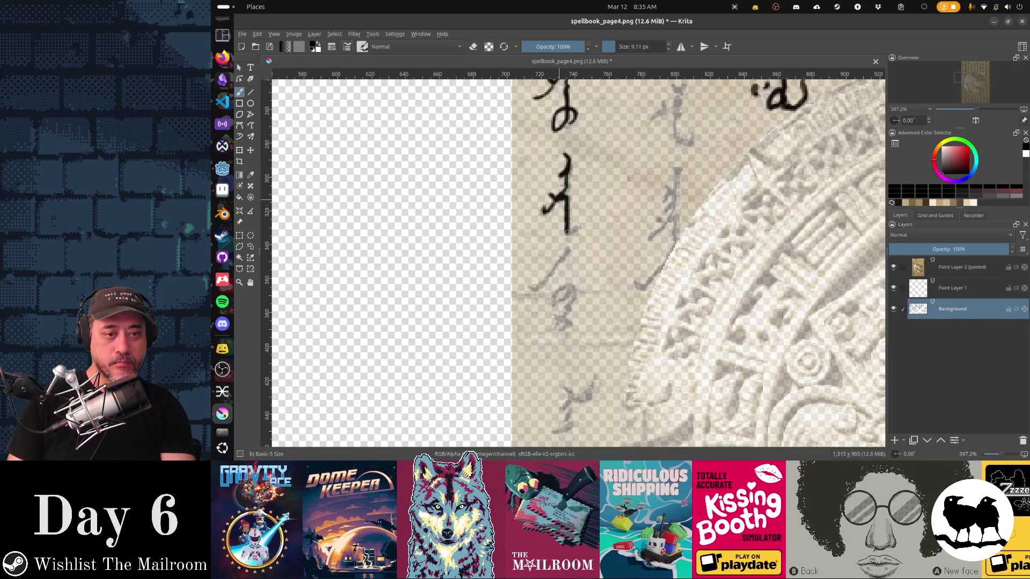
pyautogui.moveTo(531, 288); pyautogui.dragTo(572, 249)
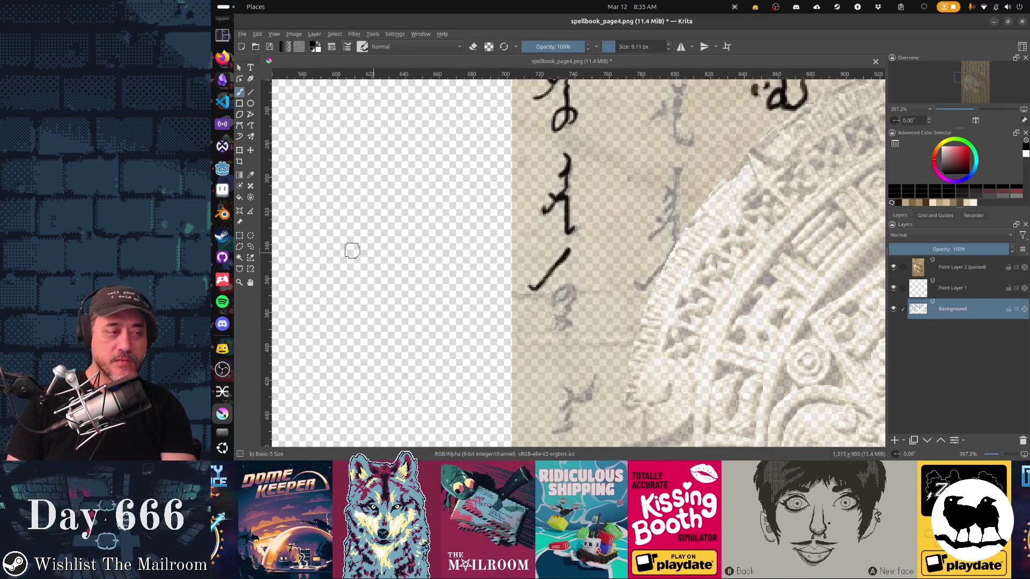
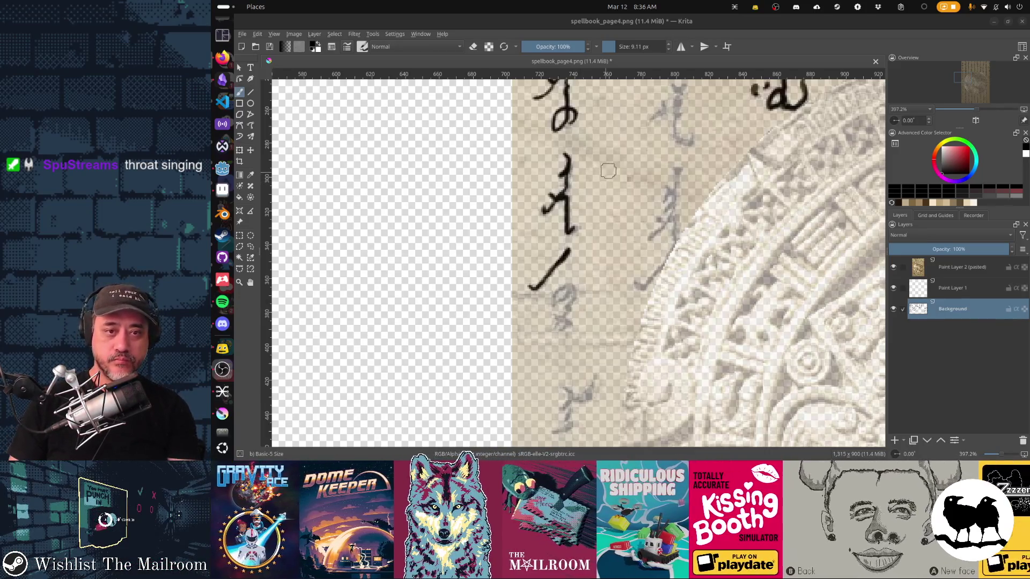
# Trace the faint character's main stroke and short tick in black, briefly toggling eraser mode
pyautogui.scroll(3, 603, 173)
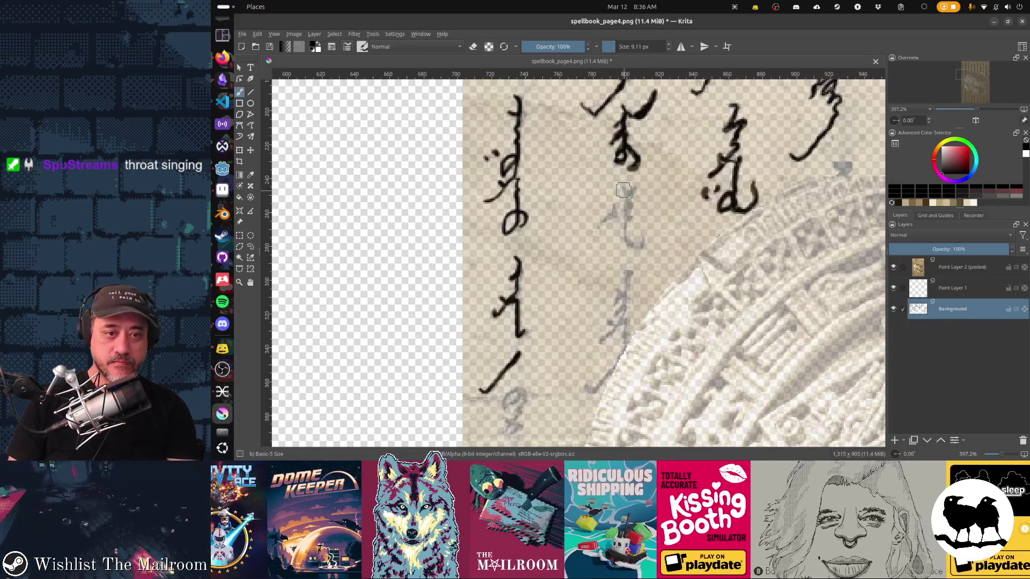
pyautogui.moveTo(624, 193)
pyautogui.mouseDown()
pyautogui.moveTo(630, 236)
pyautogui.moveTo(644, 250)
pyautogui.mouseUp()
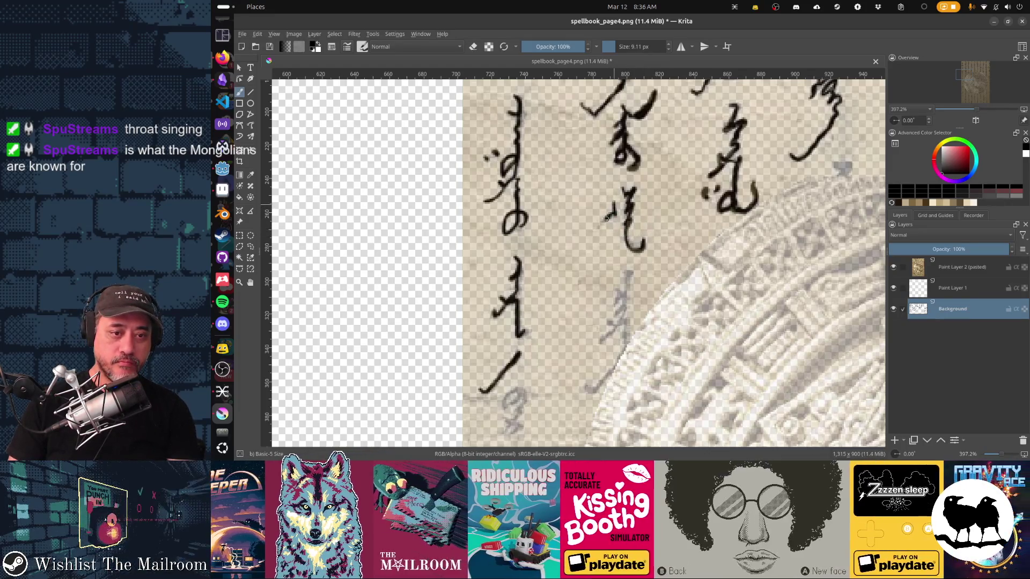
pyautogui.moveTo(603, 221); pyautogui.dragTo(610, 213)
pyautogui.moveTo(626, 277)
pyautogui.mouseDown()
pyautogui.moveTo(640, 219)
pyautogui.moveTo(617, 283)
pyautogui.mouseUp()
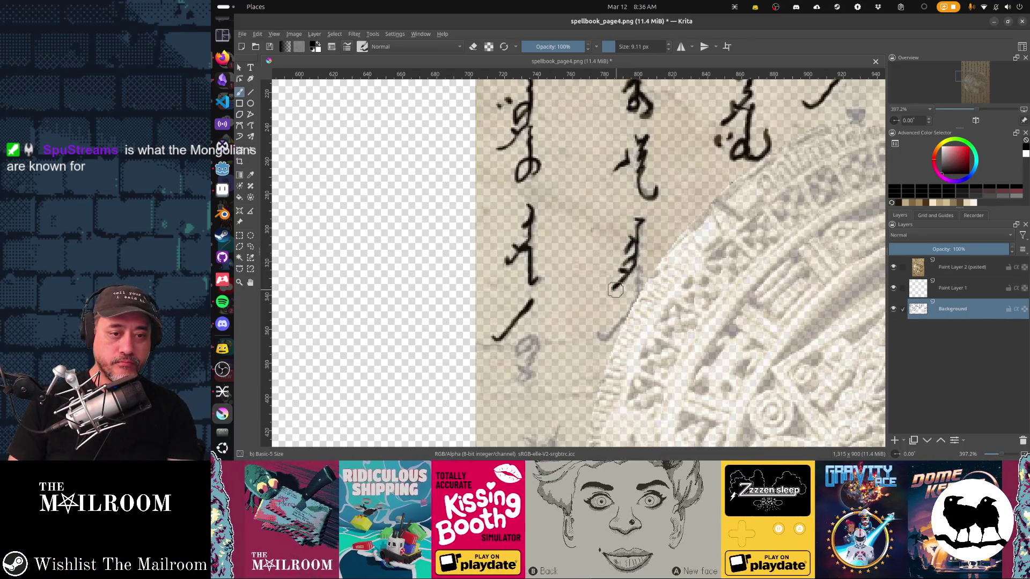
pyautogui.press('e')
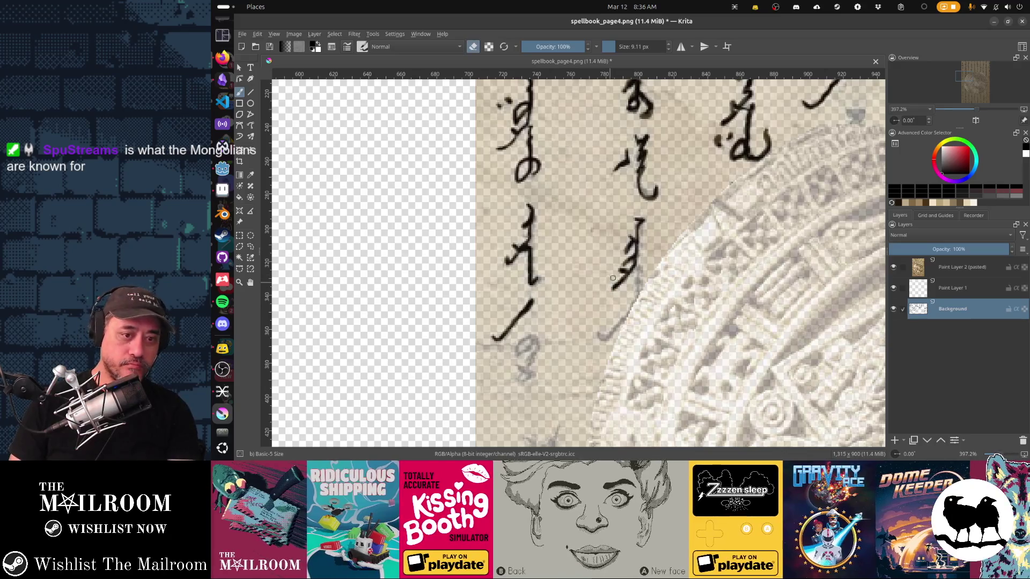
pyautogui.press('e')
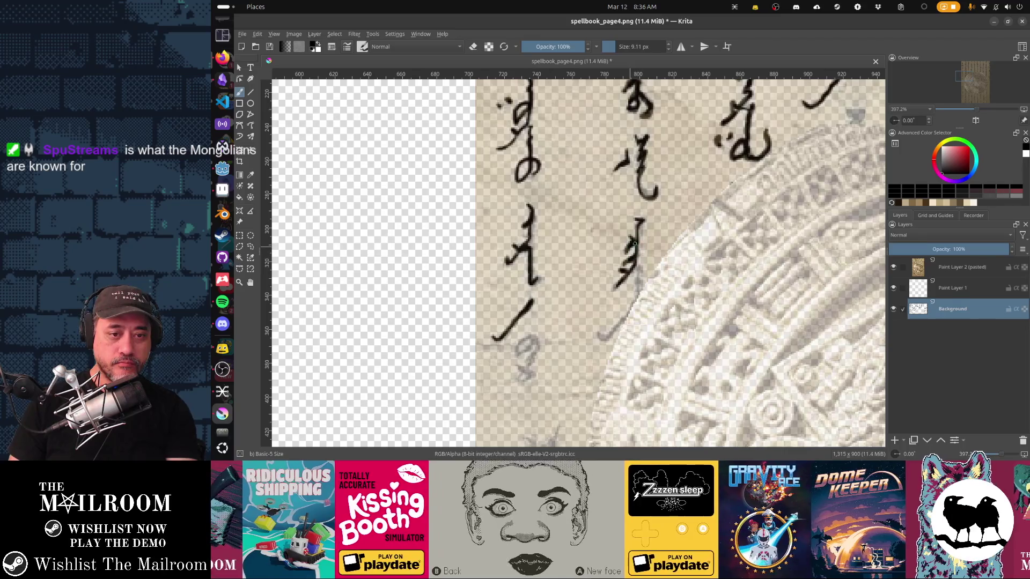
# Ink the neighbouring faint character and the loop of the character below it
pyautogui.moveTo(638, 305); pyautogui.dragTo(647, 229)
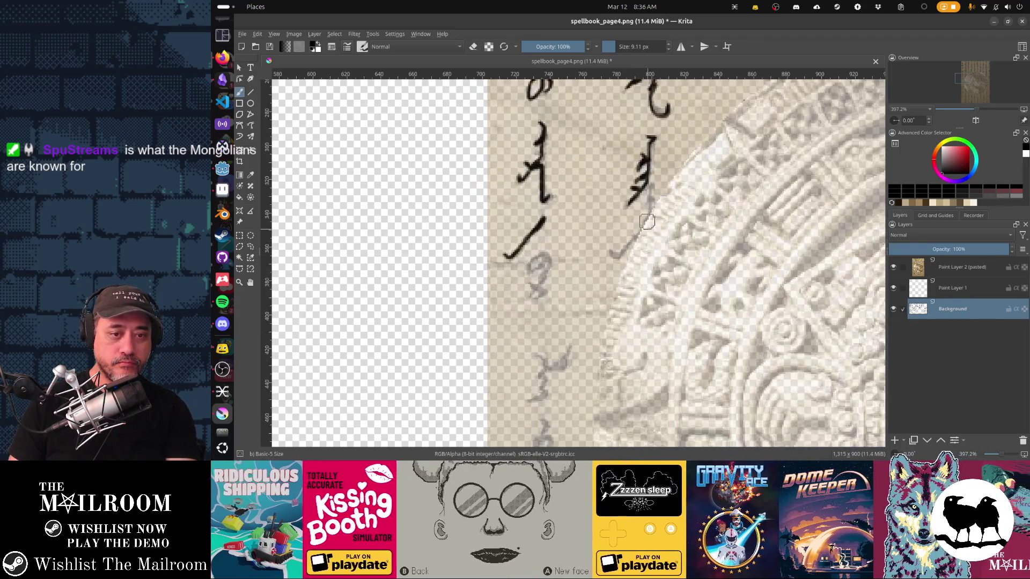
pyautogui.moveTo(649, 182); pyautogui.dragTo(643, 204)
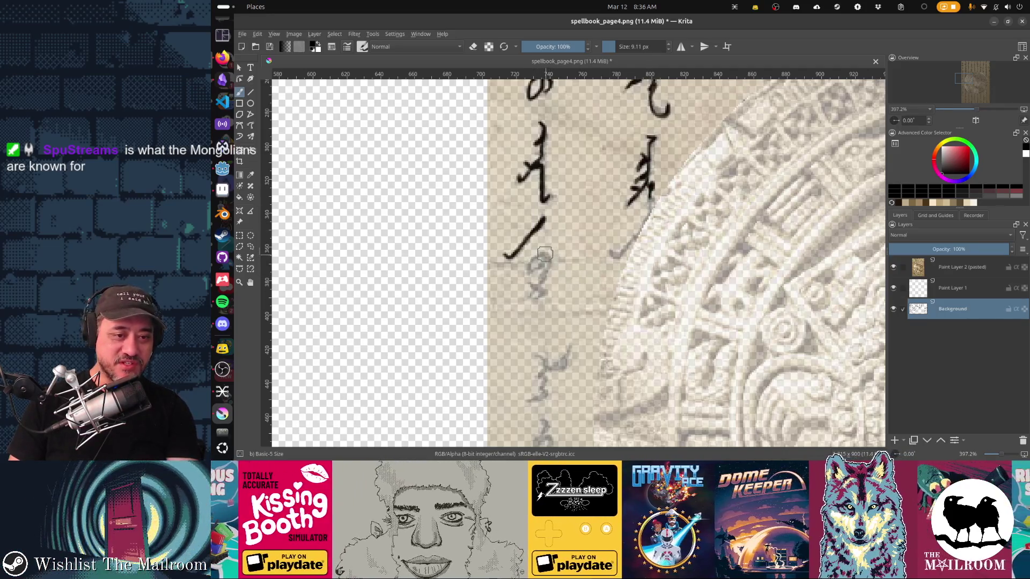
pyautogui.moveTo(542, 260); pyautogui.dragTo(542, 292)
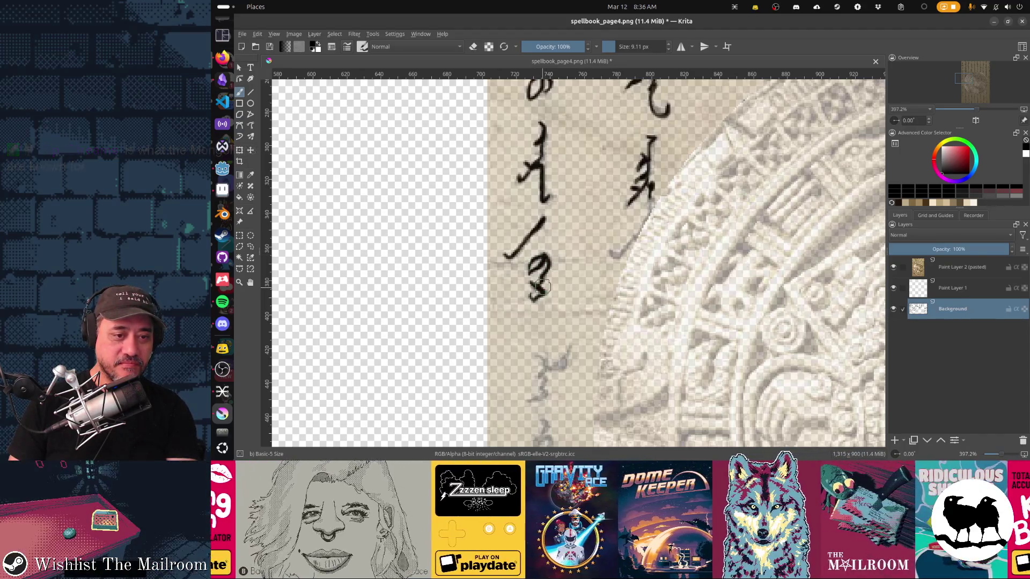
pyautogui.moveTo(557, 347); pyautogui.dragTo(577, 258)
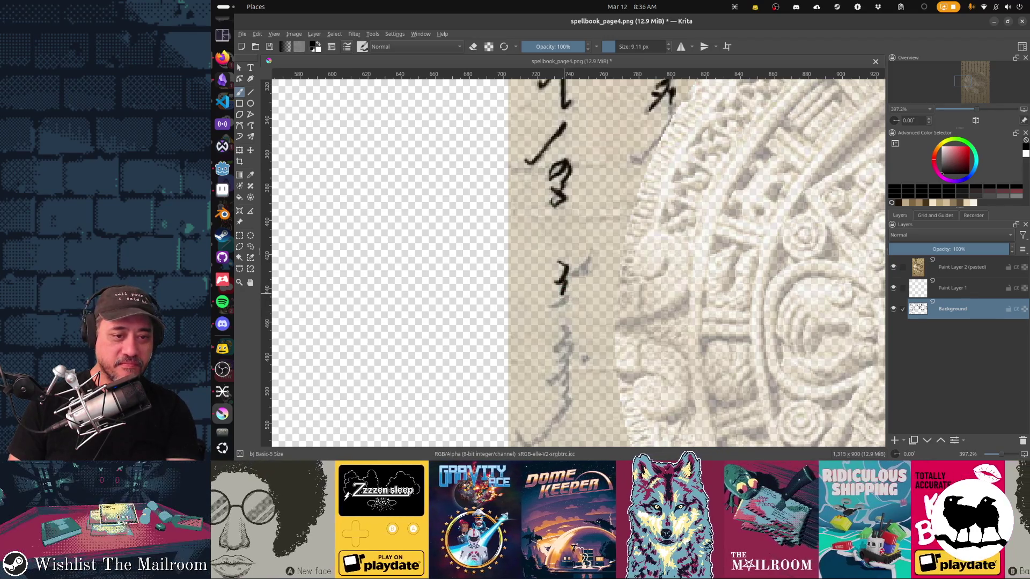
# Darken the 3-shaped glyph's lower curve and bottom tick, and dot the middle character
pyautogui.moveTo(567, 298); pyautogui.dragTo(550, 307)
pyautogui.press('e')
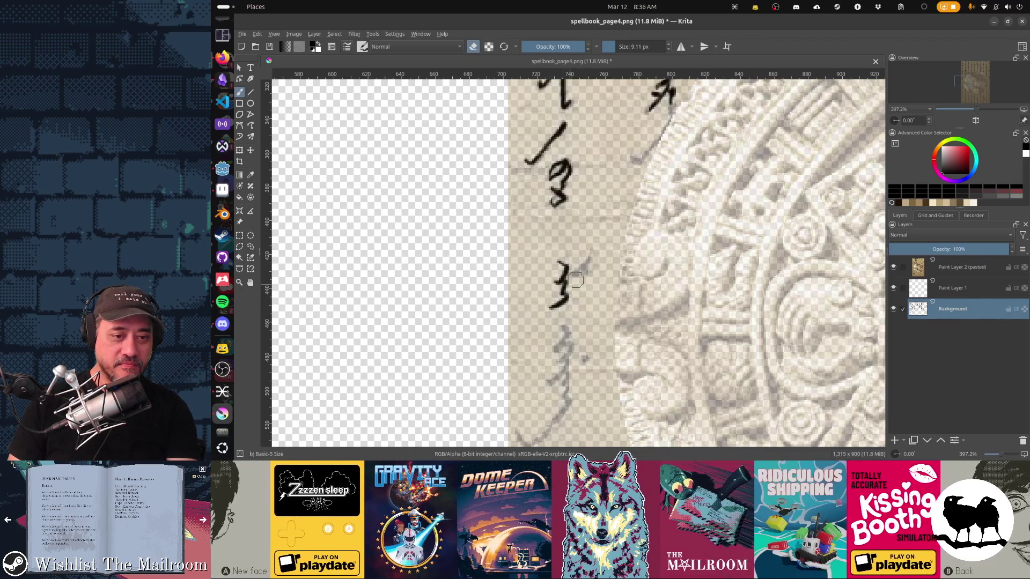
pyautogui.press('e')
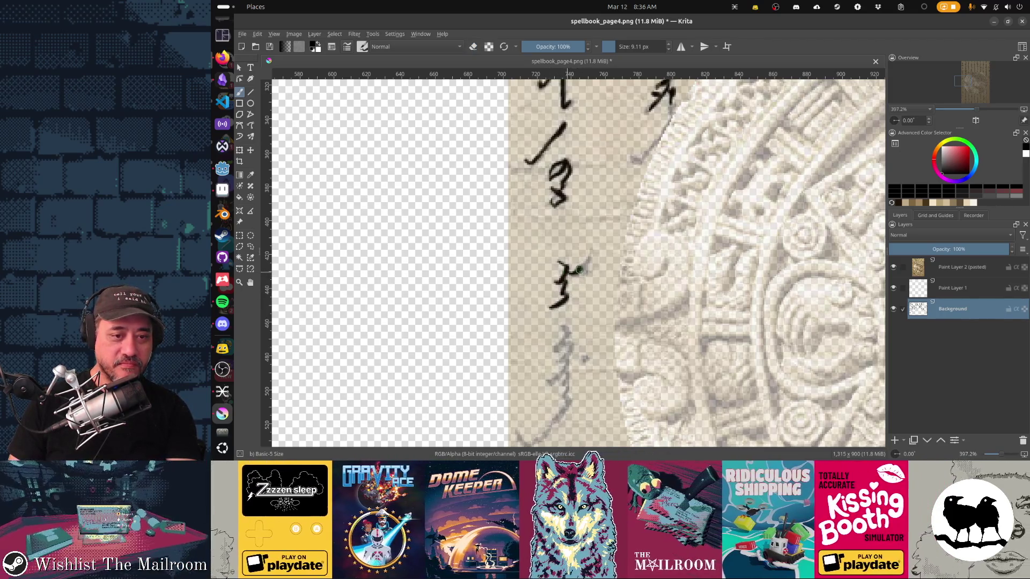
pyautogui.moveTo(587, 318)
pyautogui.mouseDown()
pyautogui.moveTo(592, 238)
pyautogui.moveTo(578, 249)
pyautogui.mouseUp()
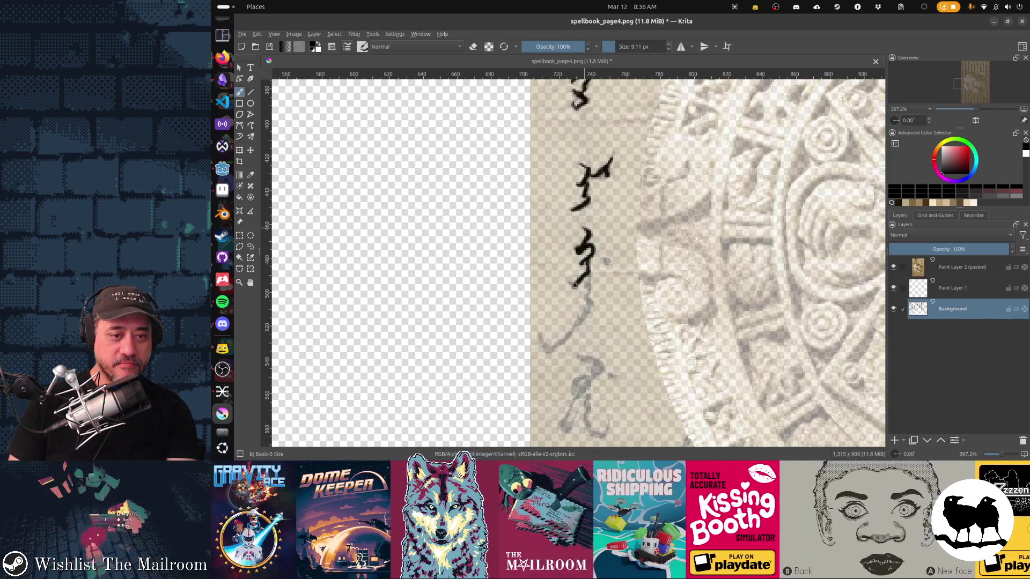
pyautogui.moveTo(568, 282); pyautogui.dragTo(588, 275)
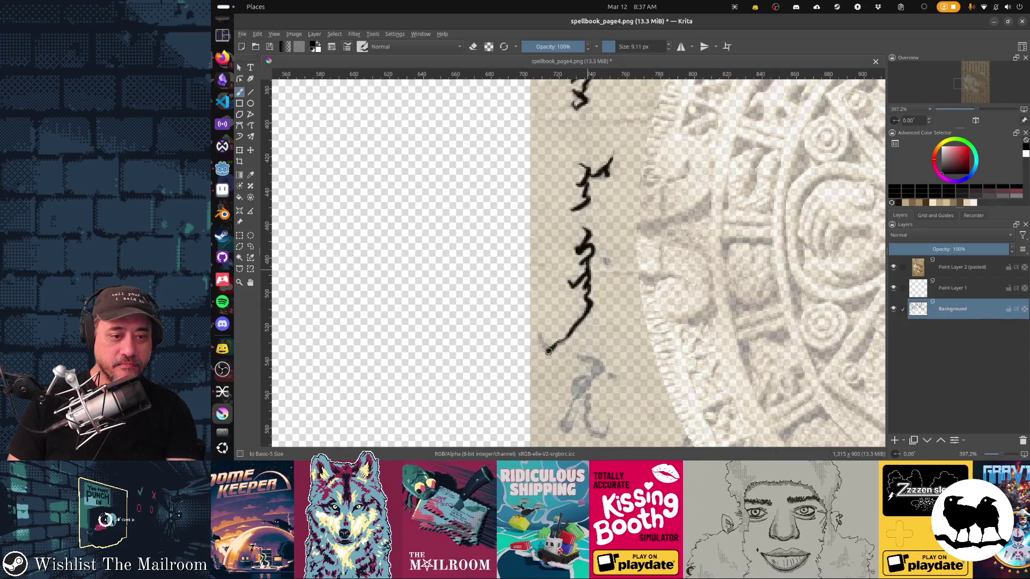
pyautogui.click(604, 261)
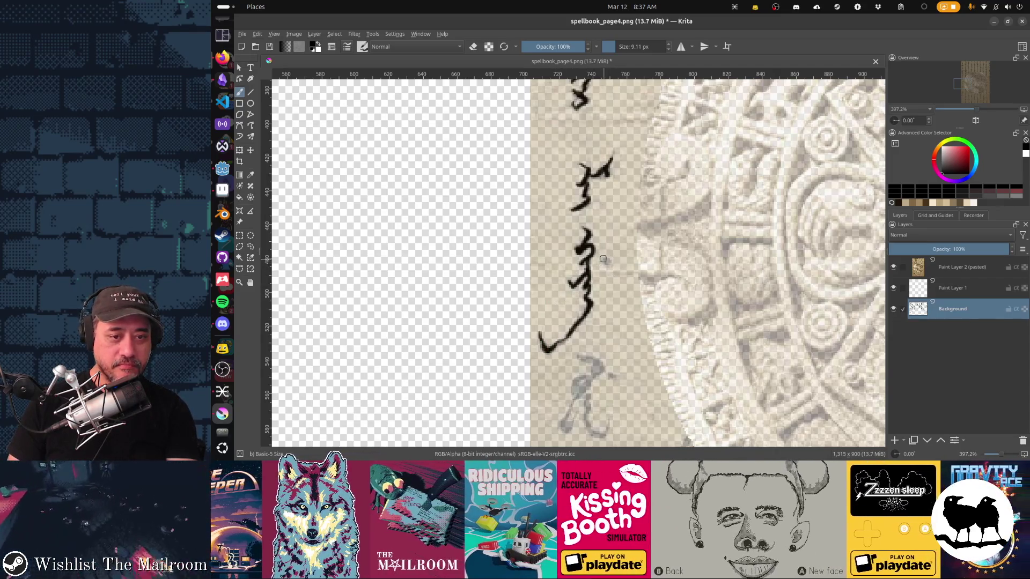
pyautogui.scroll(-5, 621, 282)
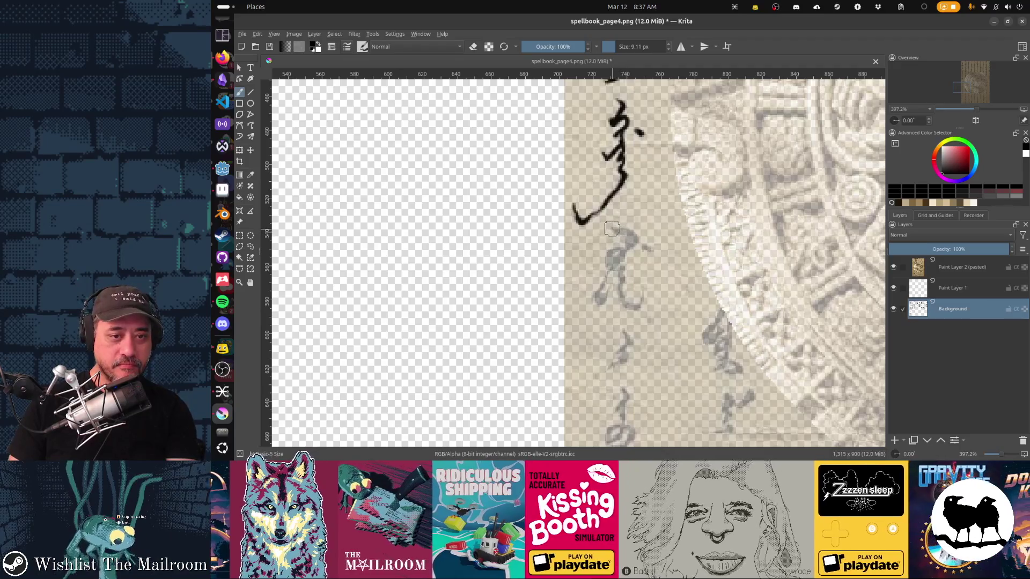
# Trace the hooked glyph's short stroke, close its lower loop, and add the stroke below
pyautogui.moveTo(614, 229)
pyautogui.mouseDown()
pyautogui.moveTo(635, 239)
pyautogui.moveTo(609, 258)
pyautogui.mouseUp()
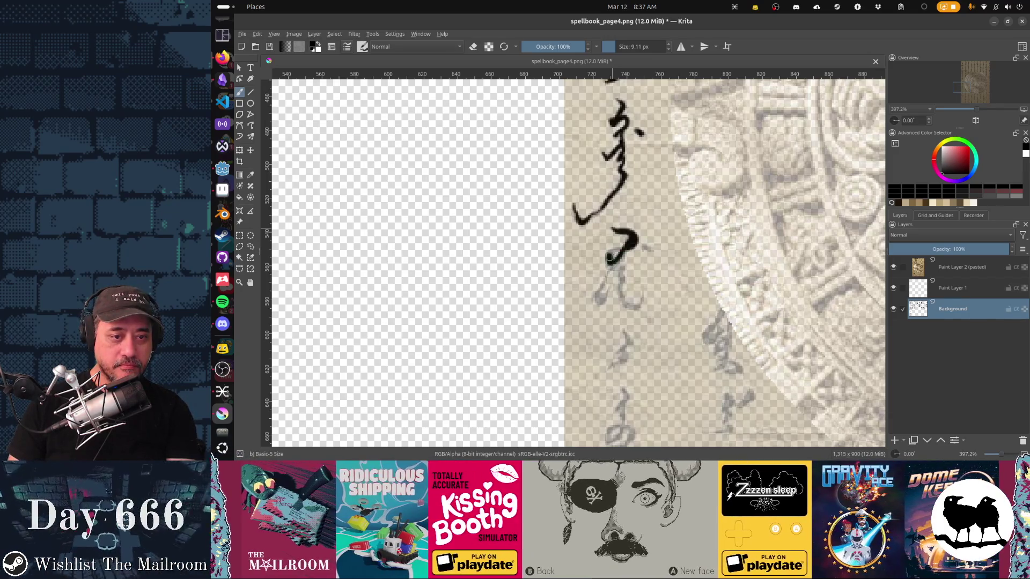
pyautogui.moveTo(609, 258)
pyautogui.mouseDown()
pyautogui.moveTo(623, 256)
pyautogui.moveTo(605, 301)
pyautogui.moveTo(614, 263)
pyautogui.mouseUp()
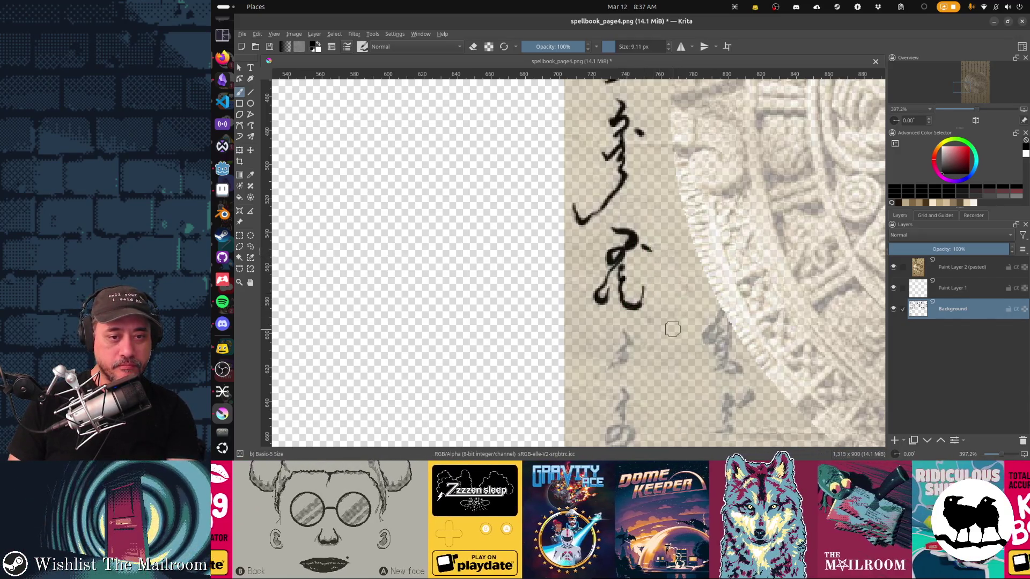
pyautogui.scroll(-5, 643, 239)
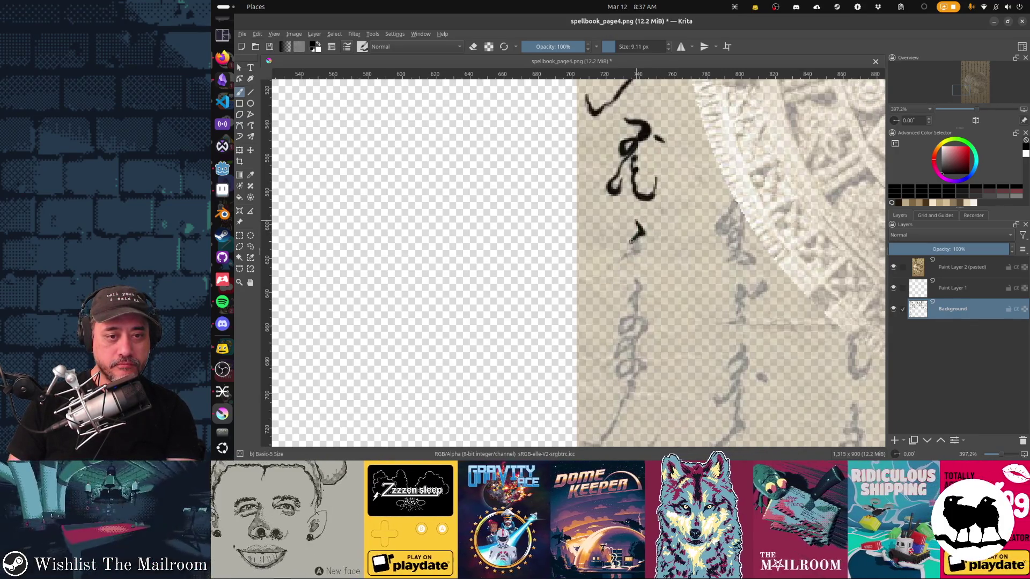
pyautogui.moveTo(637, 241); pyautogui.dragTo(634, 252)
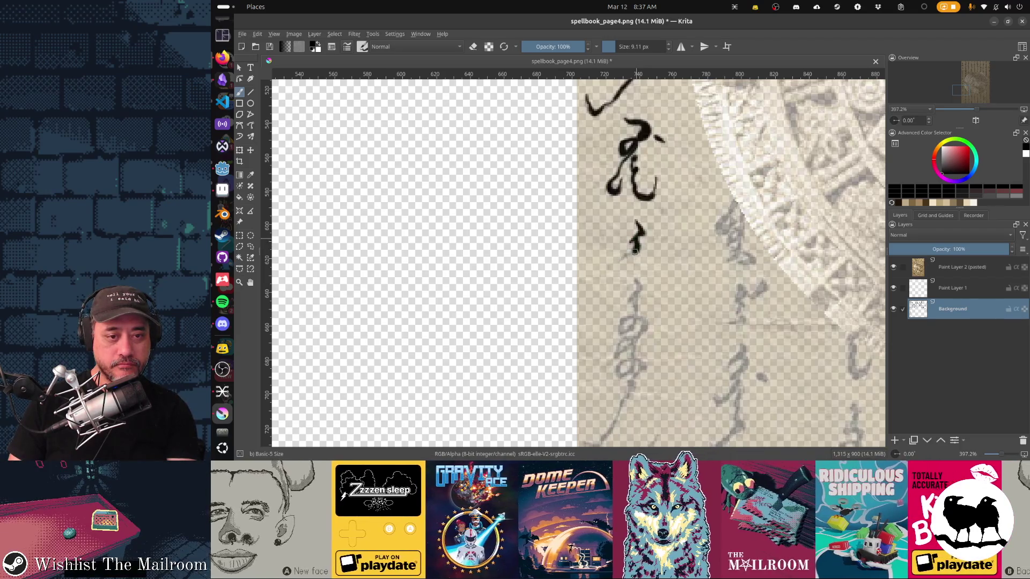
pyautogui.scroll(-3, 639, 306)
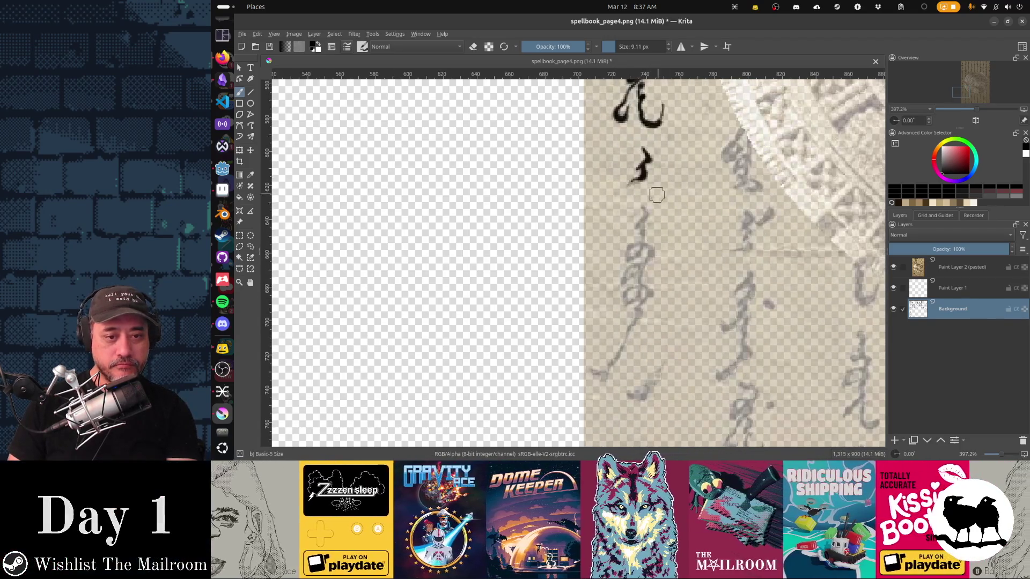
# Ink the next character's vertical stroke and its long tail running down and left
pyautogui.moveTo(642, 204); pyautogui.dragTo(633, 260)
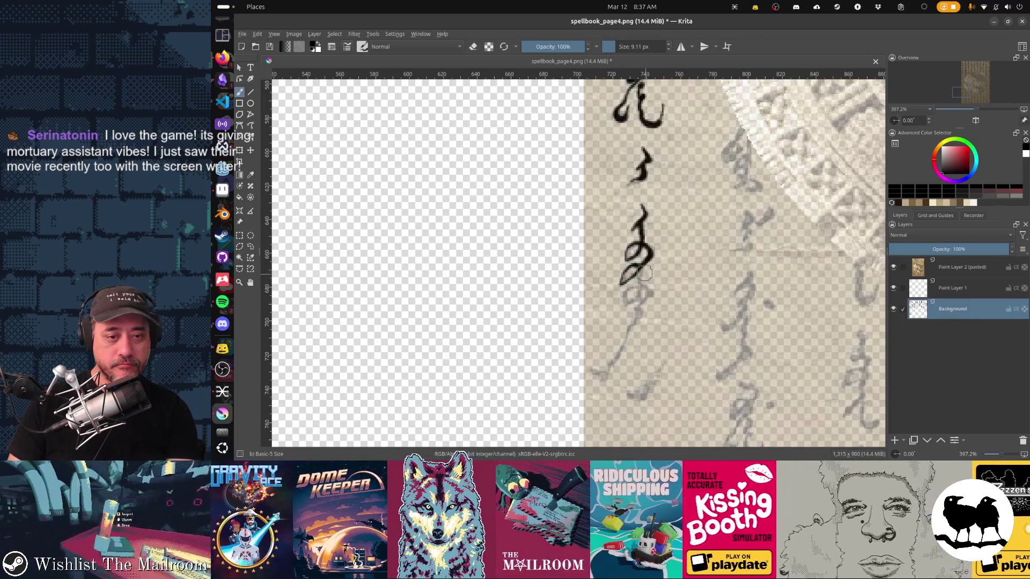
pyautogui.moveTo(641, 262); pyautogui.dragTo(638, 295)
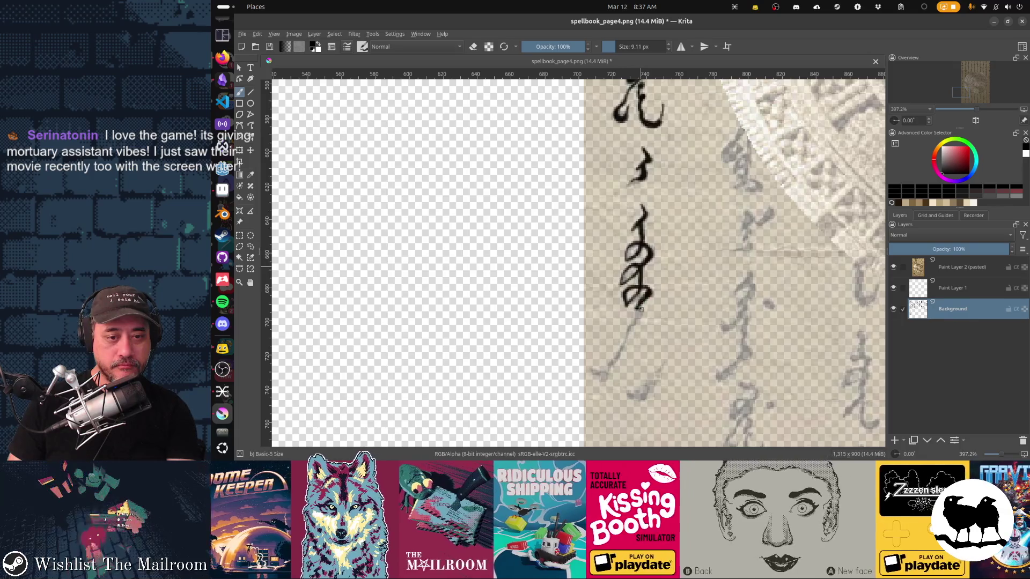
pyautogui.moveTo(626, 335)
pyautogui.mouseDown()
pyautogui.moveTo(613, 365)
pyautogui.moveTo(590, 370)
pyautogui.mouseUp()
pyautogui.scroll(-3, 642, 335)
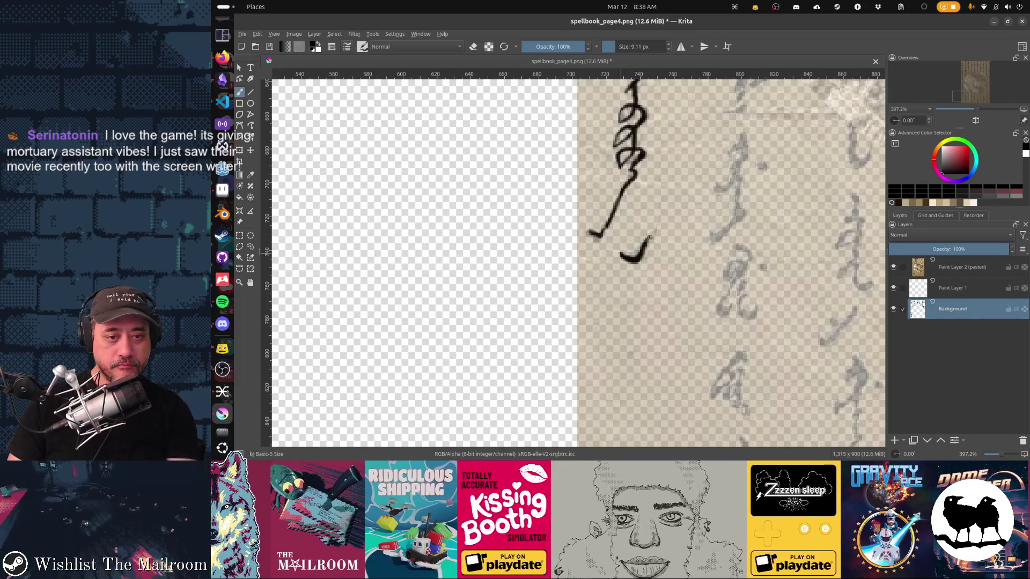
pyautogui.scroll(2, 659, 220)
pyautogui.hscroll(2, 660, 220)
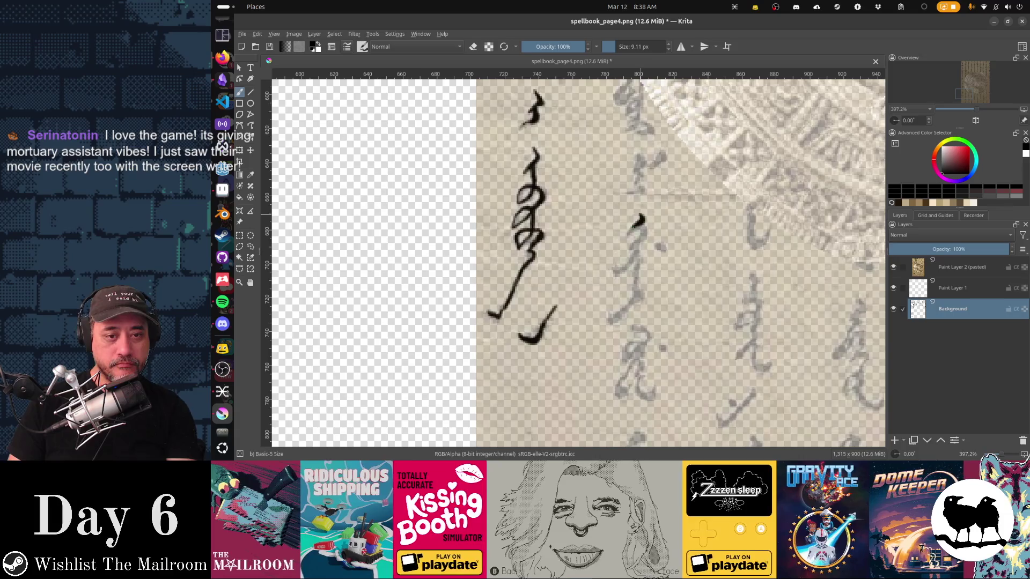
# Ink the strokes below the hook mark, a dash beside it, and the curved up-right stroke
pyautogui.moveTo(634, 227); pyautogui.dragTo(616, 272)
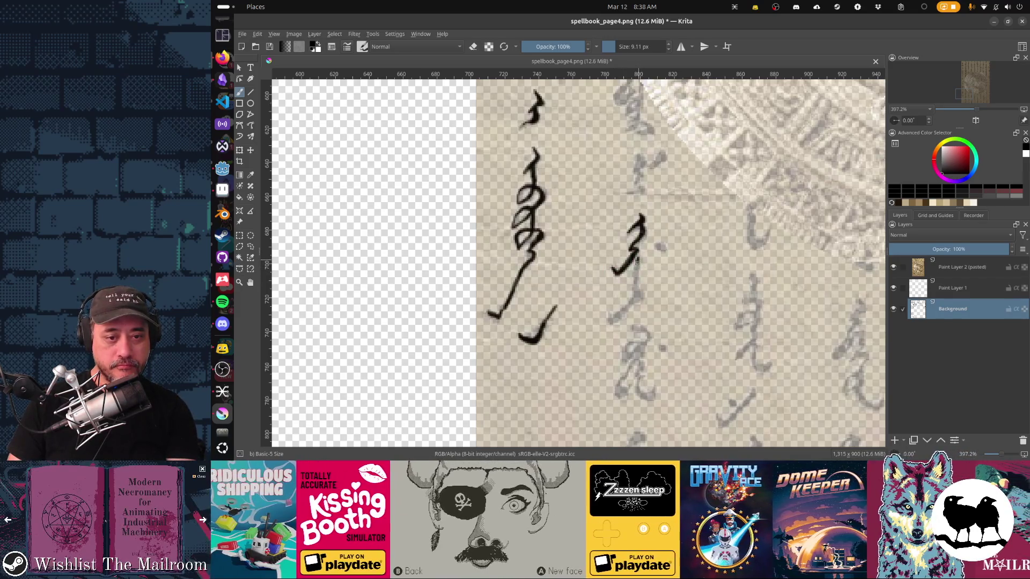
pyautogui.moveTo(638, 294); pyautogui.dragTo(609, 321)
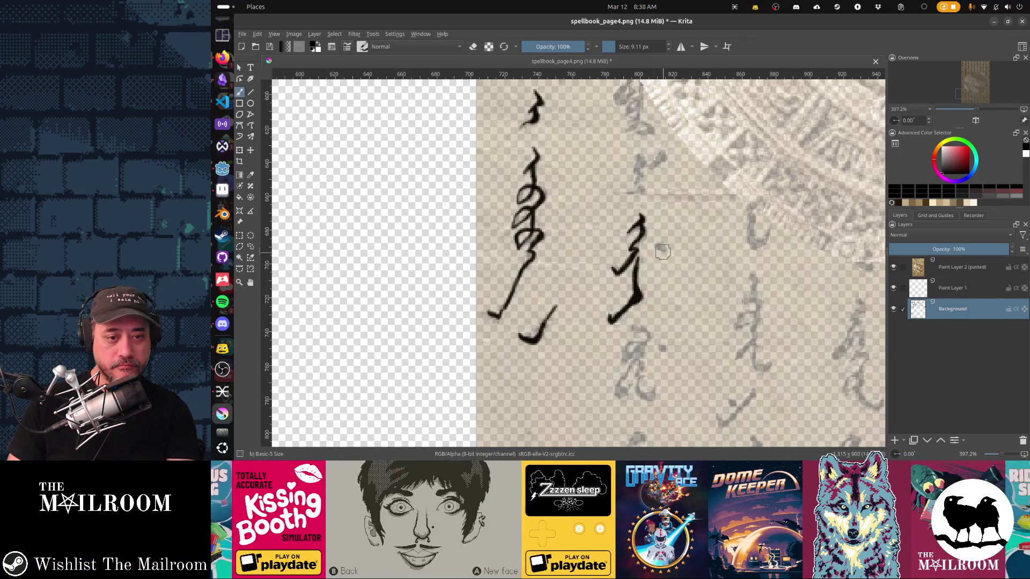
pyautogui.moveTo(652, 247); pyautogui.dragTo(665, 247)
pyautogui.scroll(3, 676, 248)
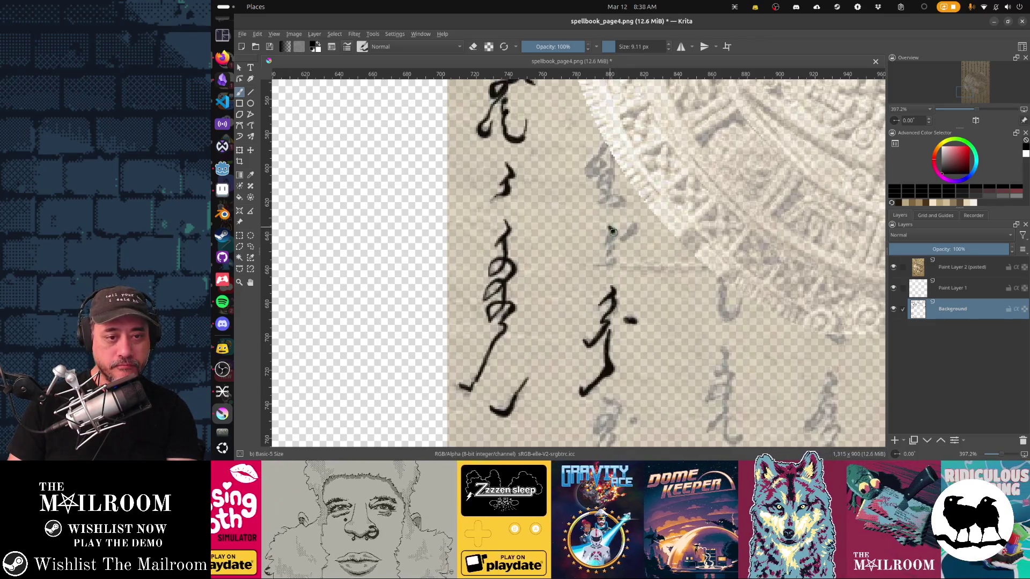
pyautogui.moveTo(611, 235); pyautogui.dragTo(608, 246)
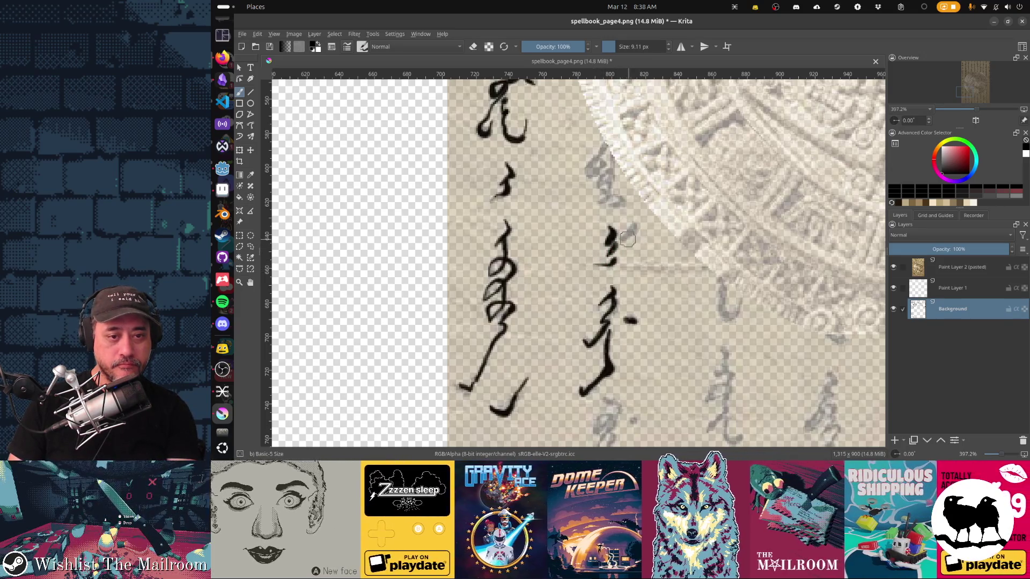
pyautogui.moveTo(622, 238); pyautogui.dragTo(637, 223)
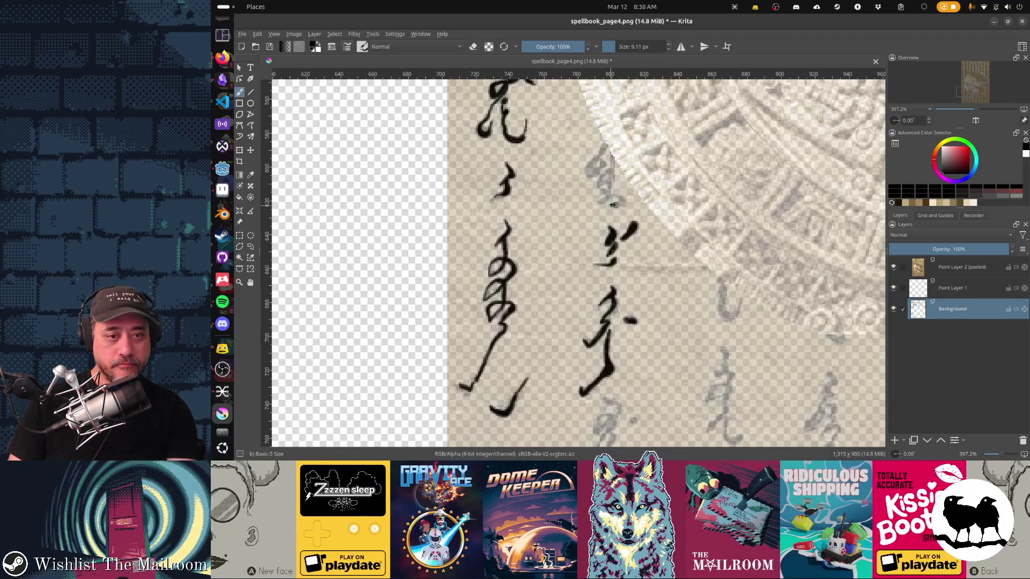
# Trace the faded character's hooked stroke, the mark above it, and its curling lower strokes
pyautogui.click(621, 201)
pyautogui.moveTo(620, 201); pyautogui.dragTo(599, 191)
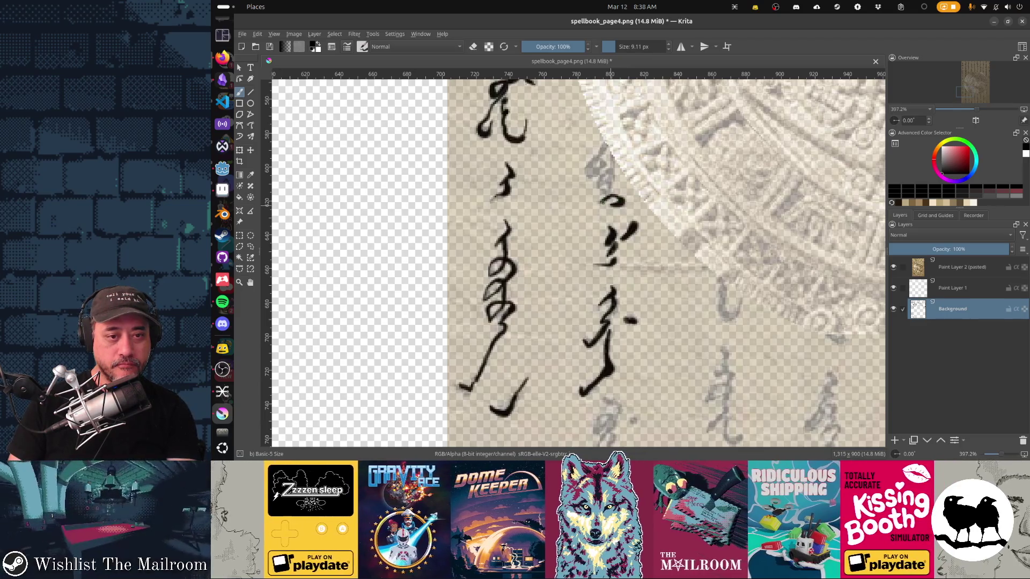
pyautogui.moveTo(611, 182)
pyautogui.mouseDown()
pyautogui.moveTo(585, 174)
pyautogui.moveTo(599, 167)
pyautogui.mouseUp()
pyautogui.scroll(-5, 606, 161)
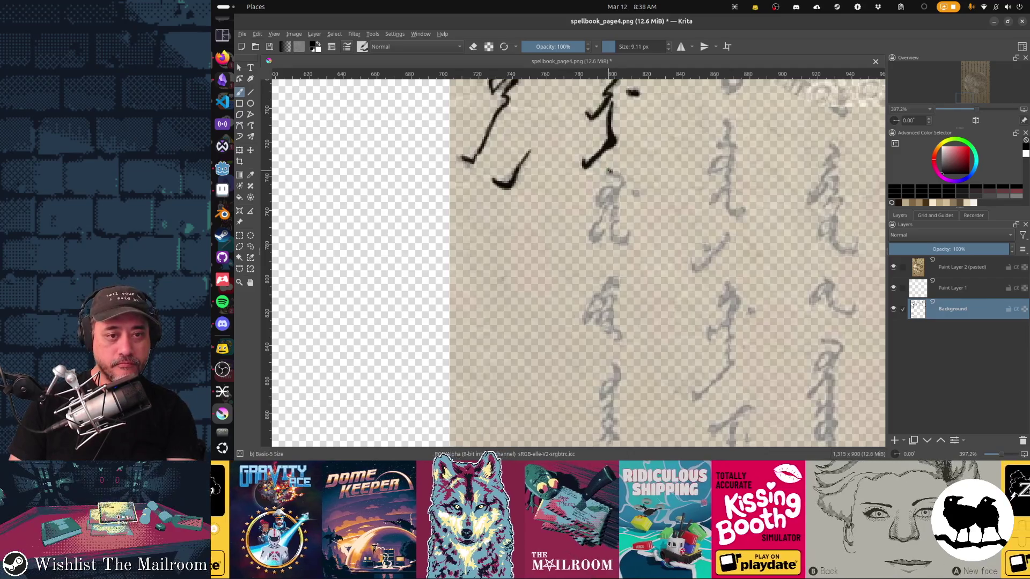
pyautogui.moveTo(617, 191); pyautogui.dragTo(601, 212)
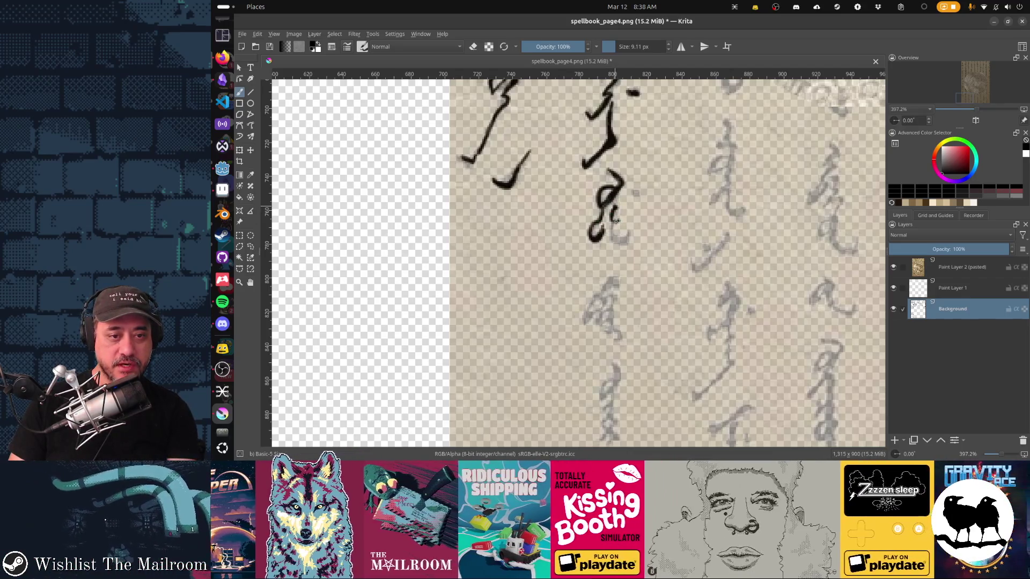
pyautogui.moveTo(616, 241); pyautogui.dragTo(627, 222)
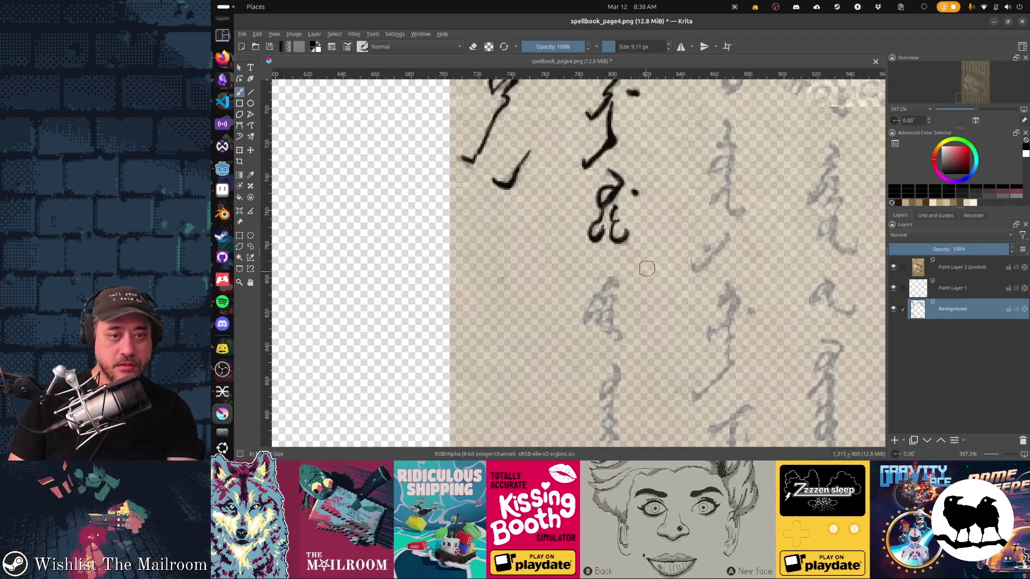
pyautogui.moveTo(648, 268); pyautogui.dragTo(669, 172)
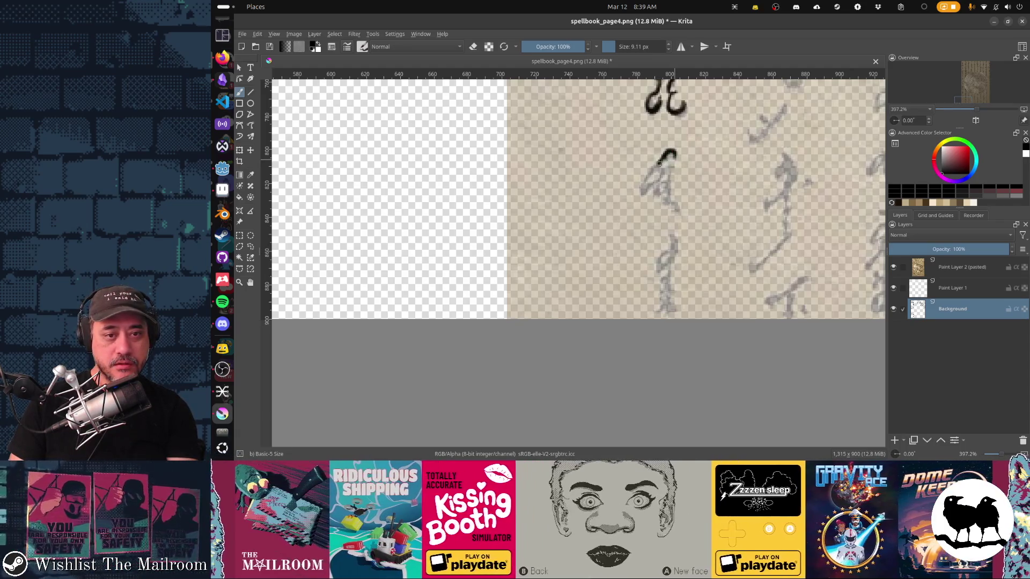
# Ink the bottom character's inner loop line, short tail and small bottom loop
pyautogui.moveTo(655, 183)
pyautogui.mouseDown()
pyautogui.moveTo(671, 158)
pyautogui.moveTo(675, 167)
pyautogui.mouseUp()
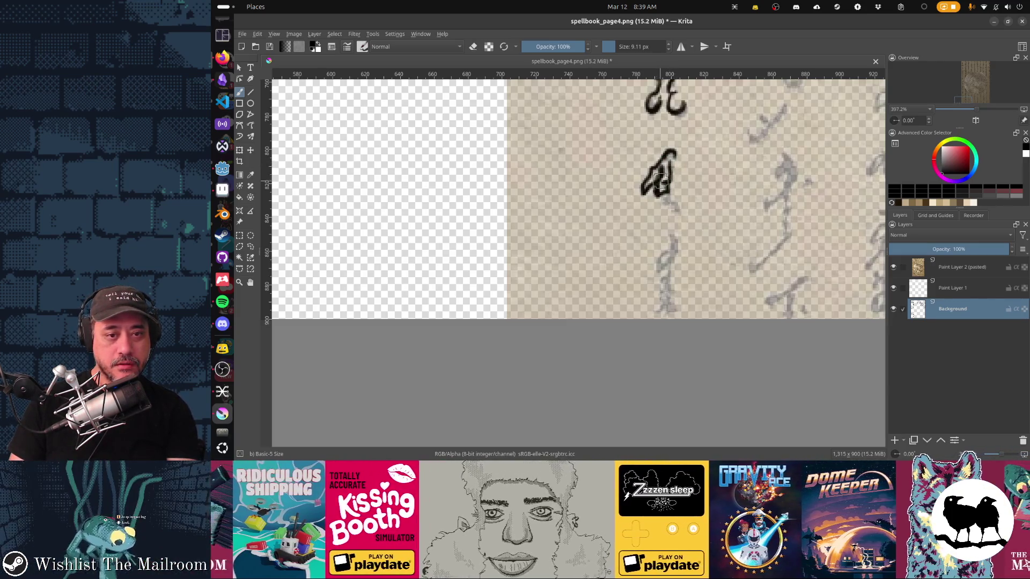
pyautogui.moveTo(666, 200); pyautogui.dragTo(674, 204)
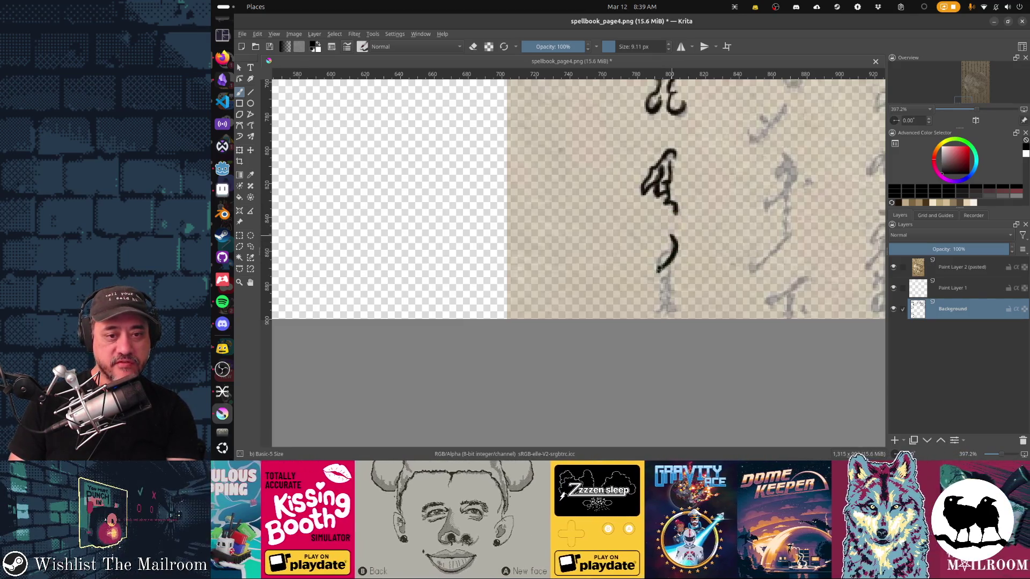
pyautogui.moveTo(658, 270); pyautogui.dragTo(675, 269)
pyautogui.moveTo(676, 268)
pyautogui.mouseDown()
pyautogui.moveTo(673, 185)
pyautogui.moveTo(668, 206)
pyautogui.mouseUp()
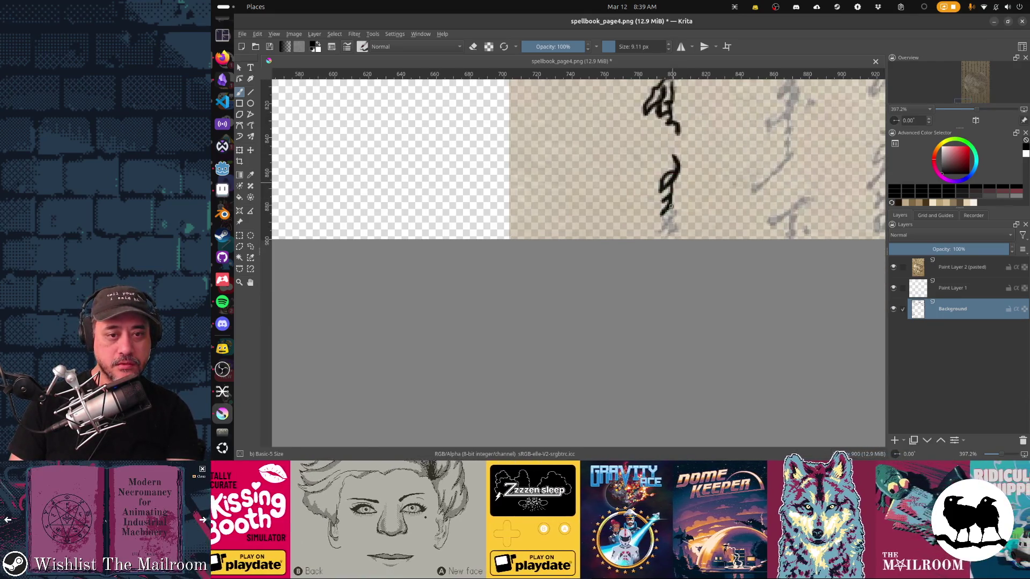
# Trace the curved hook and its dot on the neighbouring column's character
pyautogui.moveTo(751, 190)
pyautogui.mouseDown()
pyautogui.moveTo(648, 231)
pyautogui.moveTo(682, 203)
pyautogui.mouseUp()
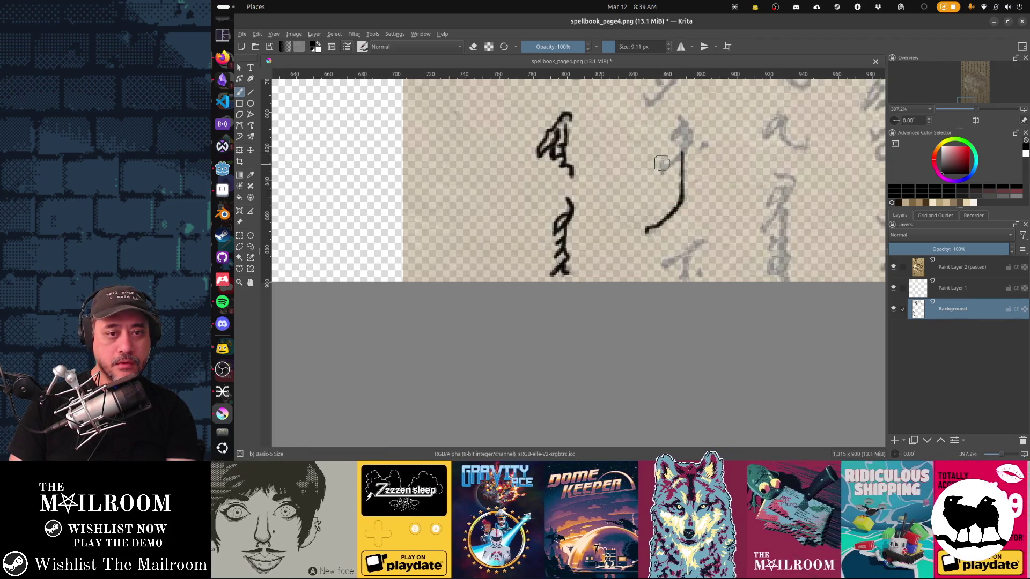
pyautogui.moveTo(684, 151)
pyautogui.mouseDown()
pyautogui.moveTo(691, 134)
pyautogui.moveTo(681, 120)
pyautogui.mouseUp()
pyautogui.click(703, 145)
pyautogui.scroll(-2, 684, 237)
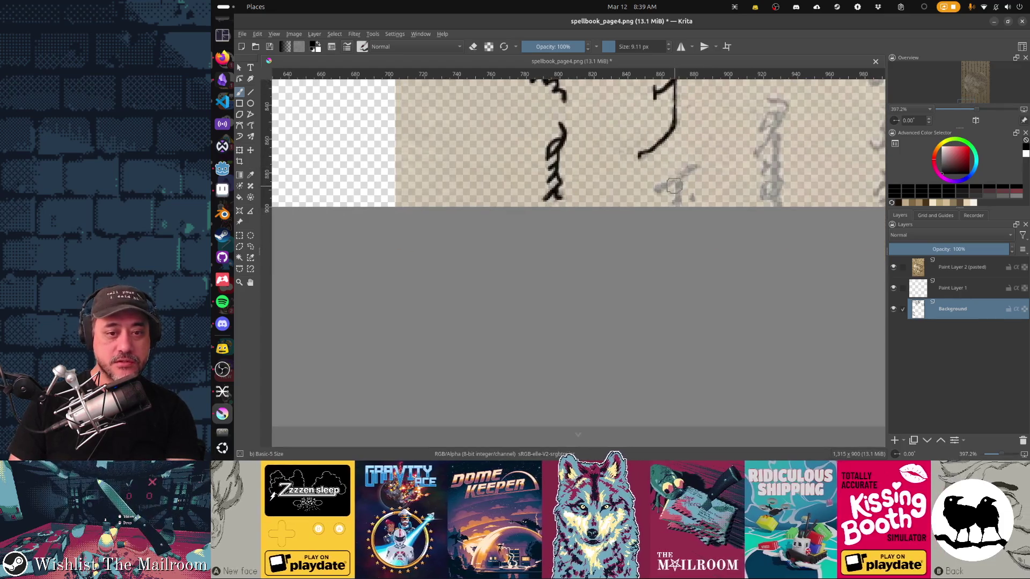
# Ink the third column's character: its hook, long diagonal, top, downward and left strokes
pyautogui.scroll(5, 604, 226)
pyautogui.moveTo(599, 222); pyautogui.dragTo(604, 231)
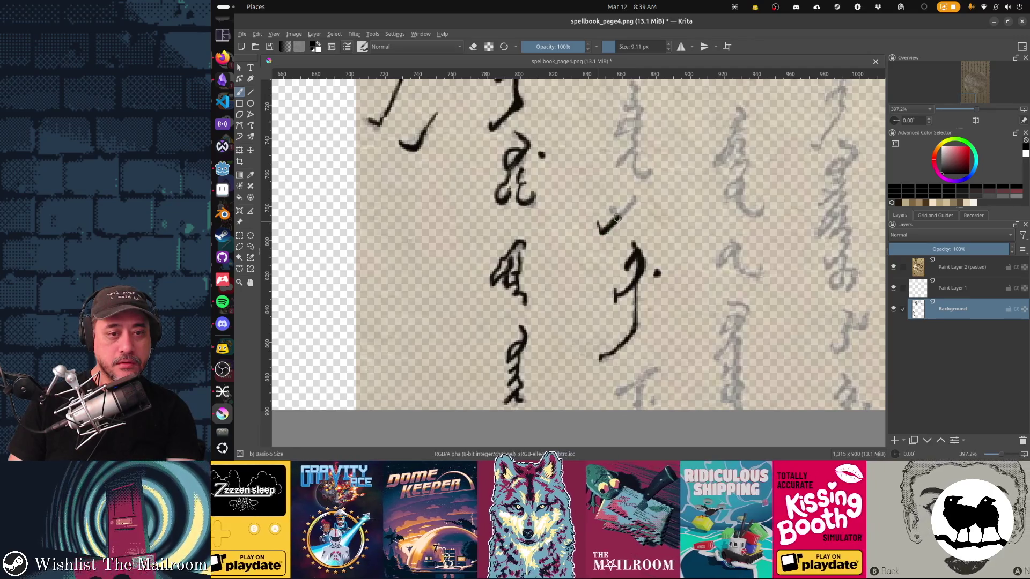
pyautogui.moveTo(600, 233); pyautogui.dragTo(633, 197)
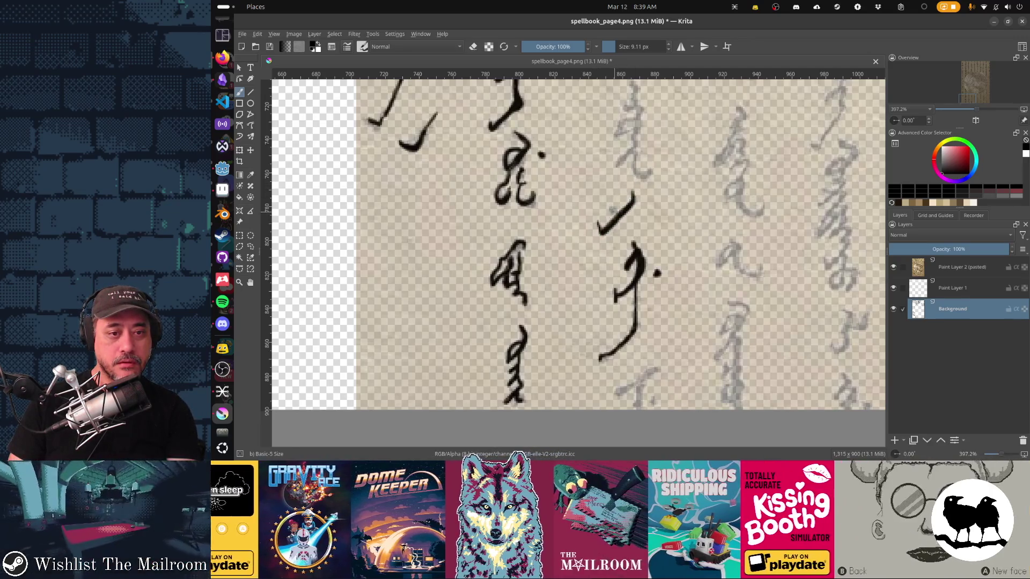
pyautogui.scroll(3, 622, 177)
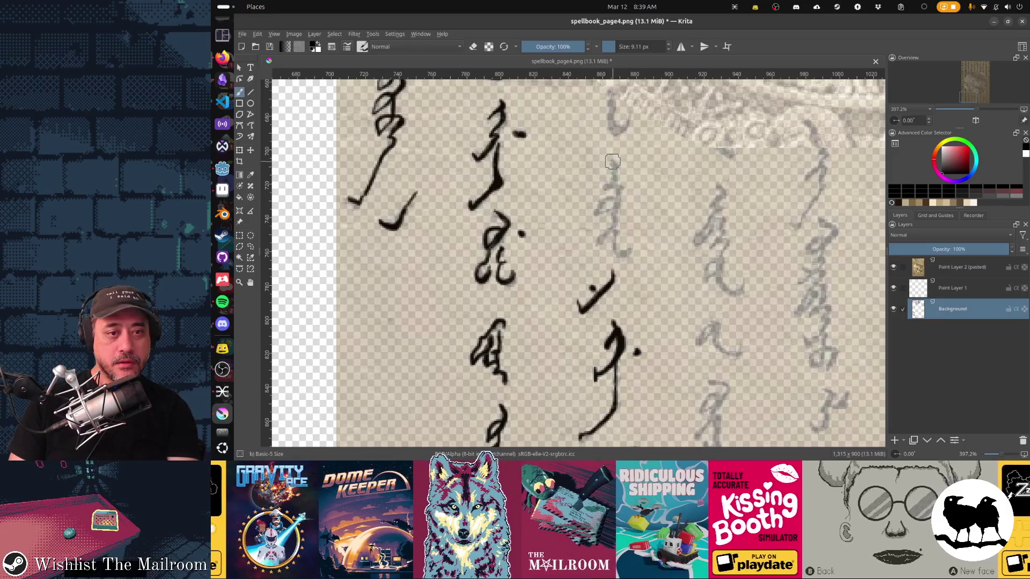
pyautogui.moveTo(608, 186); pyautogui.dragTo(619, 187)
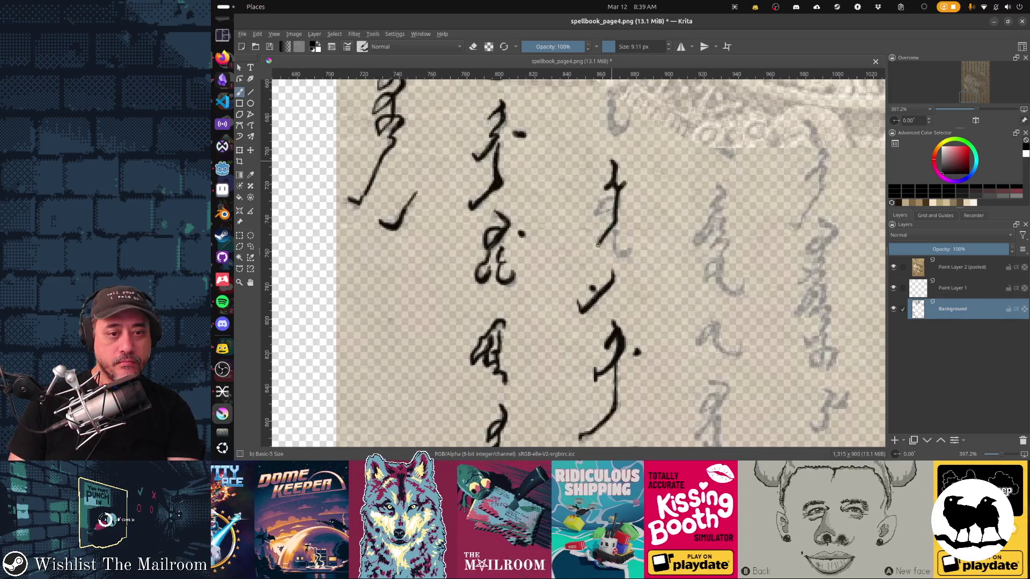
pyautogui.moveTo(615, 229); pyautogui.dragTo(629, 256)
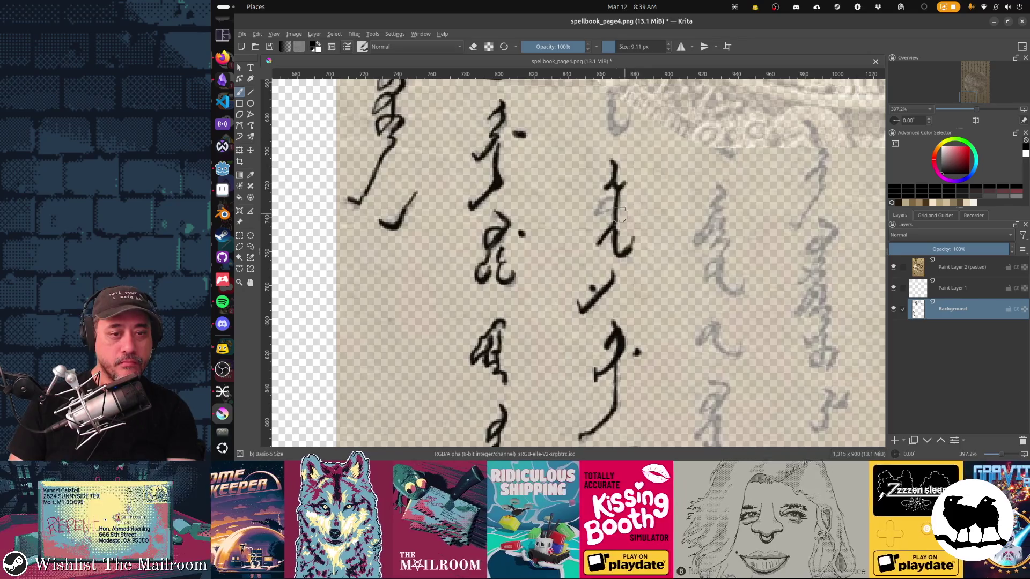
pyautogui.moveTo(606, 199); pyautogui.dragTo(596, 214)
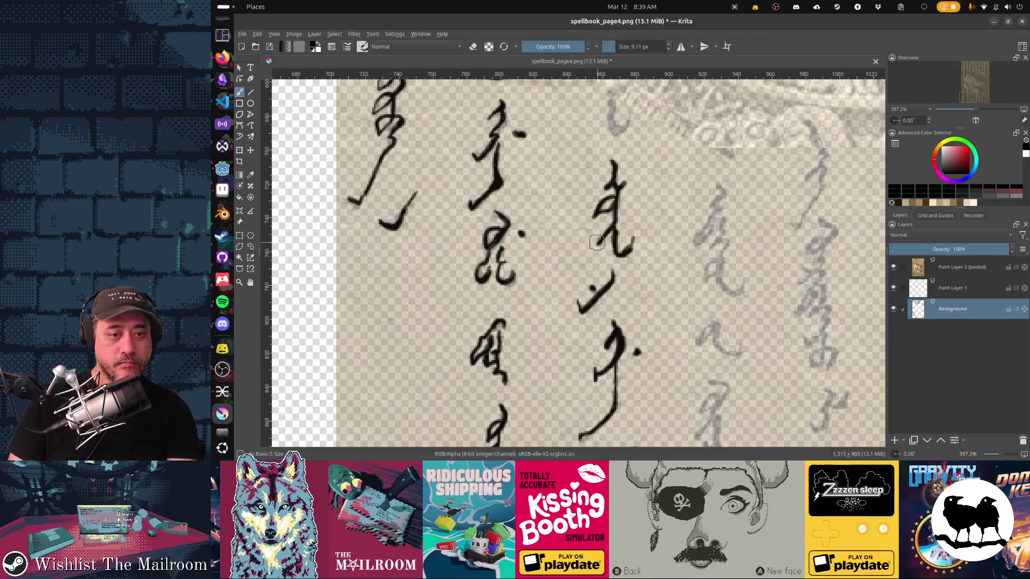
pyautogui.scroll(-3, 665, 215)
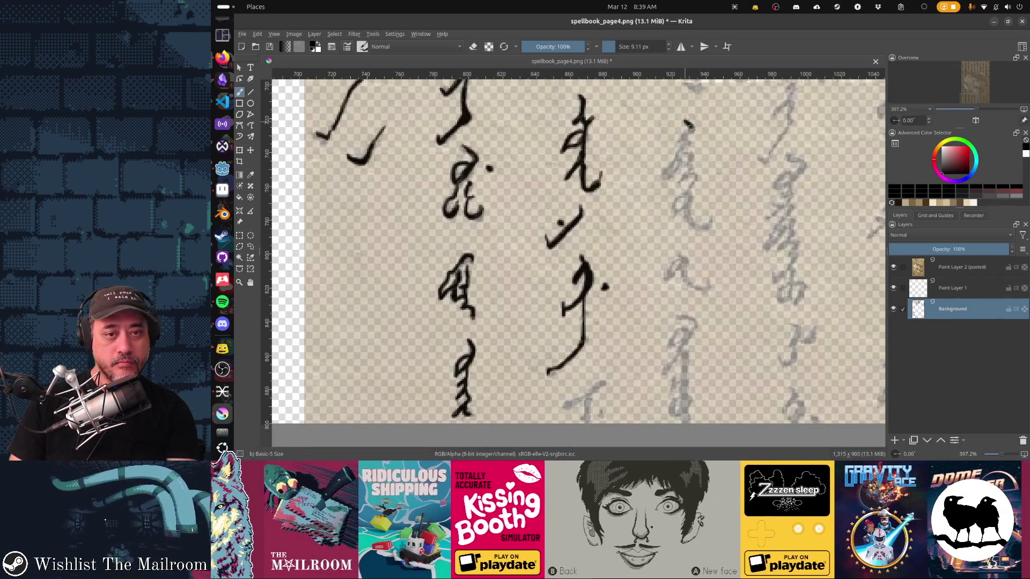
# Trace the next column's curved and looped strokes and the left side of the character below
pyautogui.moveTo(689, 125); pyautogui.dragTo(681, 139)
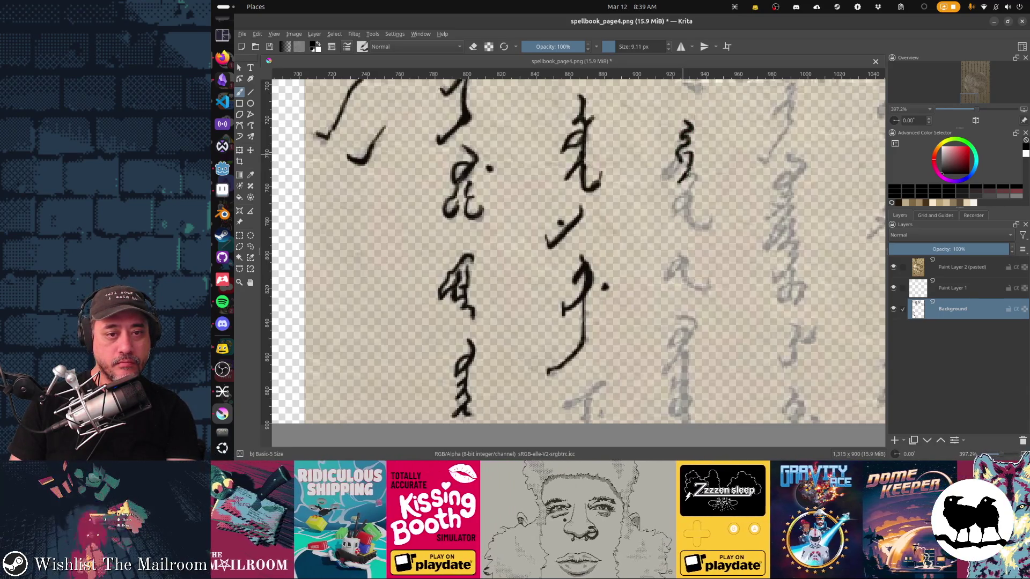
pyautogui.moveTo(675, 156)
pyautogui.mouseDown()
pyautogui.moveTo(667, 181)
pyautogui.moveTo(682, 161)
pyautogui.moveTo(677, 213)
pyautogui.mouseUp()
pyautogui.moveTo(689, 202)
pyautogui.mouseDown()
pyautogui.moveTo(695, 228)
pyautogui.moveTo(708, 227)
pyautogui.mouseUp()
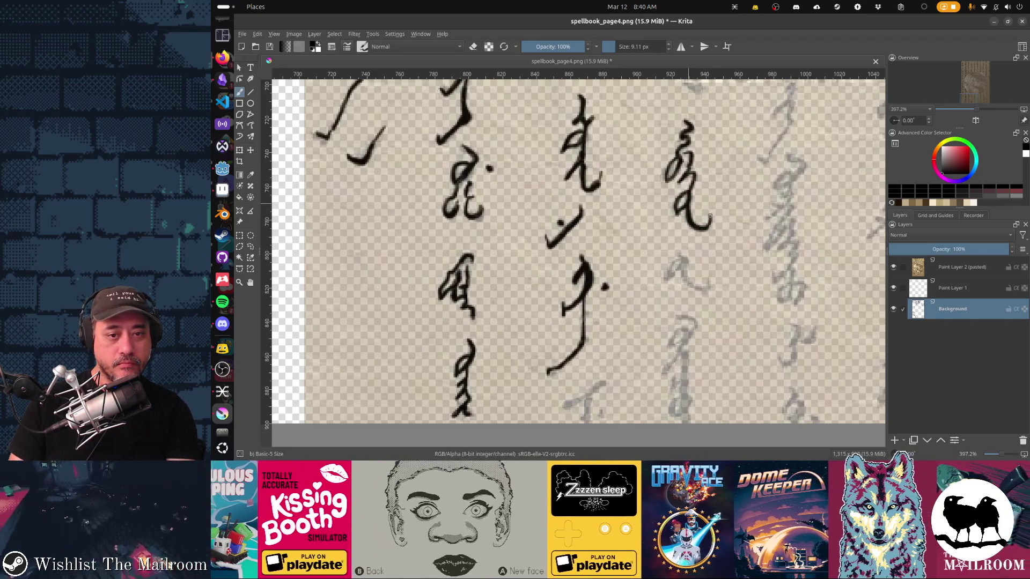
pyautogui.click(684, 260)
pyautogui.moveTo(669, 265)
pyautogui.mouseDown()
pyautogui.moveTo(667, 283)
pyautogui.moveTo(686, 274)
pyautogui.moveTo(708, 285)
pyautogui.mouseUp()
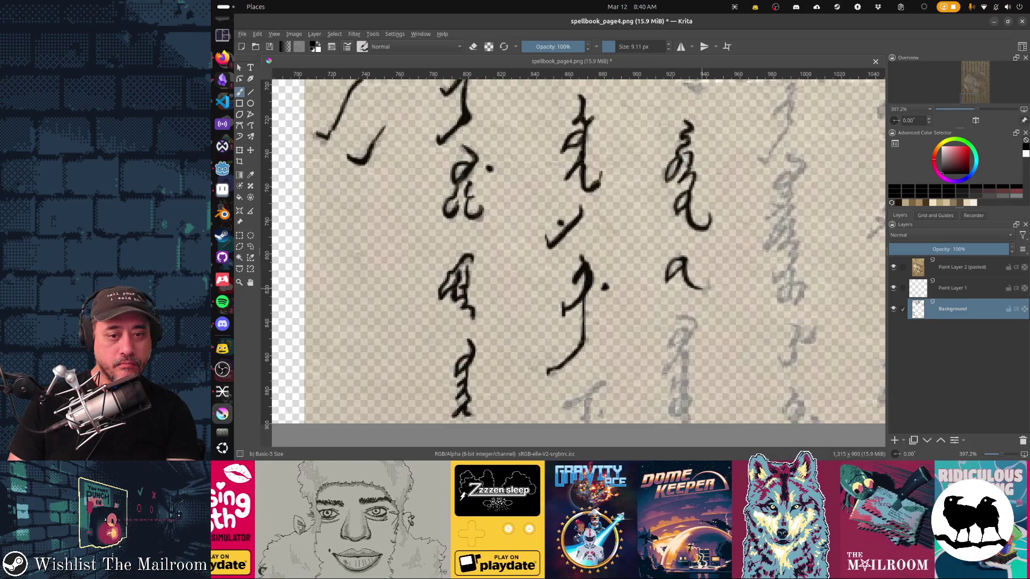
pyautogui.scroll(-3, 718, 275)
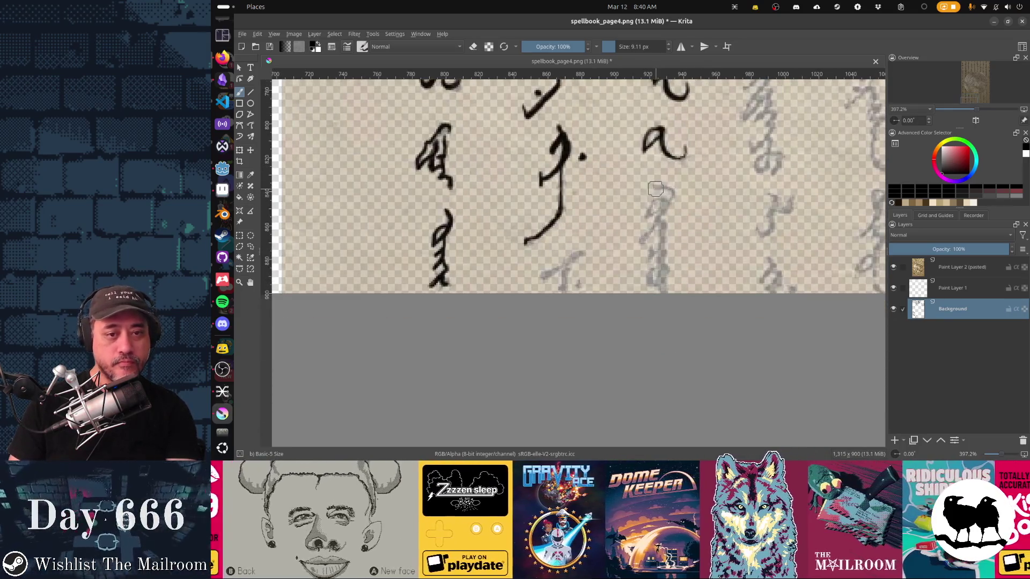
# Ink the right character's bottom loop and extend the middle character's bottom stroke
pyautogui.moveTo(651, 184)
pyautogui.mouseDown()
pyautogui.moveTo(669, 188)
pyautogui.moveTo(644, 238)
pyautogui.mouseUp()
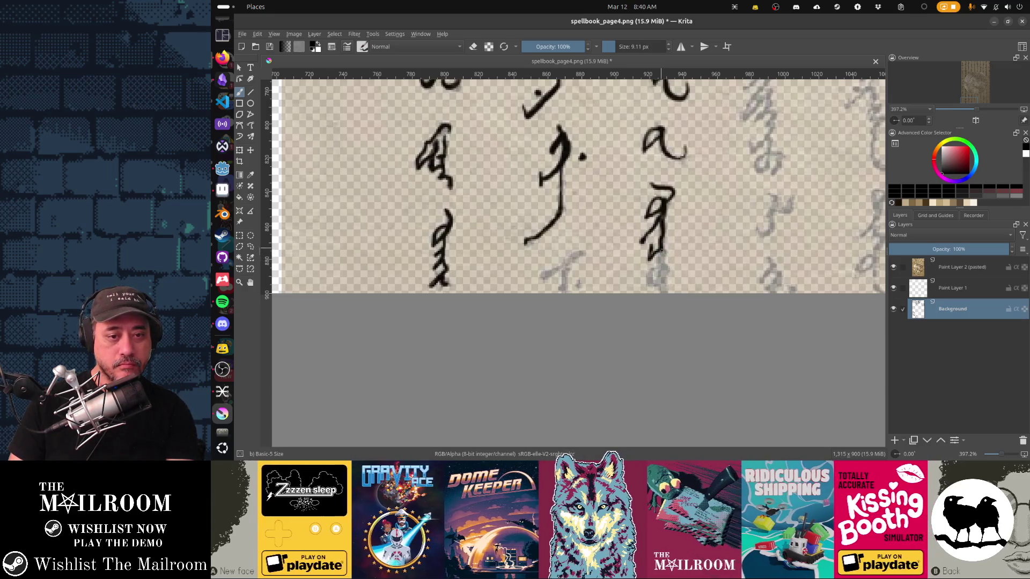
pyautogui.moveTo(659, 274); pyautogui.dragTo(669, 266)
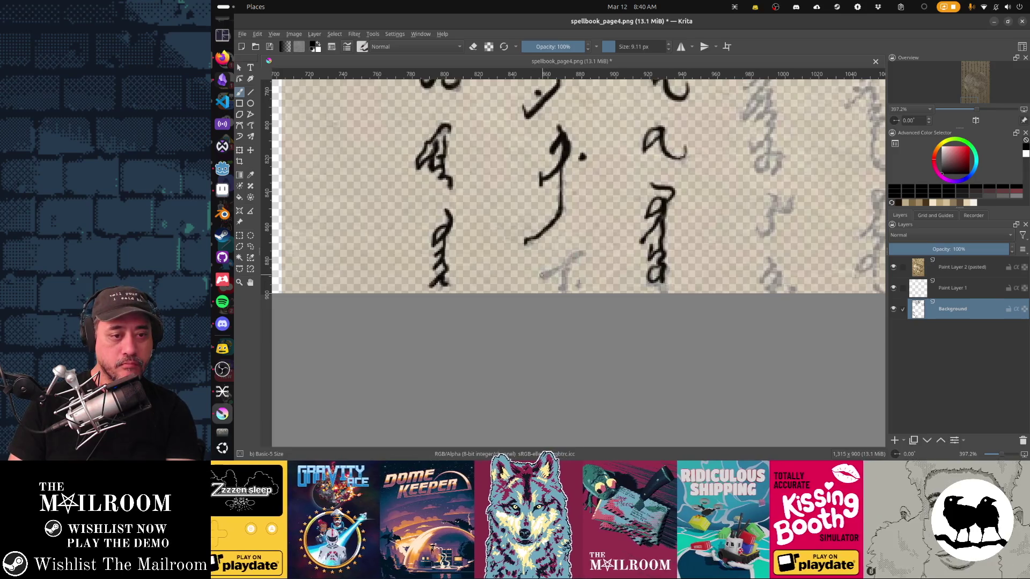
pyautogui.moveTo(560, 270); pyautogui.dragTo(582, 255)
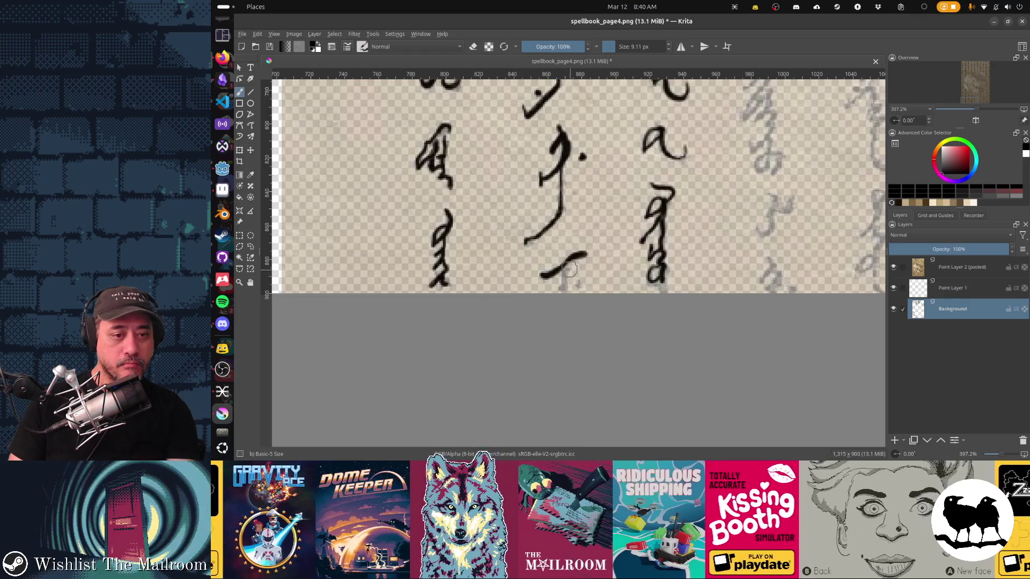
pyautogui.hscroll(5, 569, 268)
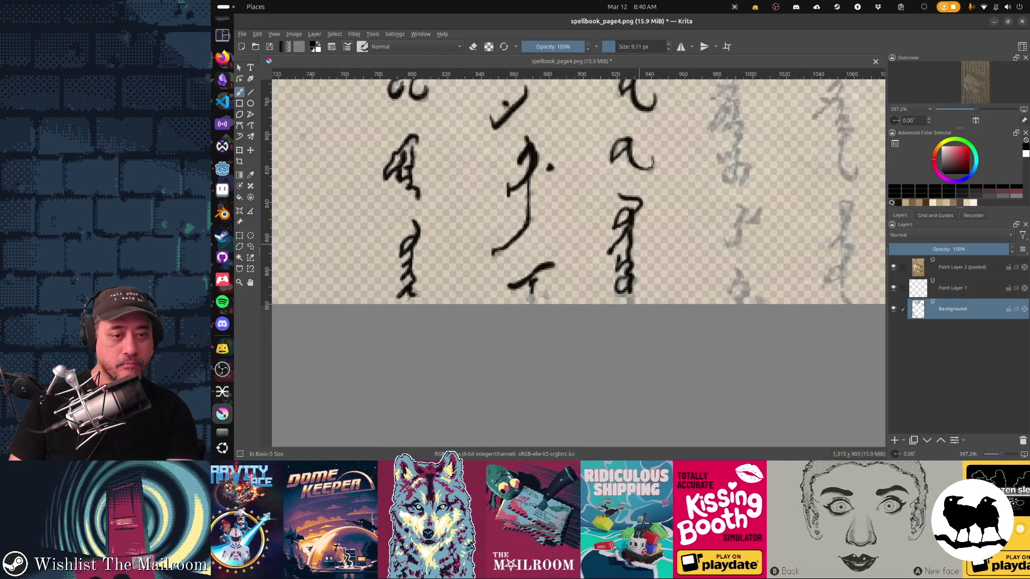
# Ink the fourth column's upper glyph from its curving top stroke down, undoing one stray stroke
pyautogui.scroll(2, 596, 263)
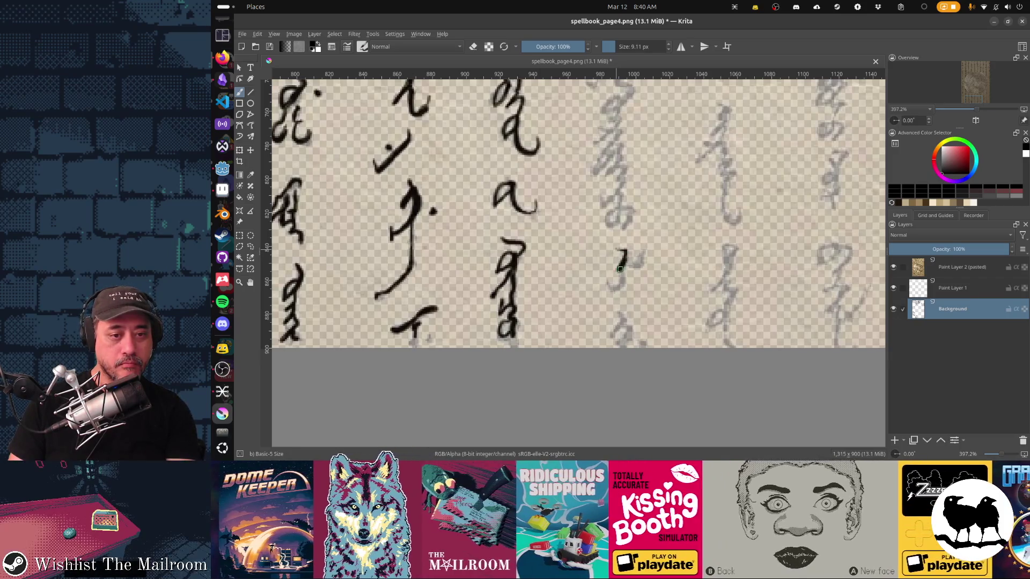
pyautogui.moveTo(618, 267); pyautogui.dragTo(607, 289)
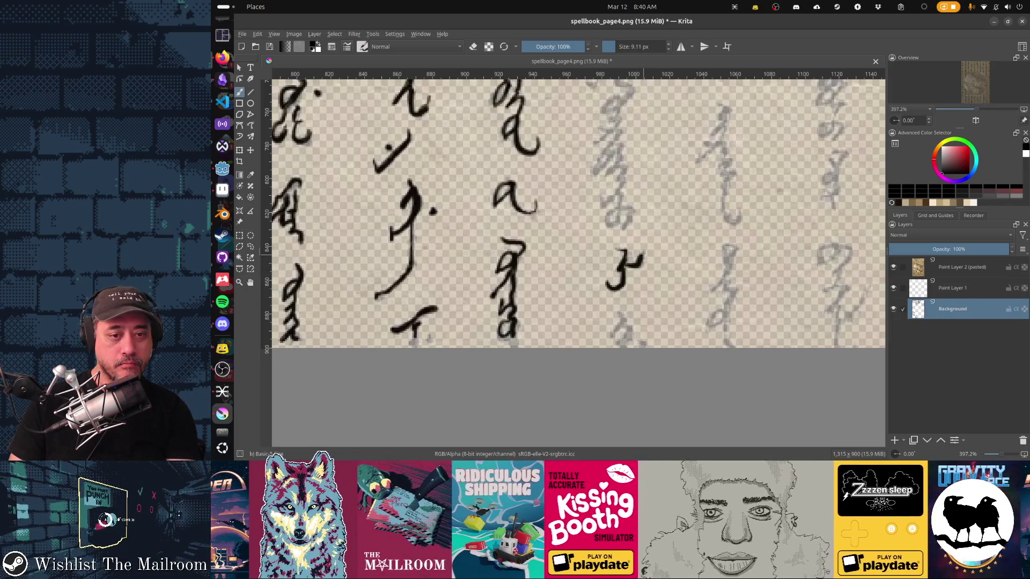
pyautogui.hotkey('ctrl', 'z')
pyautogui.scroll(2, 605, 192)
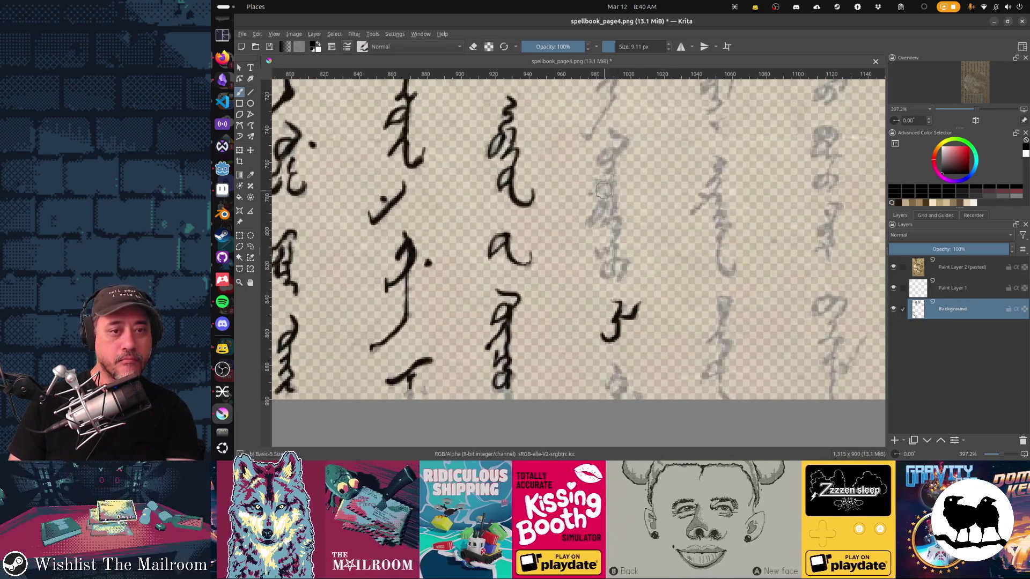
pyautogui.moveTo(629, 138); pyautogui.dragTo(609, 166)
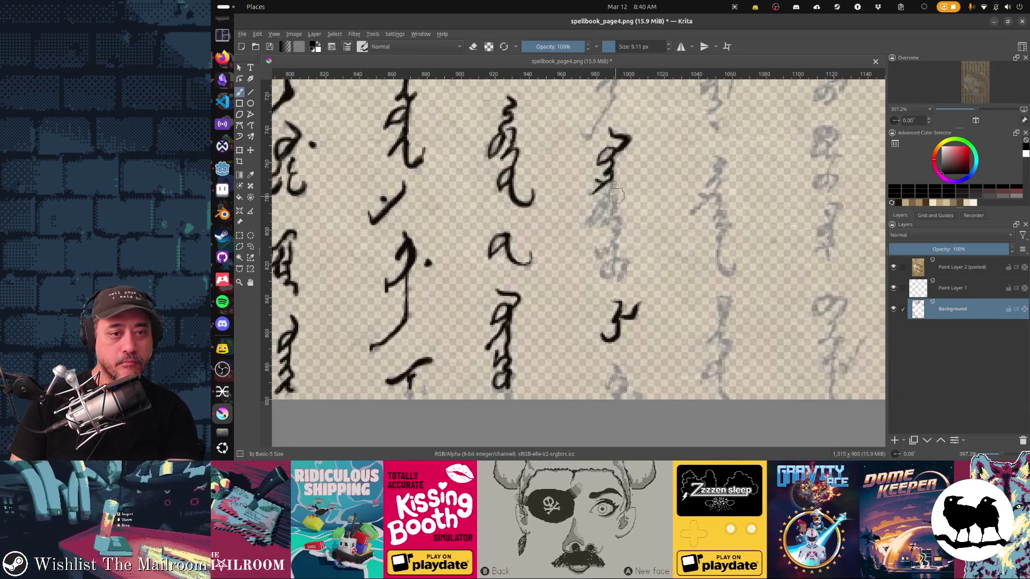
pyautogui.moveTo(611, 184); pyautogui.dragTo(610, 193)
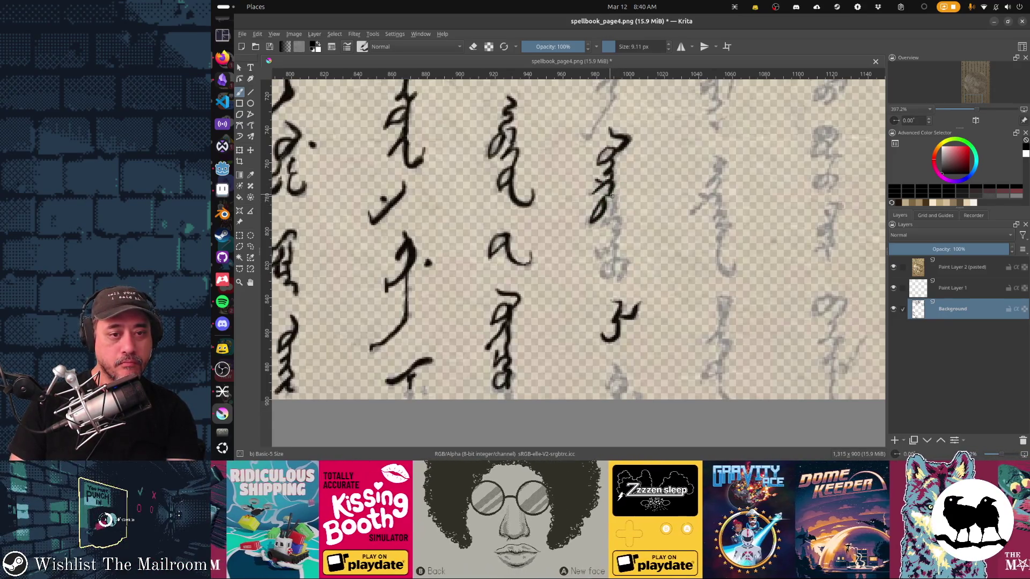
pyautogui.moveTo(614, 209); pyautogui.dragTo(606, 221)
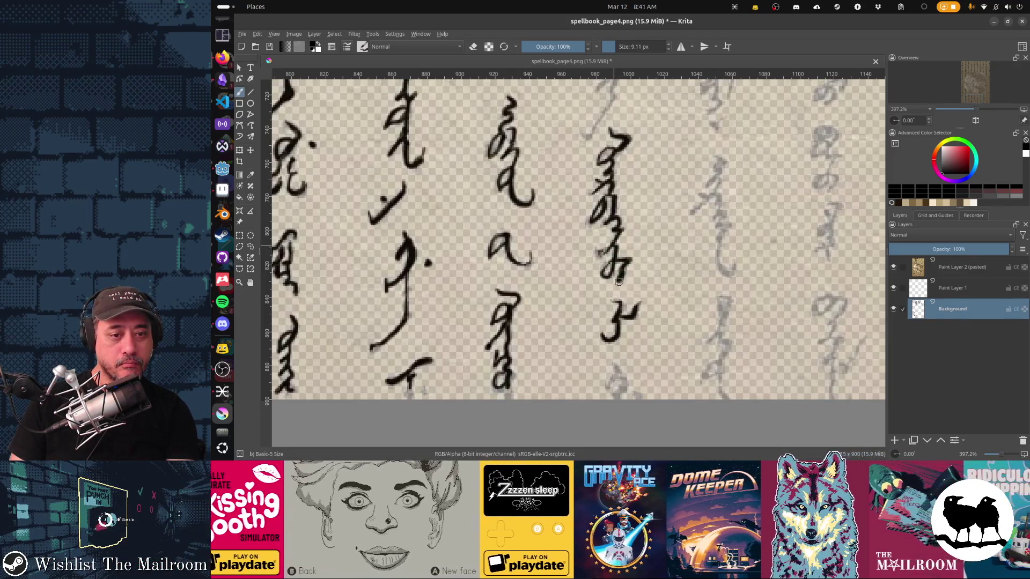
# Extend the inked column downward, then trace the next column's 3-like top glyph and the glyph below
pyautogui.scroll(3, 590, 236)
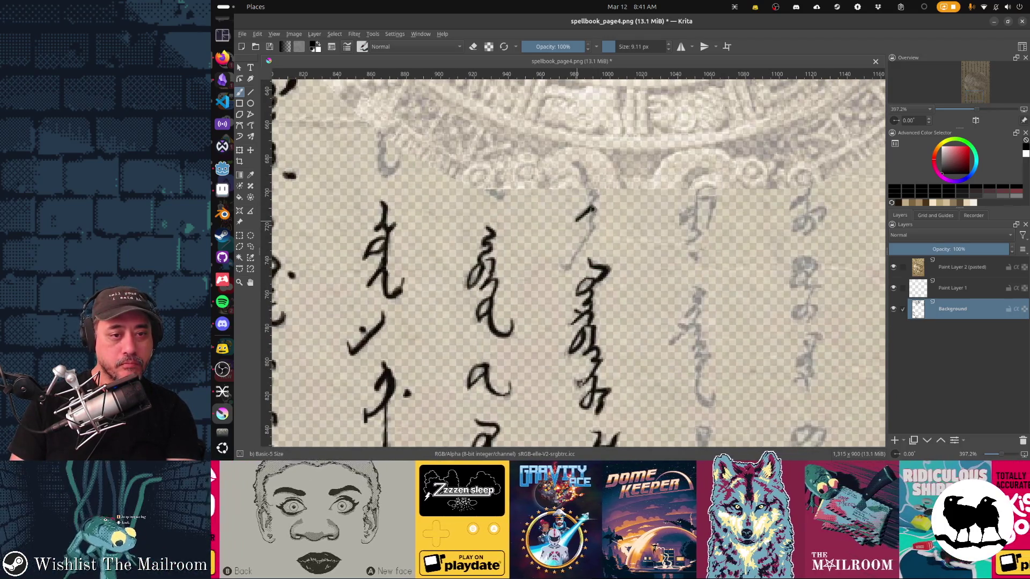
pyautogui.moveTo(589, 234)
pyautogui.mouseDown()
pyautogui.moveTo(562, 270)
pyautogui.moveTo(544, 242)
pyautogui.mouseUp()
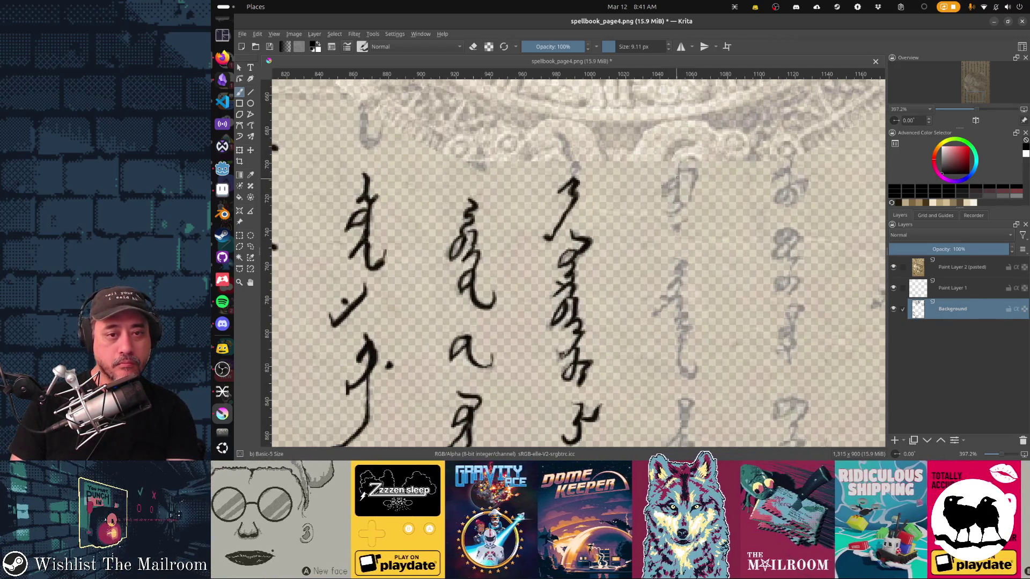
pyautogui.moveTo(677, 177); pyautogui.dragTo(678, 197)
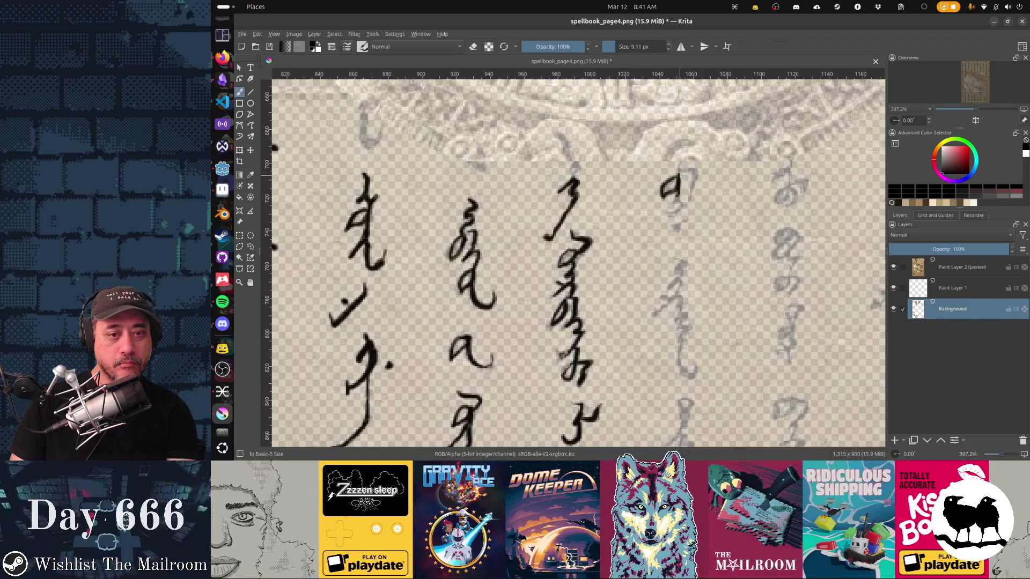
pyautogui.moveTo(675, 194); pyautogui.dragTo(667, 215)
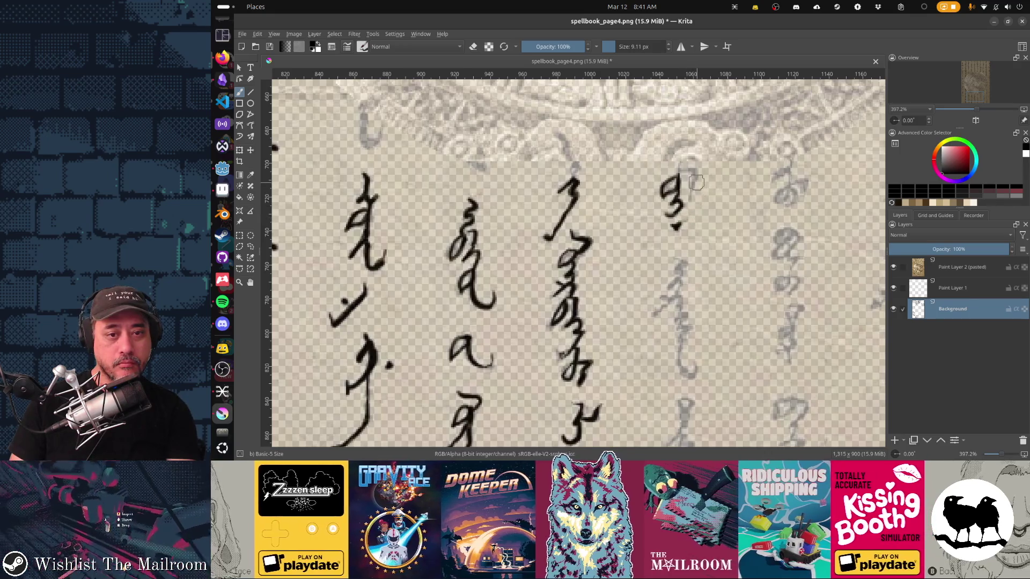
pyautogui.moveTo(686, 276); pyautogui.dragTo(674, 212)
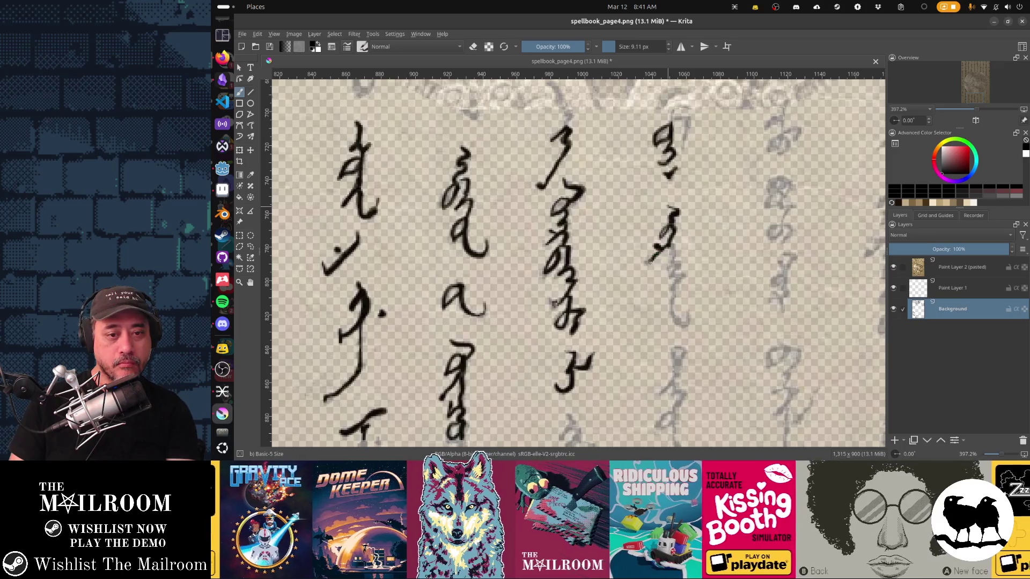
pyautogui.moveTo(678, 263)
pyautogui.mouseDown()
pyautogui.moveTo(673, 308)
pyautogui.moveTo(685, 325)
pyautogui.moveTo(638, 244)
pyautogui.moveTo(626, 283)
pyautogui.moveTo(643, 291)
pyautogui.moveTo(638, 306)
pyautogui.moveTo(562, 437)
pyautogui.mouseUp()
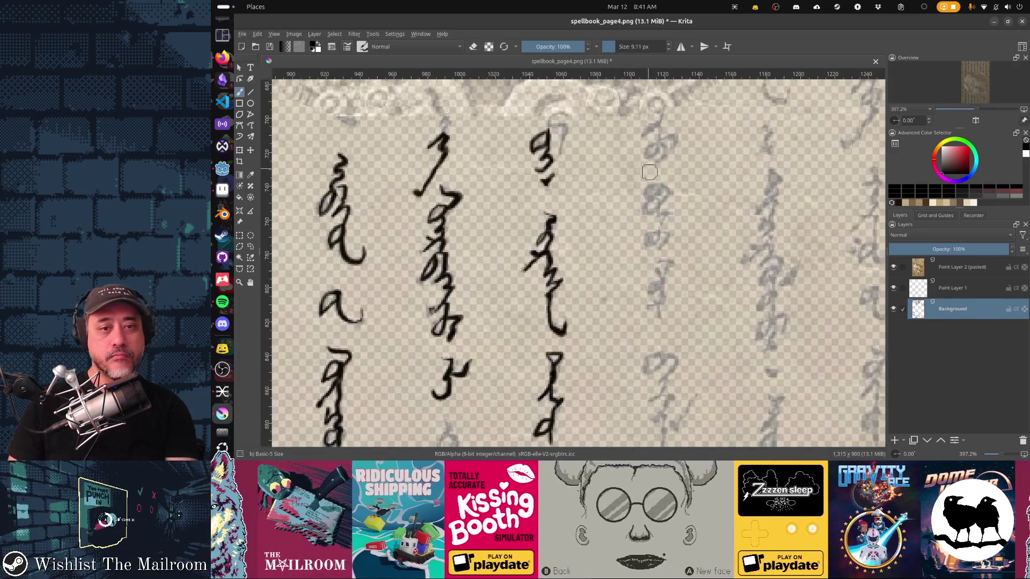
# Ink the new column's first stroke, the glyph's arc, and the lower 7-shaped glyph
pyautogui.moveTo(657, 138)
pyautogui.mouseDown()
pyautogui.moveTo(671, 146)
pyautogui.moveTo(666, 156)
pyautogui.mouseUp()
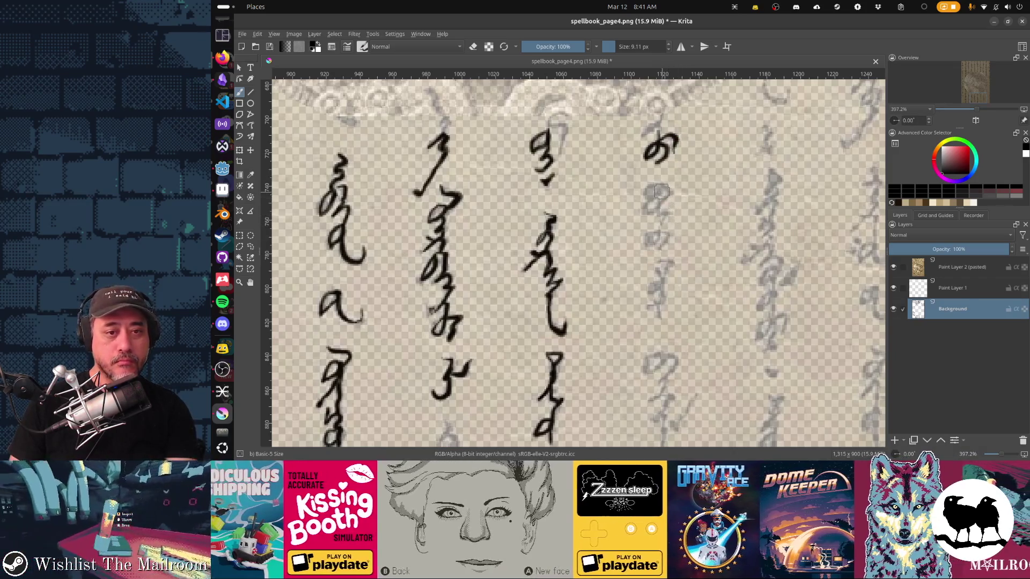
pyautogui.moveTo(655, 185)
pyautogui.mouseDown()
pyautogui.moveTo(644, 196)
pyautogui.moveTo(660, 184)
pyautogui.moveTo(659, 216)
pyautogui.mouseUp()
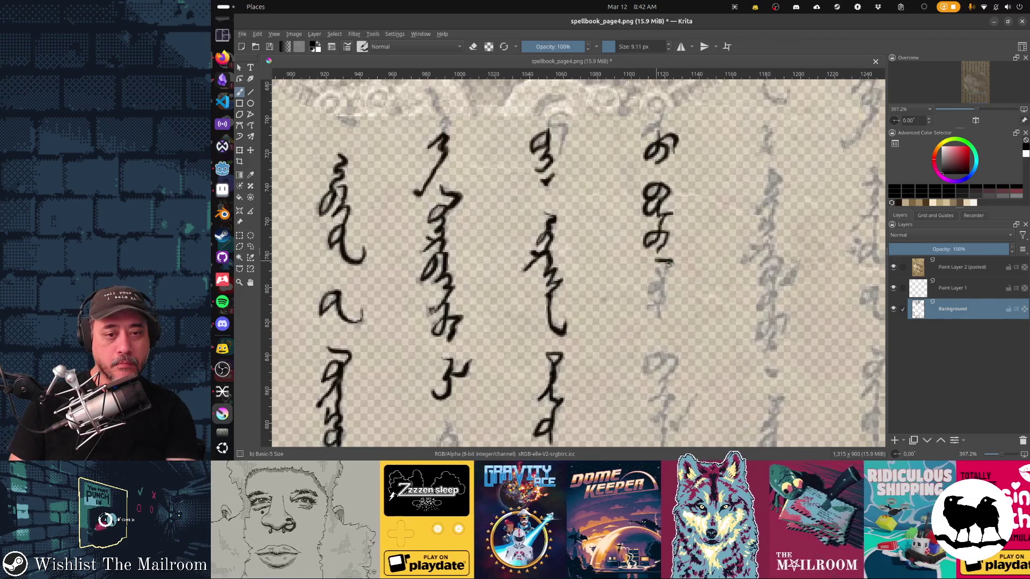
pyautogui.click(657, 272)
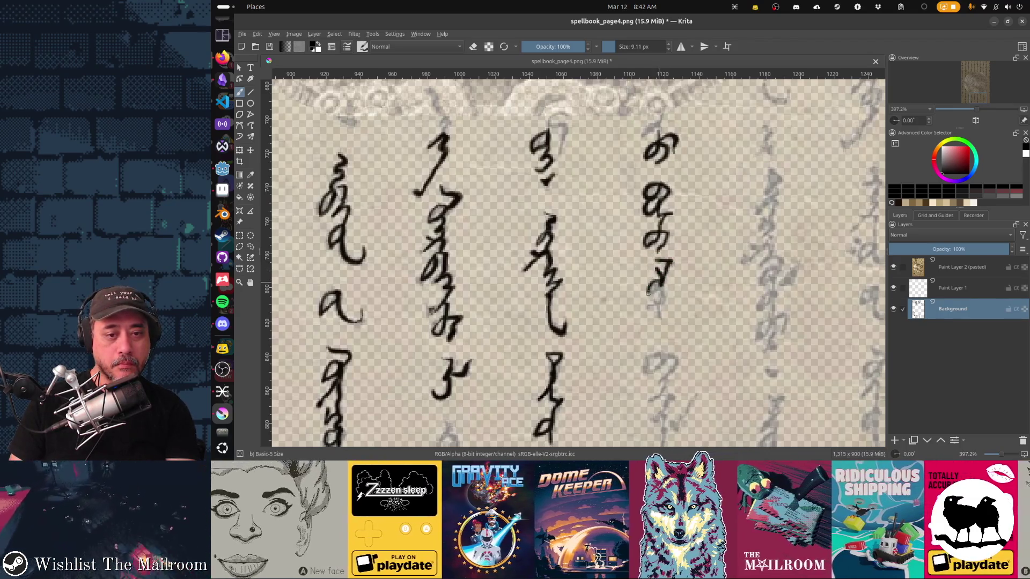
pyautogui.moveTo(648, 292); pyautogui.dragTo(660, 278)
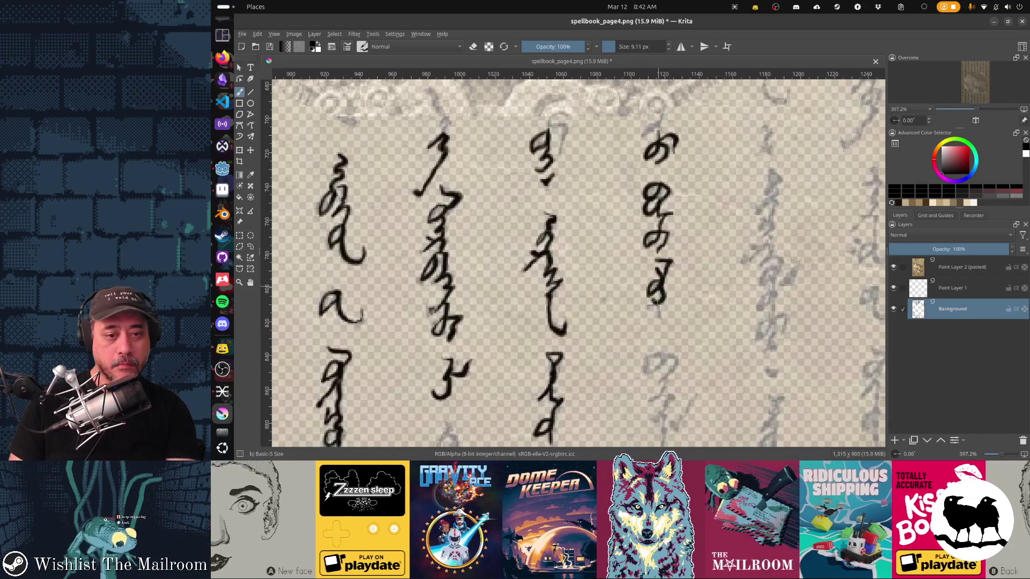
pyautogui.scroll(-3, 662, 319)
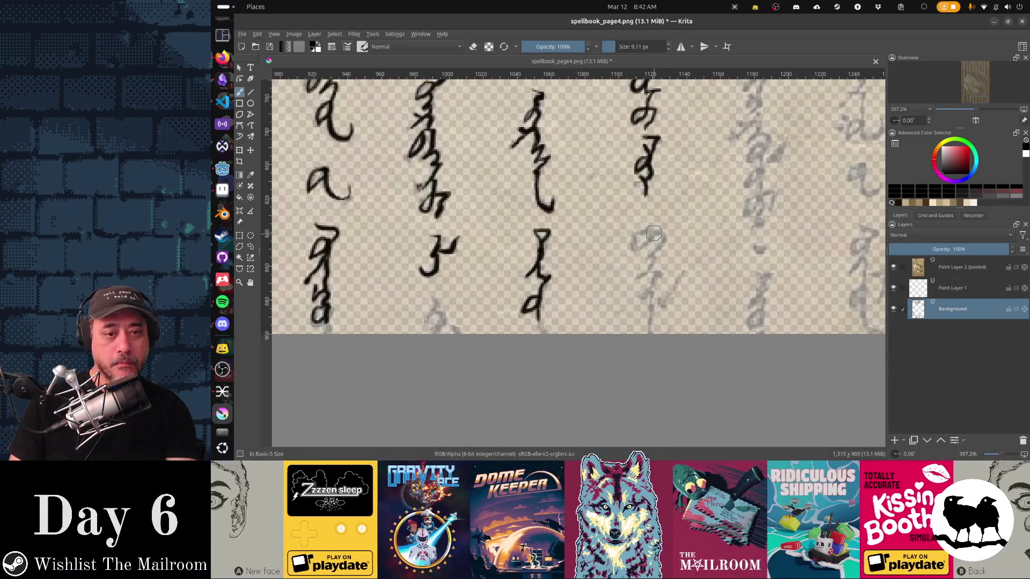
# Paint the loop of the column's bottom glyph, briefly toggling eraser mode
pyautogui.moveTo(635, 252)
pyautogui.mouseDown()
pyautogui.moveTo(657, 233)
pyautogui.moveTo(641, 235)
pyautogui.moveTo(645, 251)
pyautogui.mouseUp()
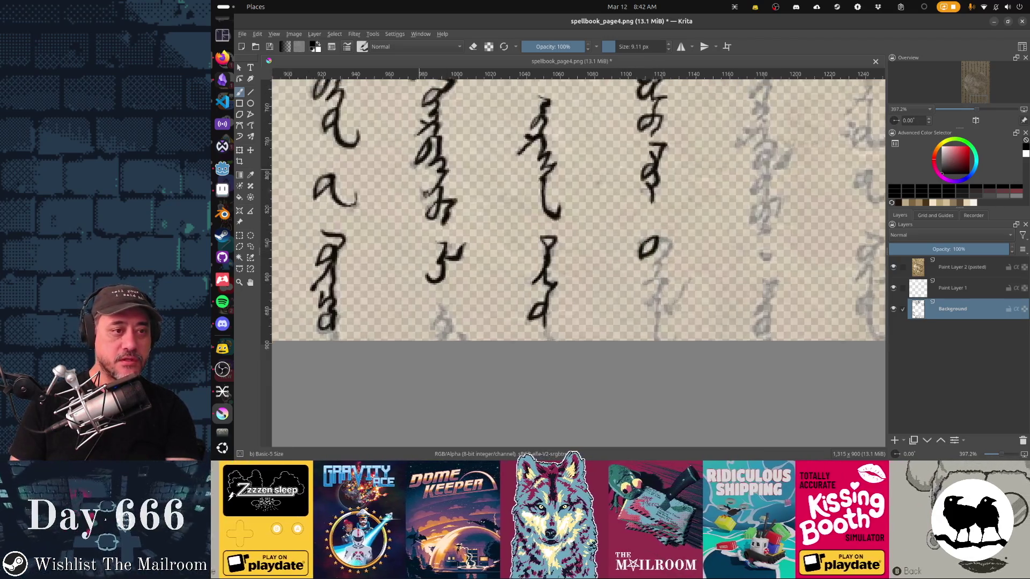
pyautogui.scroll(2, 600, 177)
pyautogui.hscroll(-3, 600, 177)
pyautogui.scroll(-3, 560, 176)
pyautogui.hscroll(4, 560, 175)
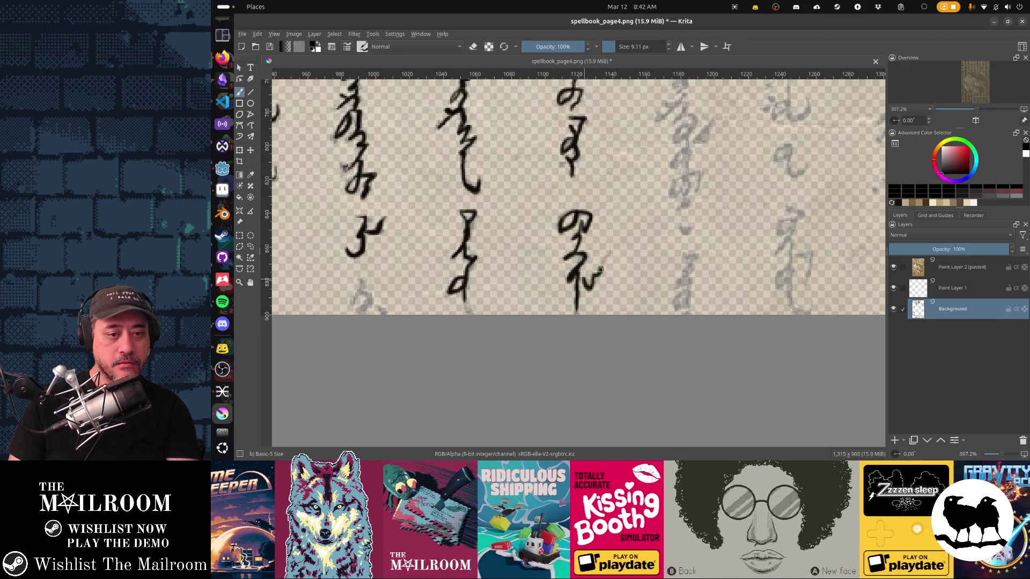
pyautogui.press('e')
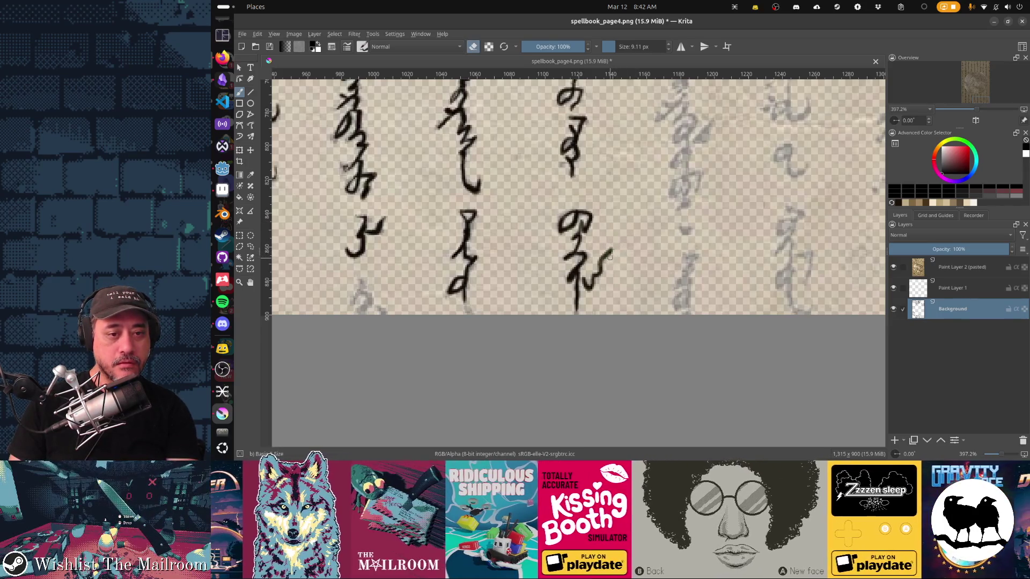
pyautogui.press('e')
pyautogui.scroll(3, 638, 225)
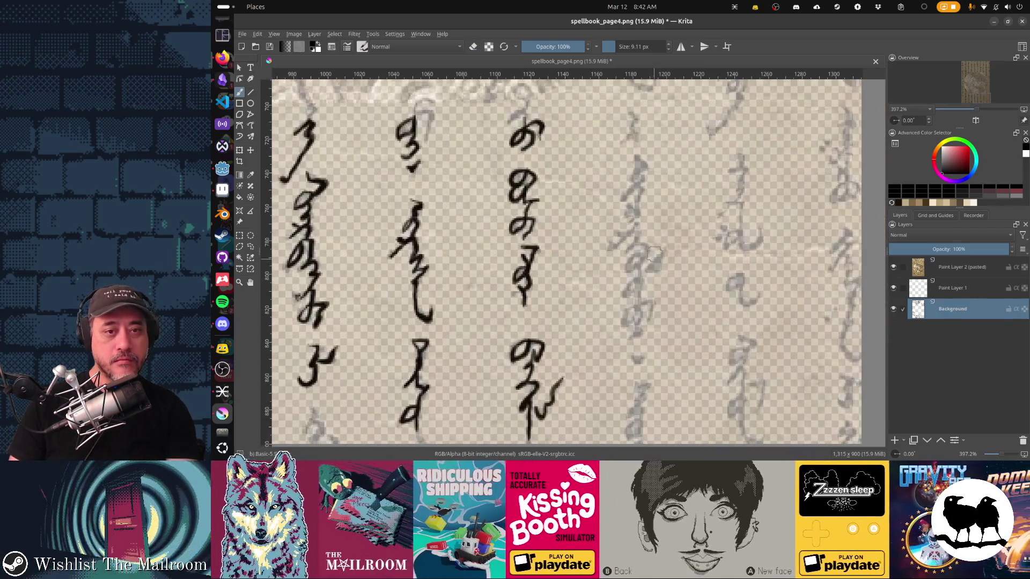
# Trace the top strokes of the next column, undoing the two misplaced strokes beneath
pyautogui.scroll(3, 662, 201)
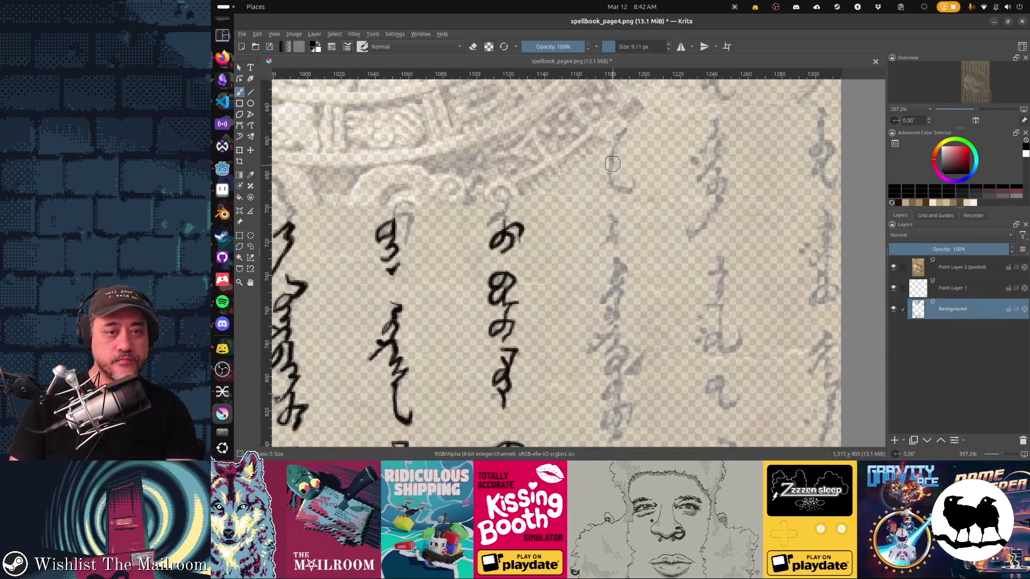
pyautogui.moveTo(611, 158)
pyautogui.mouseDown()
pyautogui.moveTo(609, 182)
pyautogui.moveTo(631, 191)
pyautogui.mouseUp()
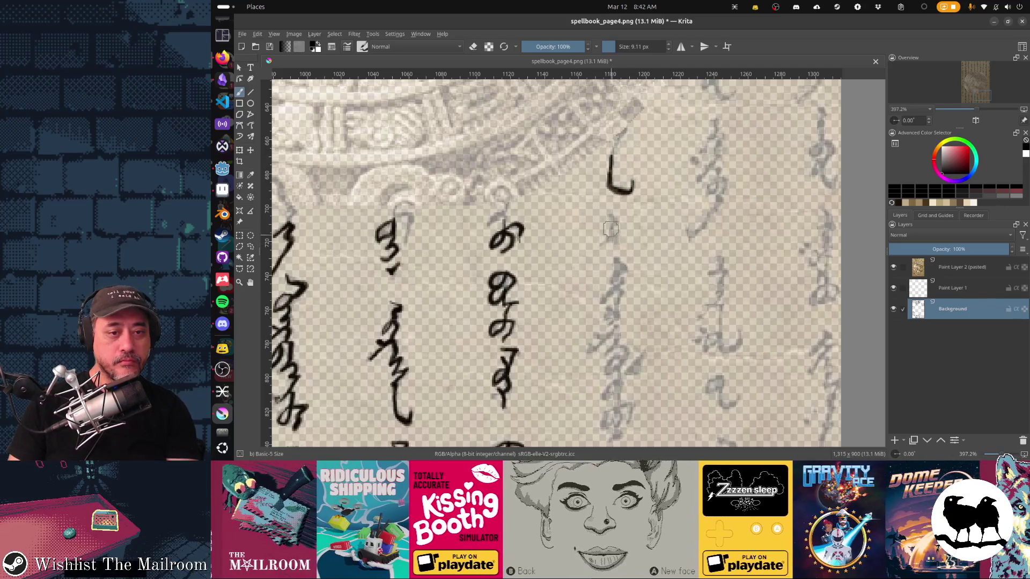
pyautogui.moveTo(608, 214)
pyautogui.mouseDown()
pyautogui.moveTo(621, 287)
pyautogui.moveTo(627, 265)
pyautogui.moveTo(617, 263)
pyautogui.mouseUp()
pyautogui.moveTo(618, 317); pyautogui.dragTo(630, 267)
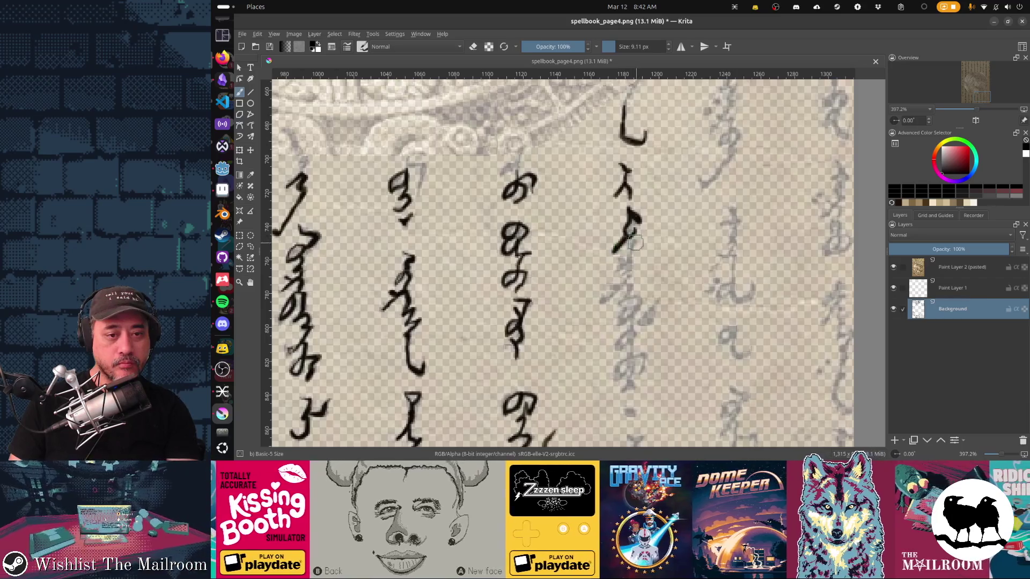
pyautogui.moveTo(630, 249)
pyautogui.mouseDown()
pyautogui.moveTo(631, 266)
pyautogui.moveTo(634, 225)
pyautogui.moveTo(635, 244)
pyautogui.moveTo(605, 248)
pyautogui.moveTo(613, 245)
pyautogui.mouseUp()
pyautogui.hotkey('ctrl', 'z')
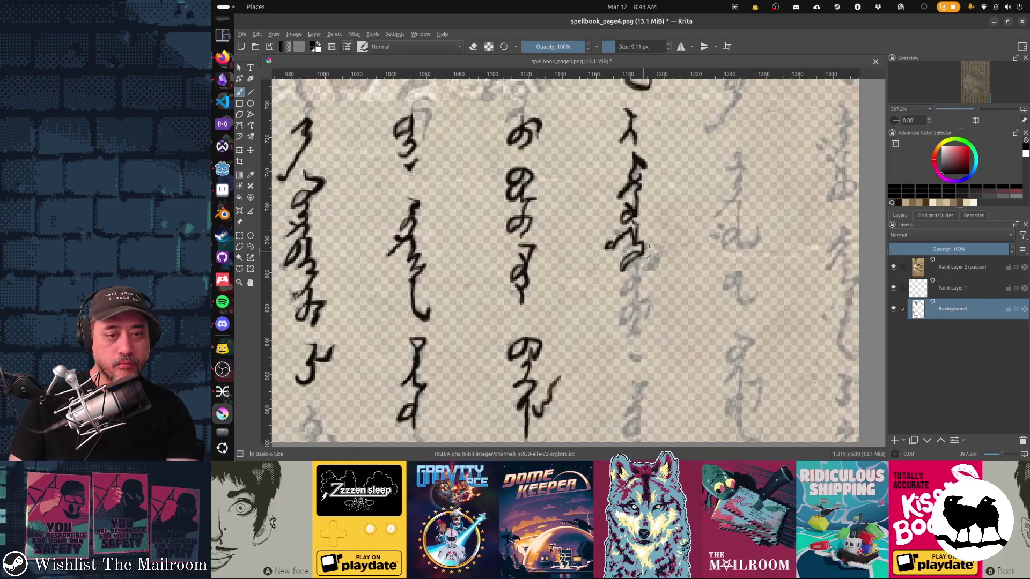
pyautogui.hotkey('ctrl', 'z')
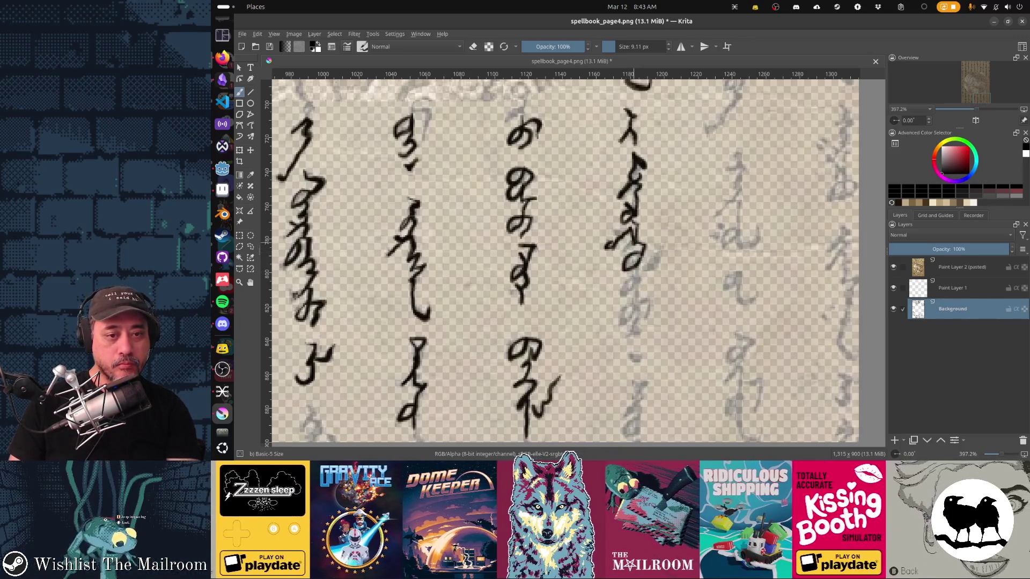
# Ink the faded letter below the glyph and its lower tail, undoing two stray strokes
pyautogui.moveTo(635, 268)
pyautogui.mouseDown()
pyautogui.moveTo(635, 306)
pyautogui.moveTo(621, 323)
pyautogui.moveTo(635, 288)
pyautogui.mouseUp()
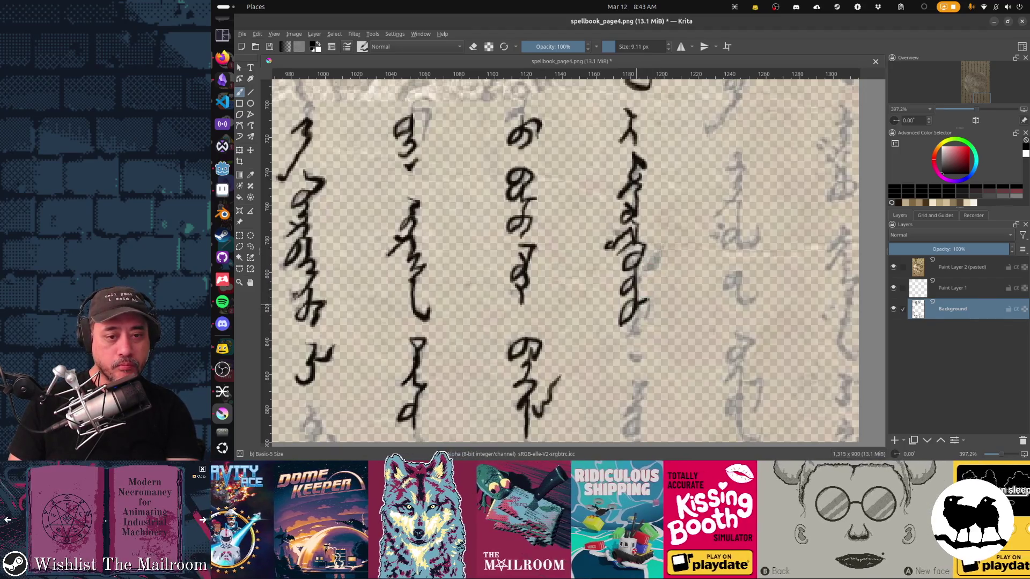
pyautogui.moveTo(637, 320); pyautogui.dragTo(639, 323)
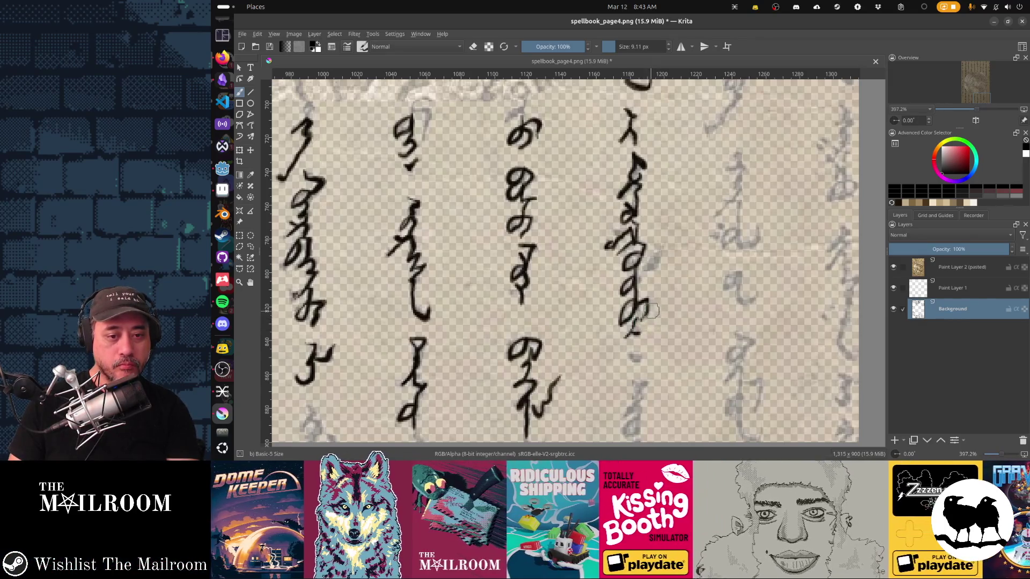
pyautogui.scroll(-5, 646, 311)
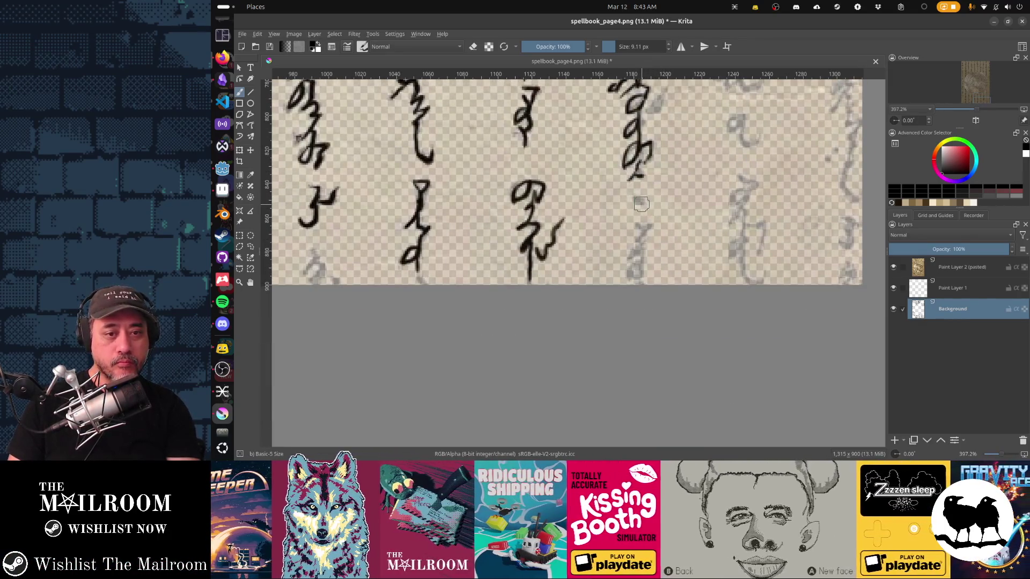
pyautogui.moveTo(639, 203); pyautogui.dragTo(632, 198)
pyautogui.hotkey('ctrl', 'z')
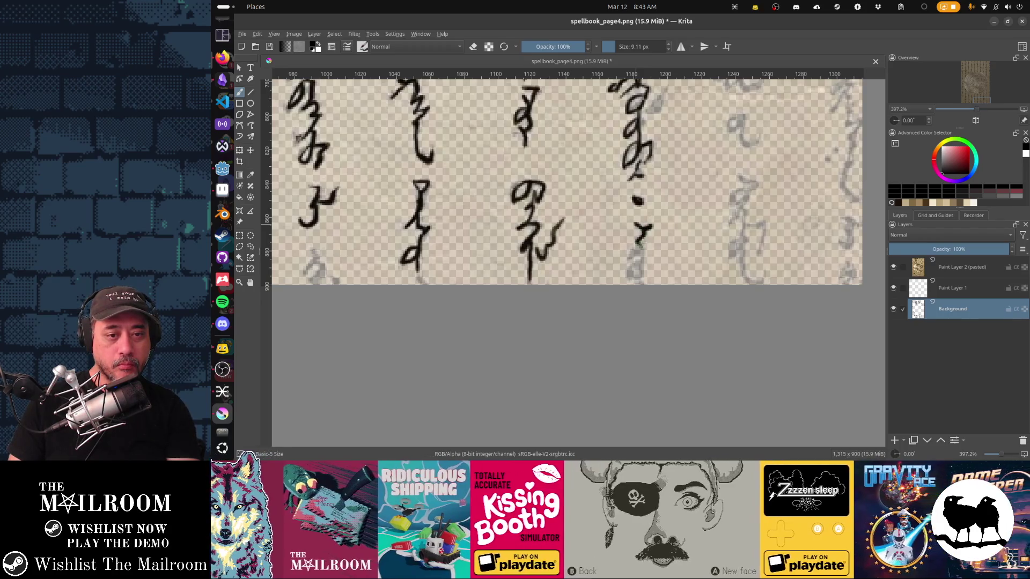
pyautogui.moveTo(639, 283); pyautogui.dragTo(641, 248)
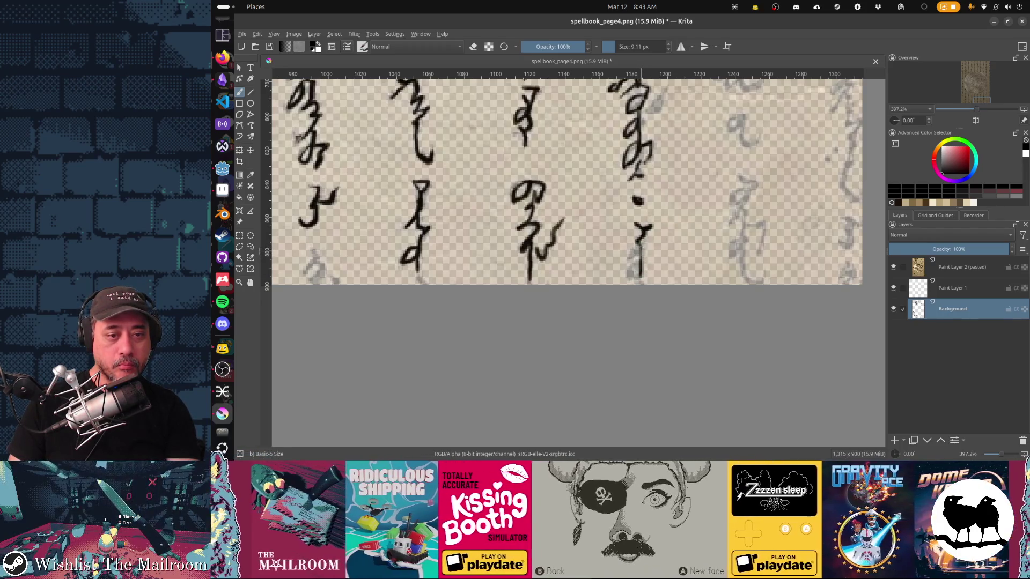
pyautogui.hotkey('ctrl', 'z')
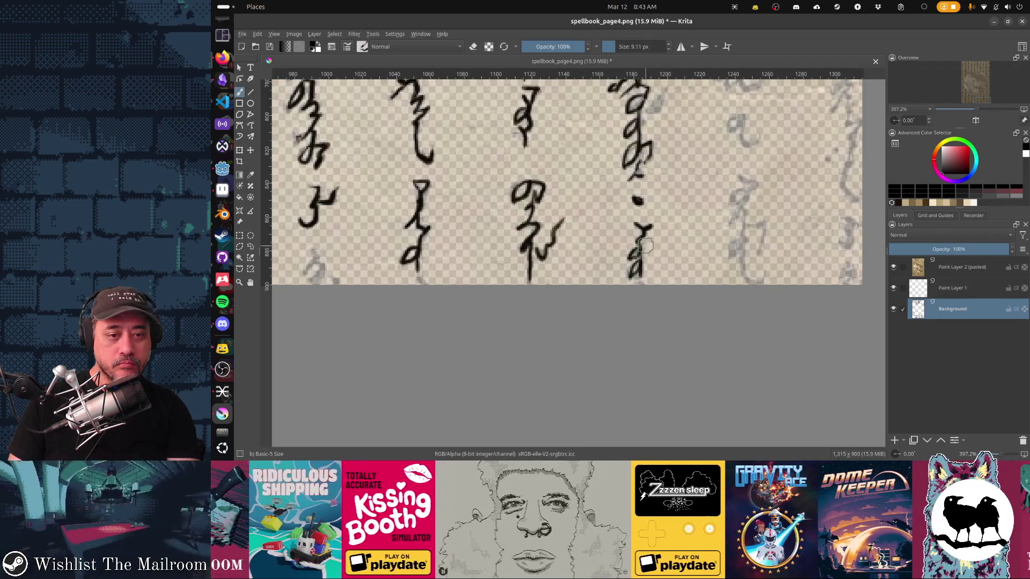
# Draw the curved hook beside the middle column, redoing it once and finishing with a dab
pyautogui.hscroll(1, 697, 244)
pyautogui.hscroll(1, 633, 228)
pyautogui.scroll(3, 600, 174)
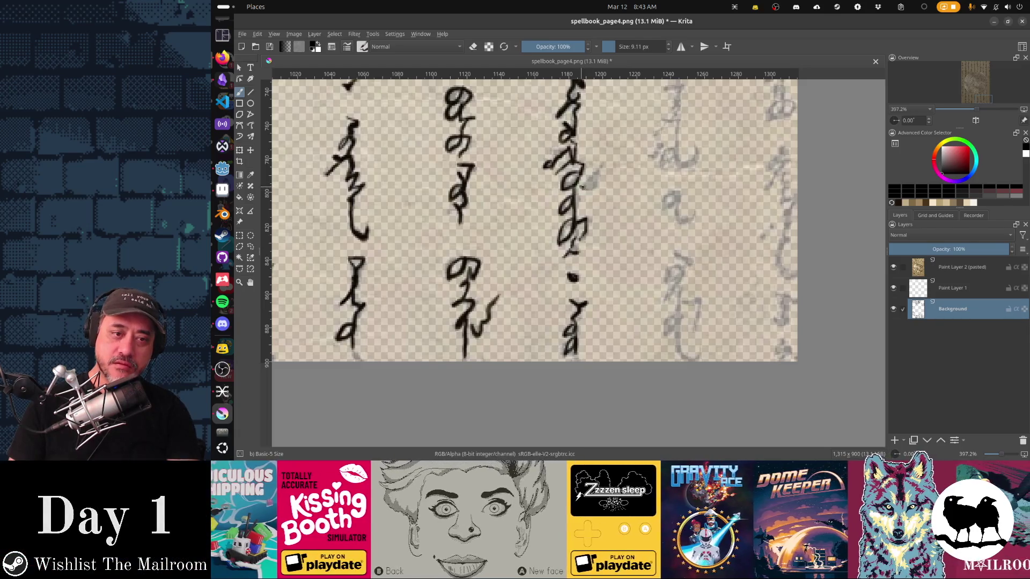
pyautogui.moveTo(580, 188); pyautogui.dragTo(598, 188)
pyautogui.hotkey('ctrl', 'z')
pyautogui.moveTo(590, 185); pyautogui.dragTo(602, 167)
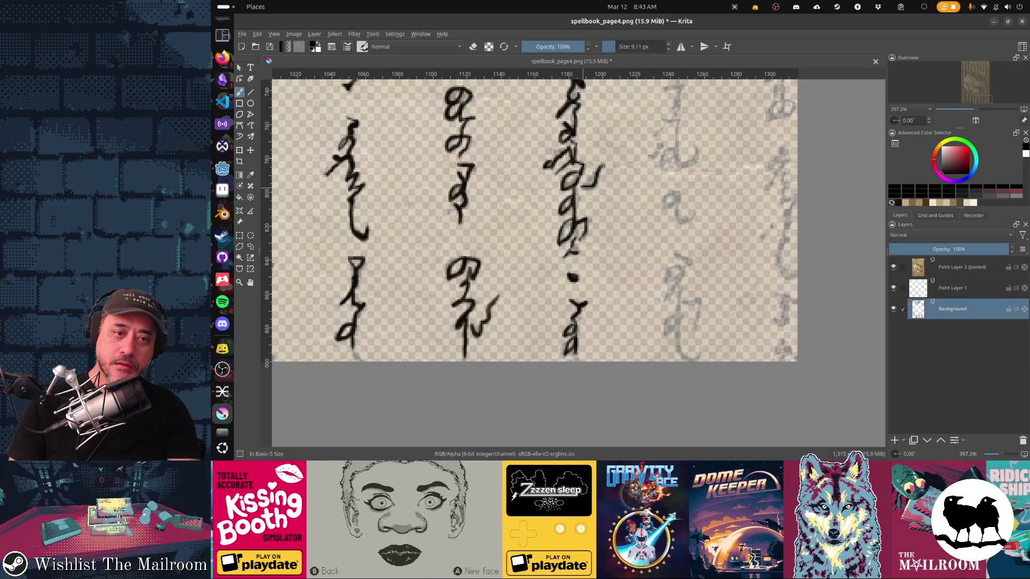
pyautogui.click(592, 181)
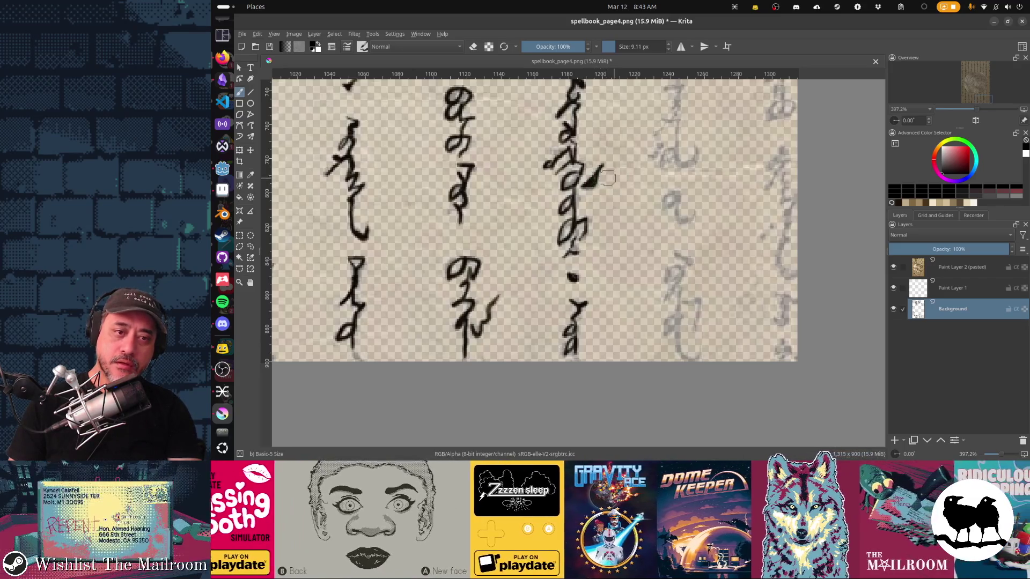
# Trace the faint glyph atop the right column and touch it up with a small mark
pyautogui.scroll(5, 592, 182)
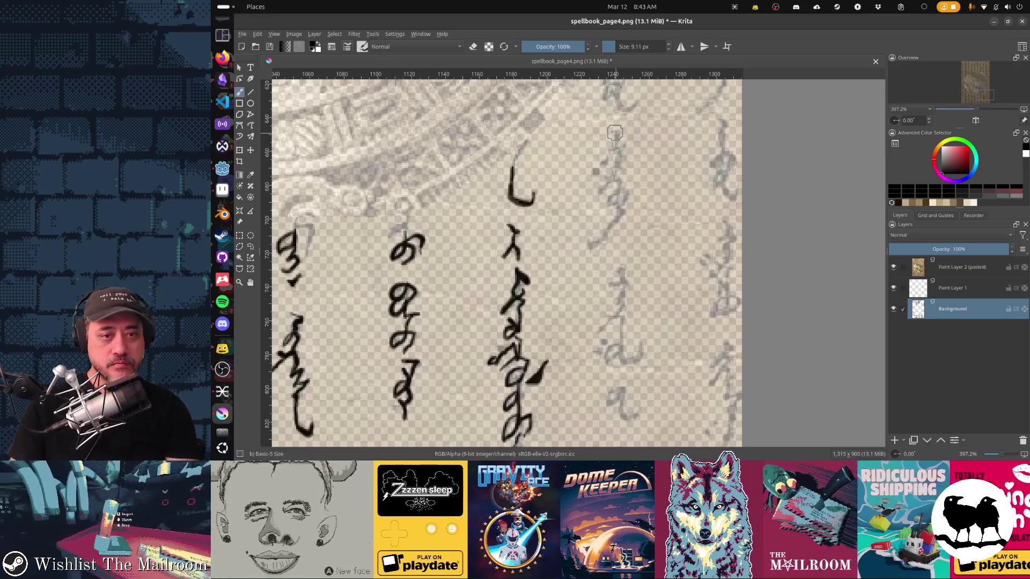
pyautogui.moveTo(616, 135); pyautogui.dragTo(607, 180)
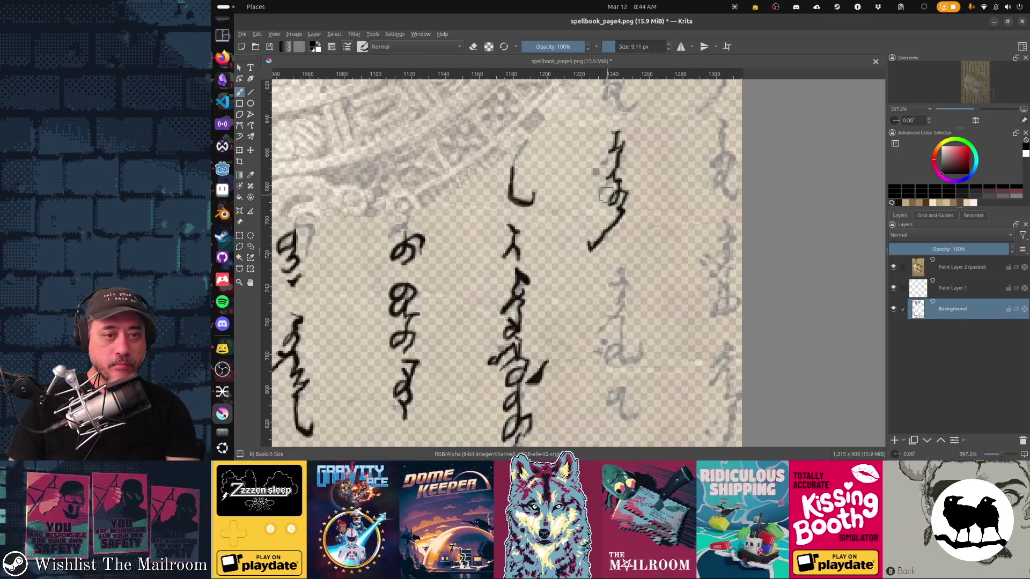
pyautogui.moveTo(603, 191); pyautogui.dragTo(600, 189)
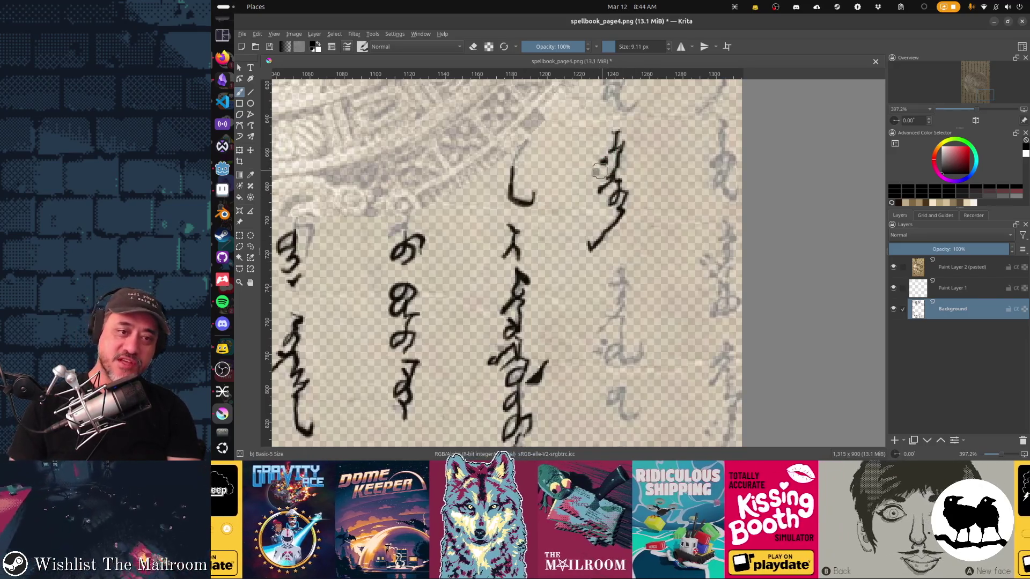
pyautogui.moveTo(634, 277); pyautogui.dragTo(627, 224)
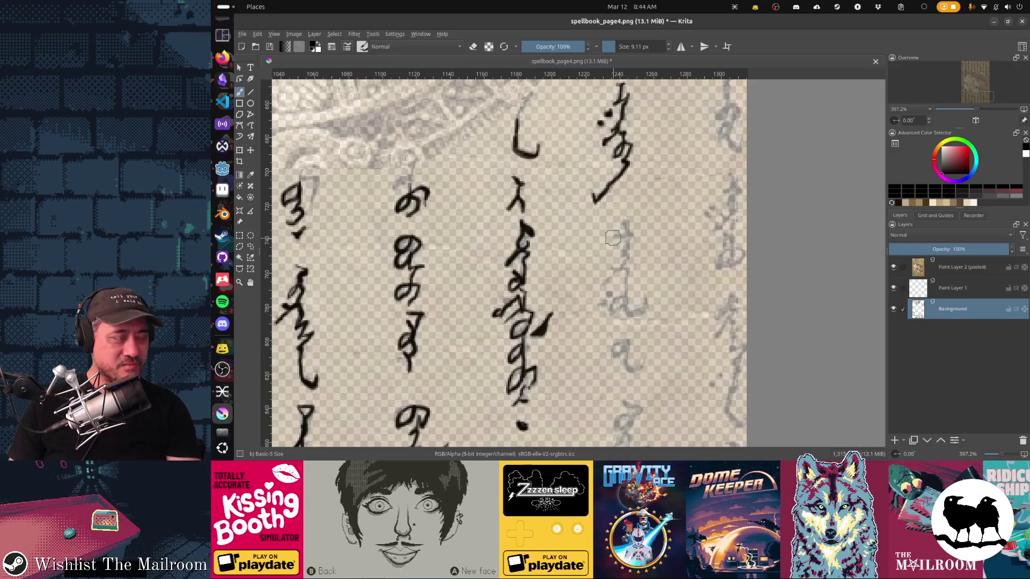
pyautogui.moveTo(612, 238); pyautogui.dragTo(590, 186)
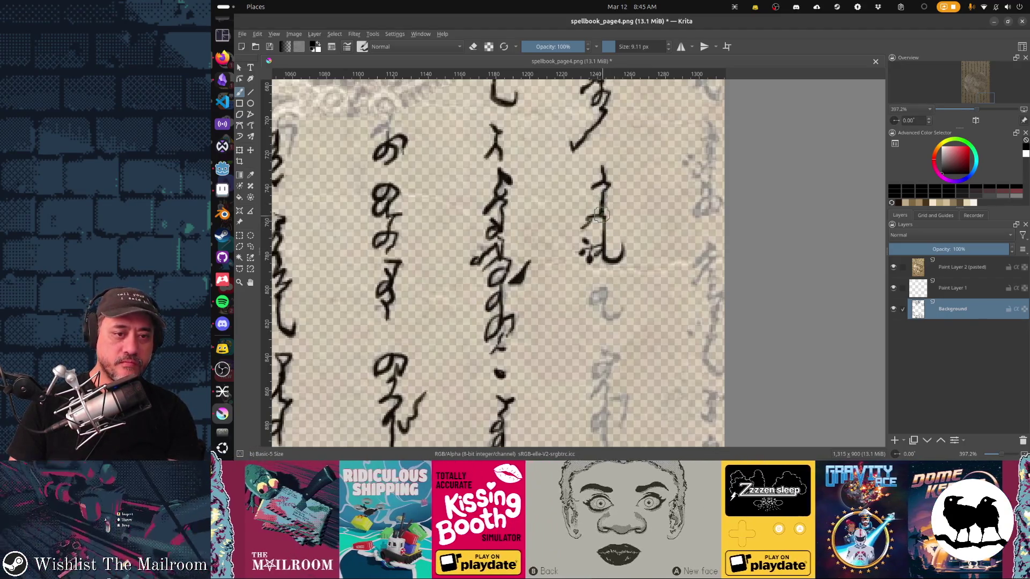
# Ink the long down-left stroke and the 8-shaped looped character, then save to bring up PNG options
pyautogui.scroll(-3, 590, 222)
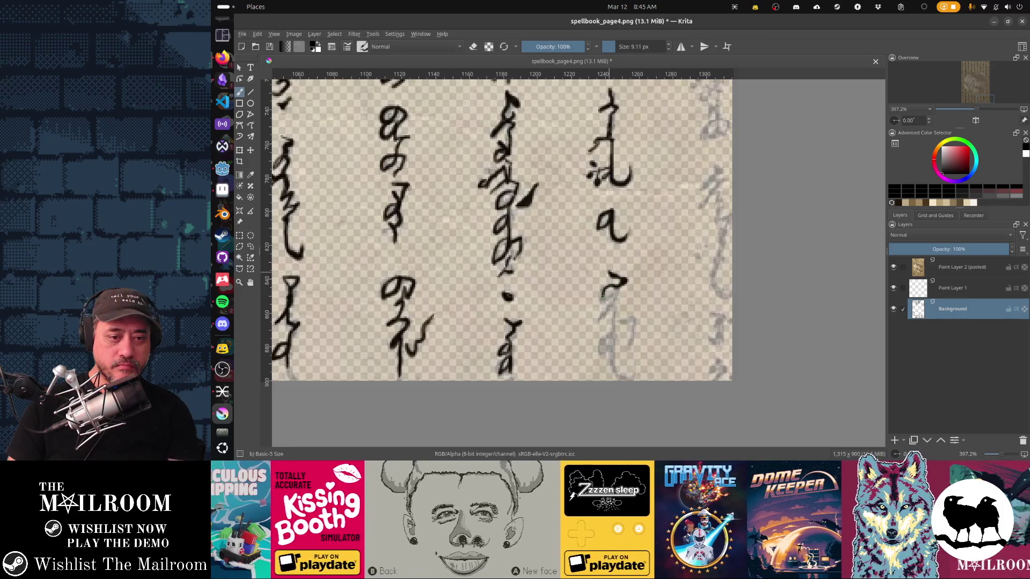
pyautogui.moveTo(616, 285)
pyautogui.mouseDown()
pyautogui.moveTo(596, 325)
pyautogui.moveTo(599, 358)
pyautogui.moveTo(612, 341)
pyautogui.moveTo(621, 375)
pyautogui.mouseUp()
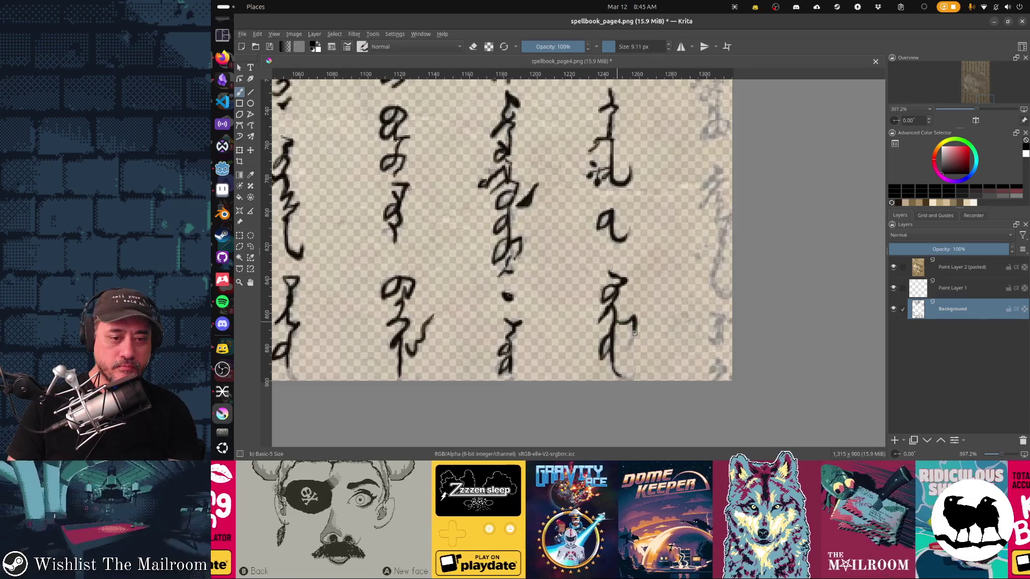
pyautogui.moveTo(618, 322); pyautogui.dragTo(641, 324)
pyautogui.scroll(5, 640, 324)
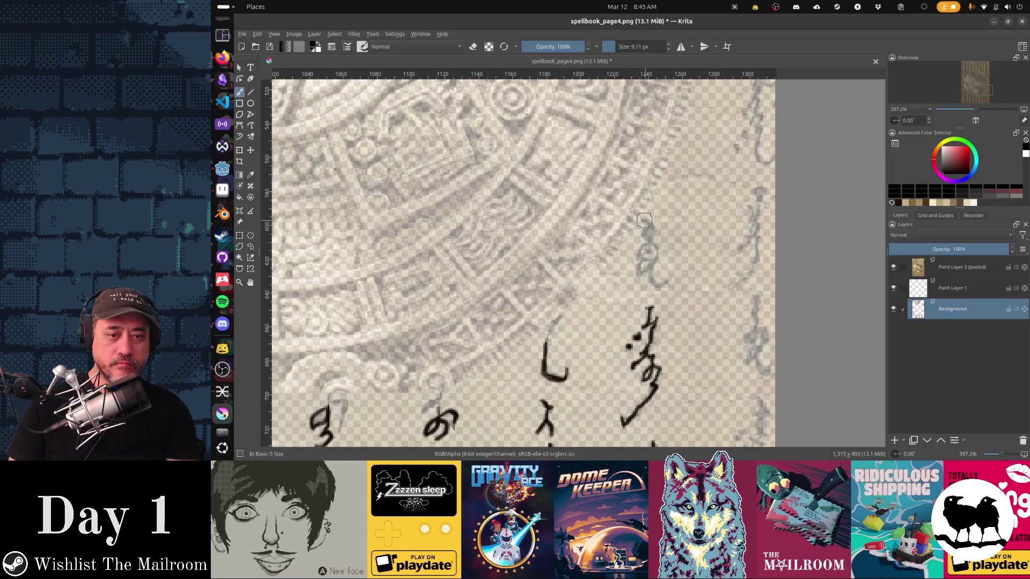
pyautogui.moveTo(651, 226); pyautogui.dragTo(645, 239)
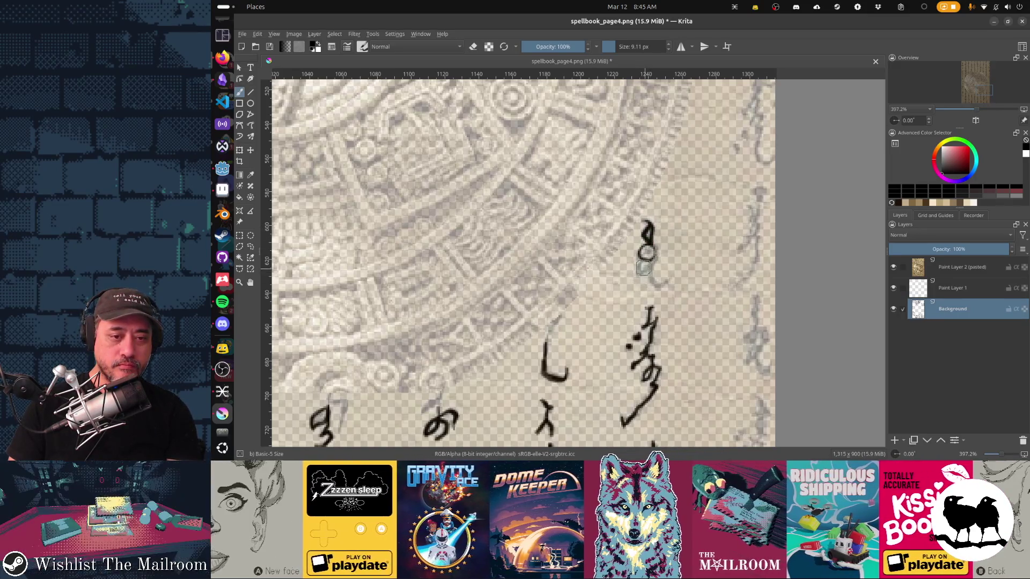
pyautogui.moveTo(646, 257)
pyautogui.mouseDown()
pyautogui.moveTo(652, 274)
pyautogui.moveTo(669, 279)
pyautogui.mouseUp()
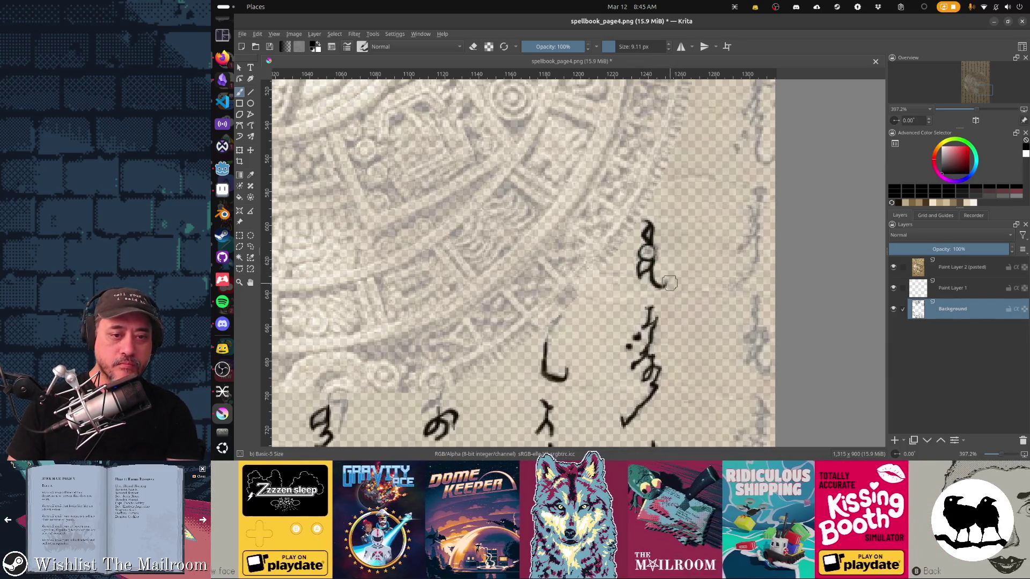
pyautogui.hotkey('ctrl', 's')
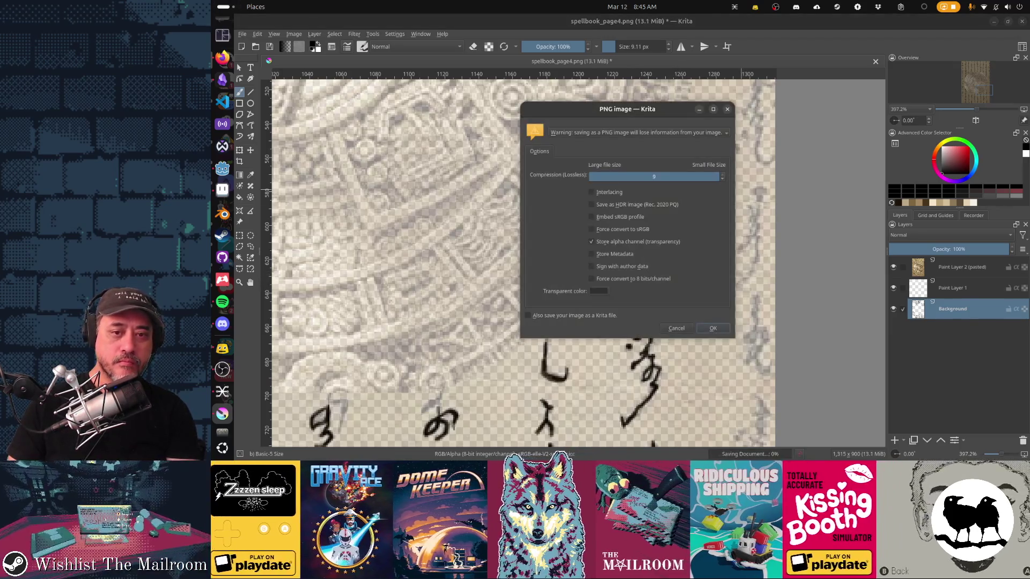
# Confirm the PNG save and add a small ink dab to a glyph near the top
pyautogui.press('Return')
pyautogui.scroll(5, 597, 223)
pyautogui.scroll(10, 596, 224)
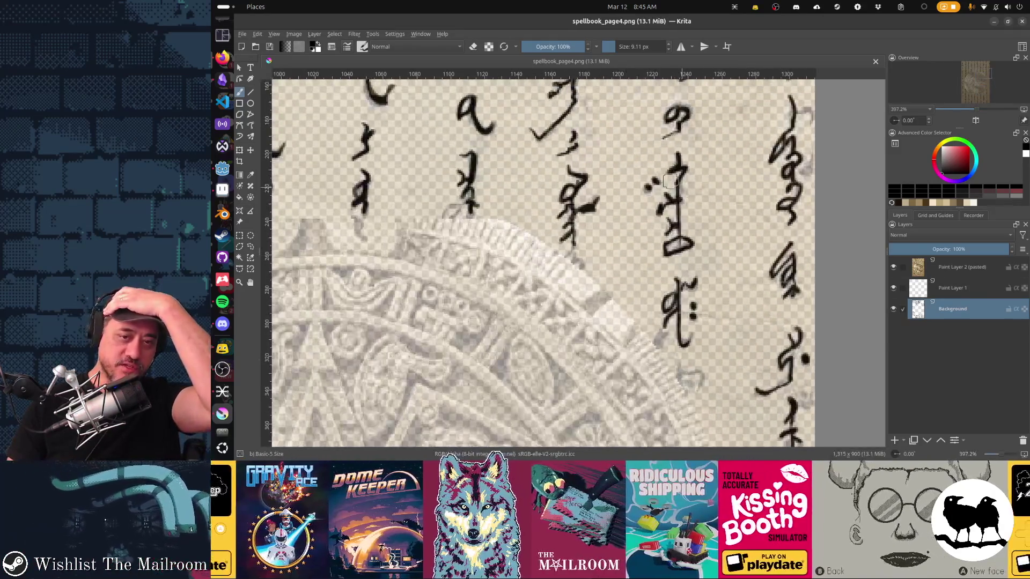
pyautogui.hscroll(-5, 654, 182)
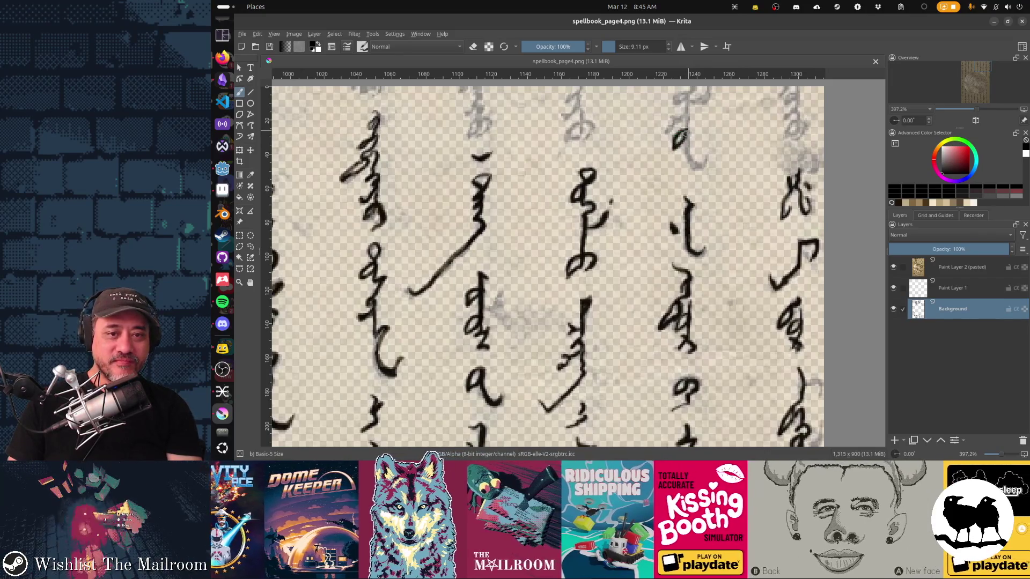
pyautogui.click(698, 166)
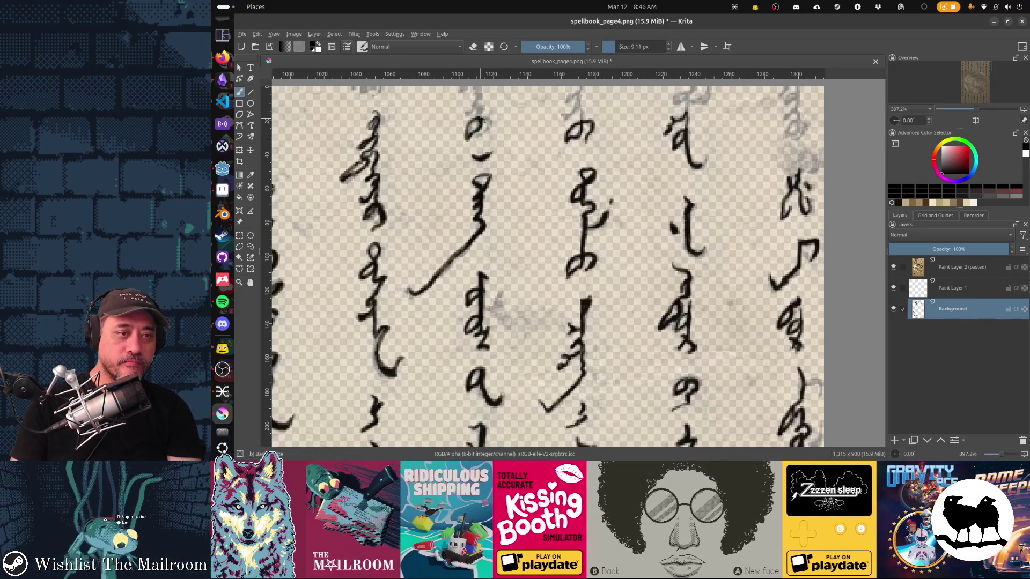
# Paint black over another faint glyph along the top edge of the page
pyautogui.hscroll(-5, 486, 177)
pyautogui.scroll(2, 485, 177)
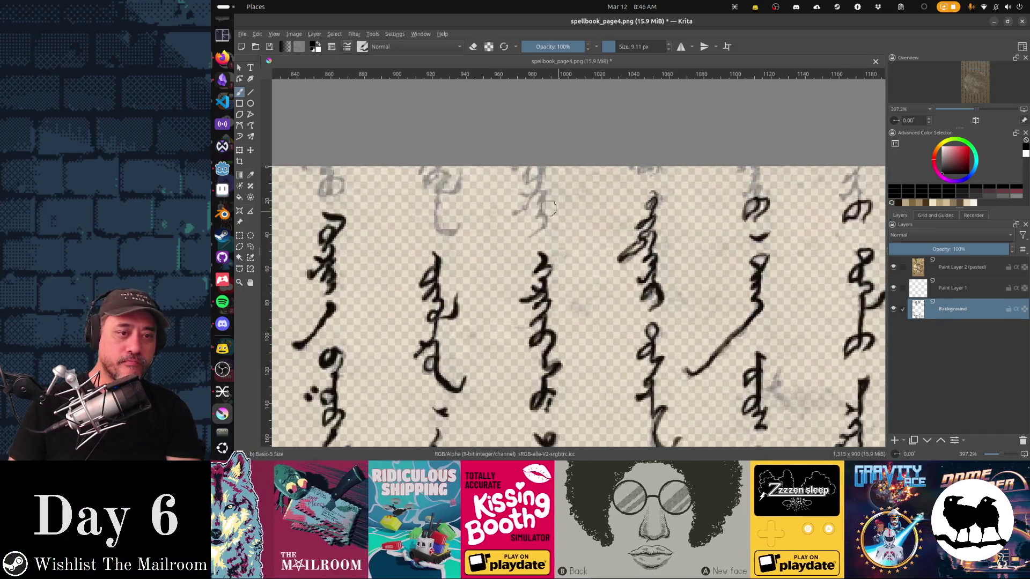
pyautogui.moveTo(543, 198); pyautogui.dragTo(532, 220)
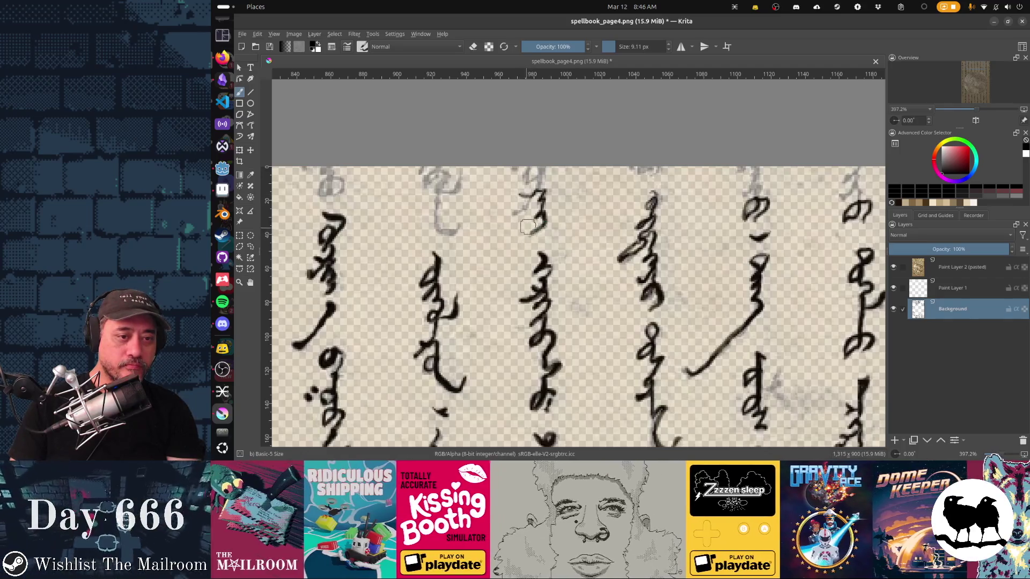
pyautogui.press('e')
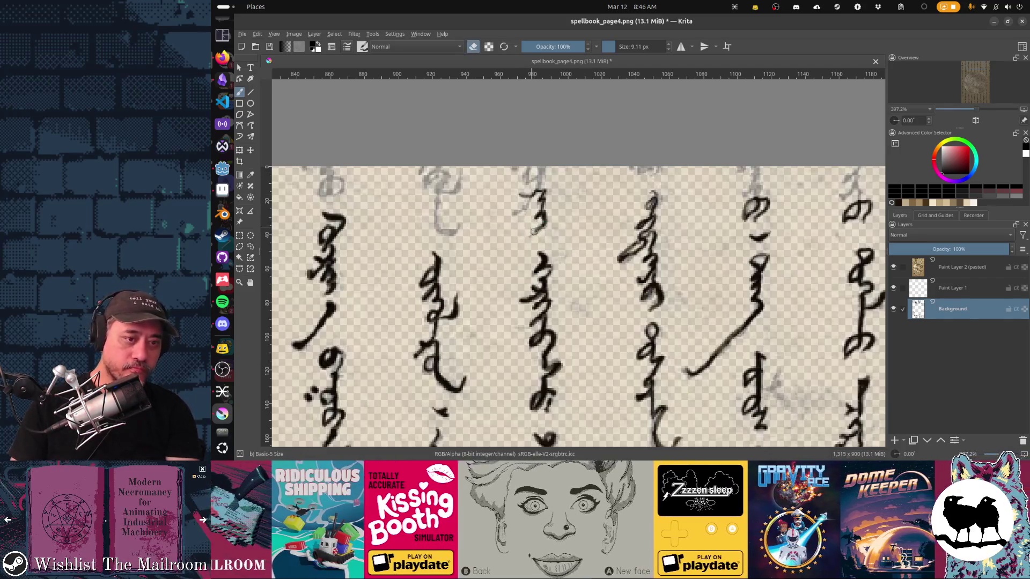
pyautogui.press('e')
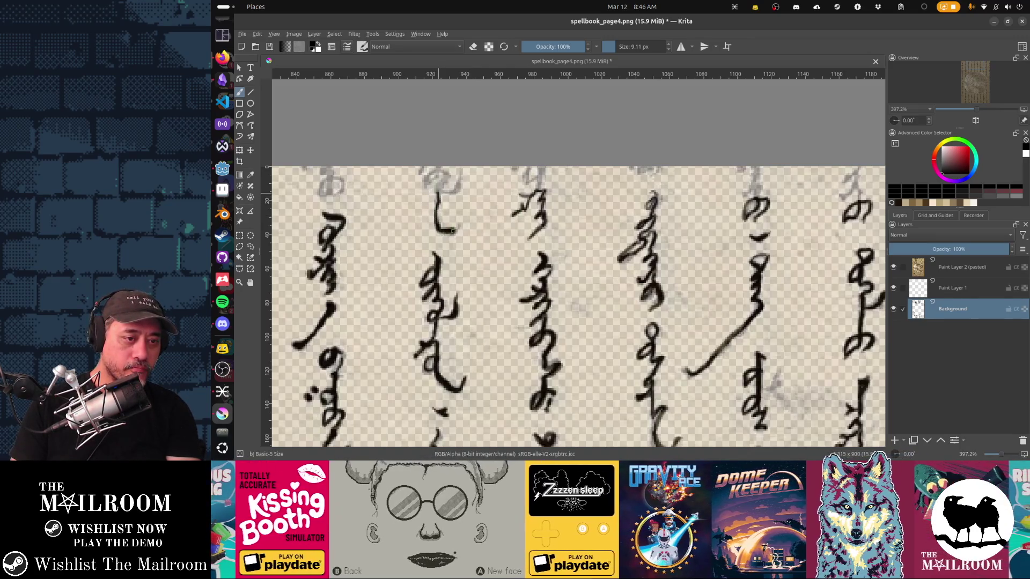
# Pan to the page's left edge and re-save spellbook_page4 as PNG
pyautogui.moveTo(458, 221); pyautogui.dragTo(661, 231)
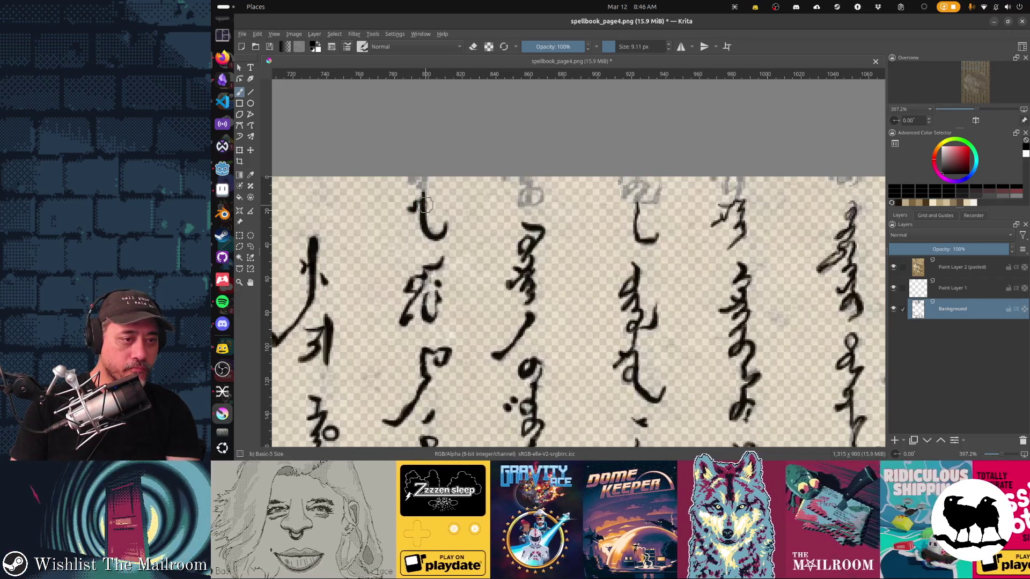
pyautogui.moveTo(415, 252); pyautogui.dragTo(645, 265)
pyautogui.hotkey('ctrl', 's')
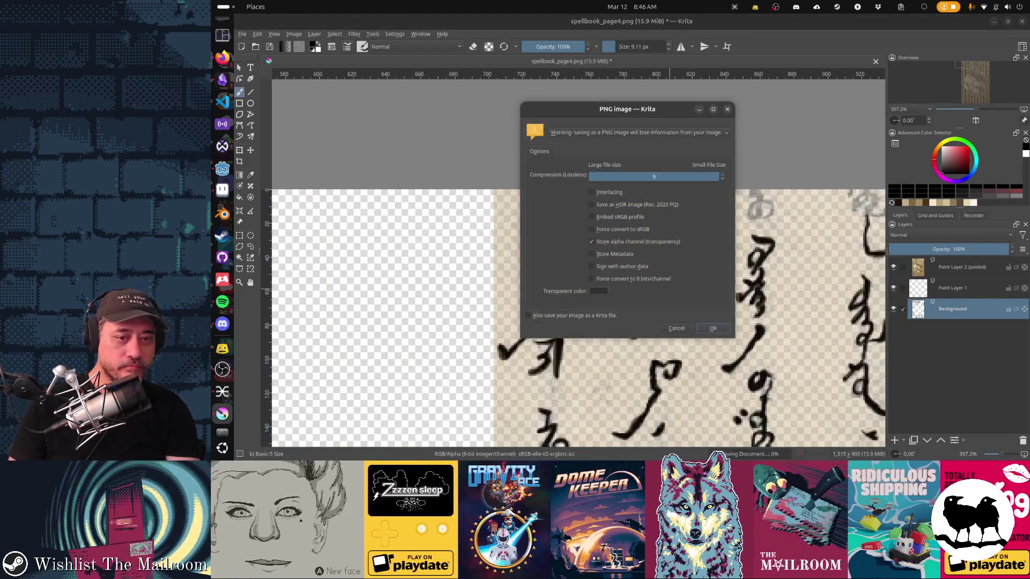
pyautogui.press('Return')
# Hide the pasted scan layer and save the page as PNG without it
pyautogui.click(893, 266)
pyautogui.moveTo(644, 322); pyautogui.dragTo(333, 166)
pyautogui.hotkey('ctrl', 's')
pyautogui.press('Return')
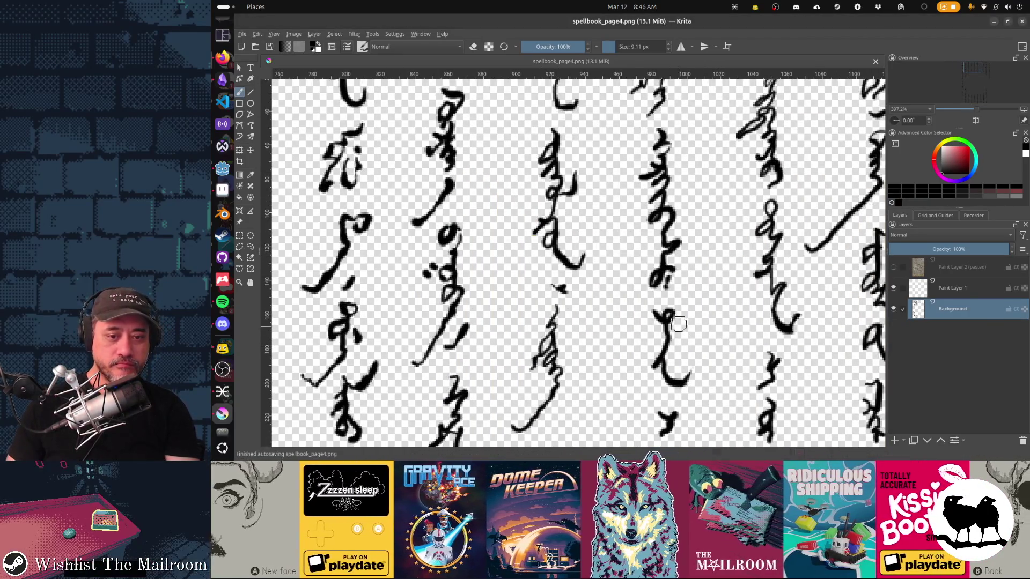
# Inspect the page's right side in Godot, then return to Krita
pyautogui.hotkey('alt', 'Tab')
pyautogui.hotkey('alt', 'Tab')
pyautogui.hotkey('alt', 'Tab')
pyautogui.hotkey('alt', 'Tab')
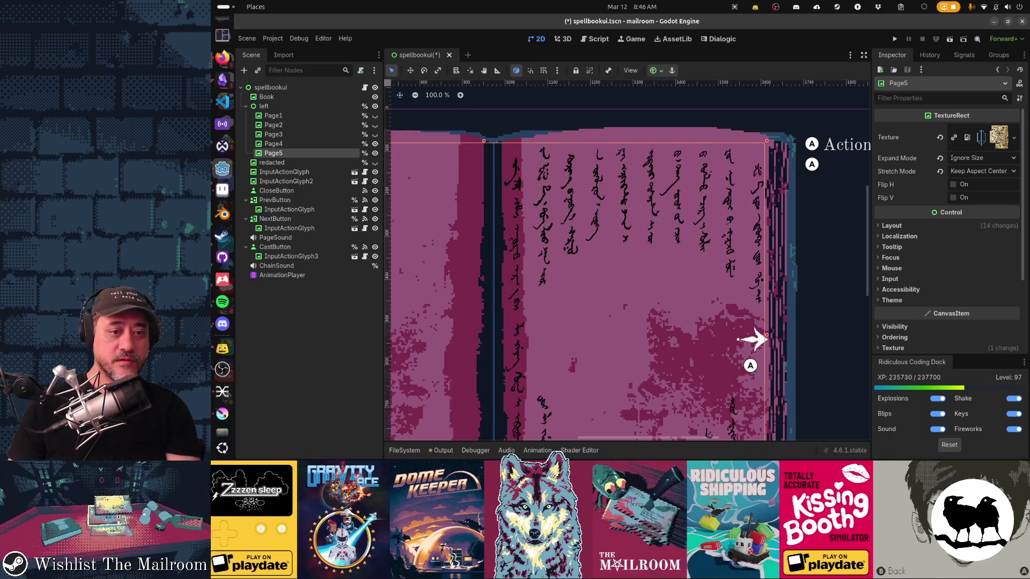
pyautogui.scroll(-5, 619, 245)
pyautogui.scroll(-2, 615, 245)
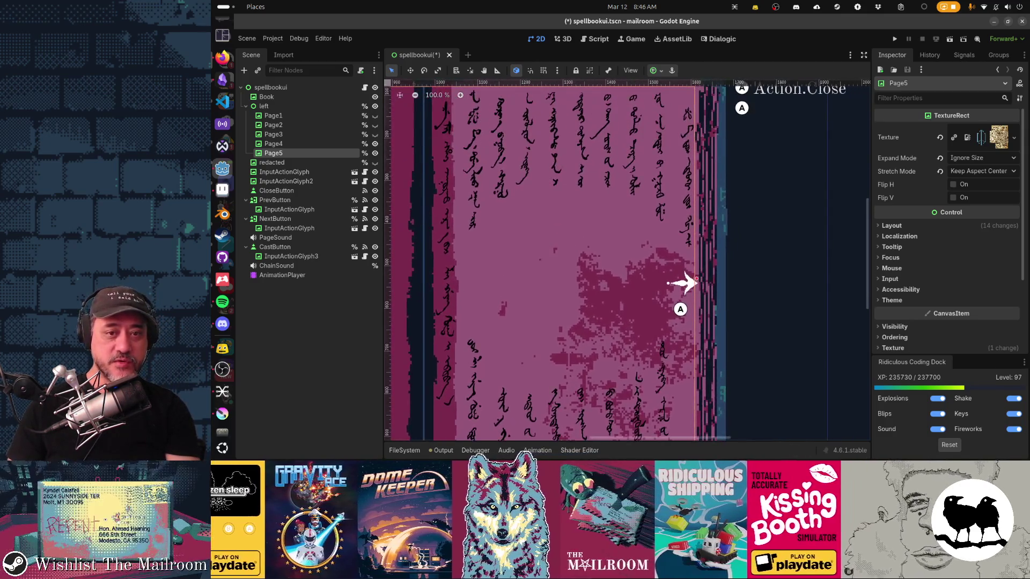
pyautogui.moveTo(691, 171)
pyautogui.mouseDown()
pyautogui.moveTo(717, 204)
pyautogui.moveTo(779, 225)
pyautogui.moveTo(762, 234)
pyautogui.moveTo(736, 287)
pyautogui.mouseUp()
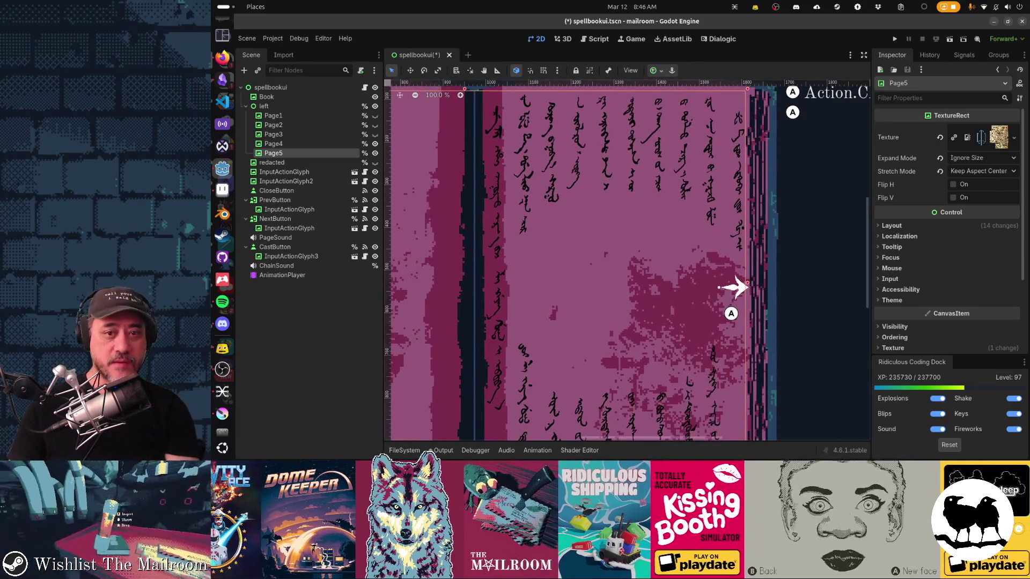
pyautogui.hotkey('alt', 'Tab')
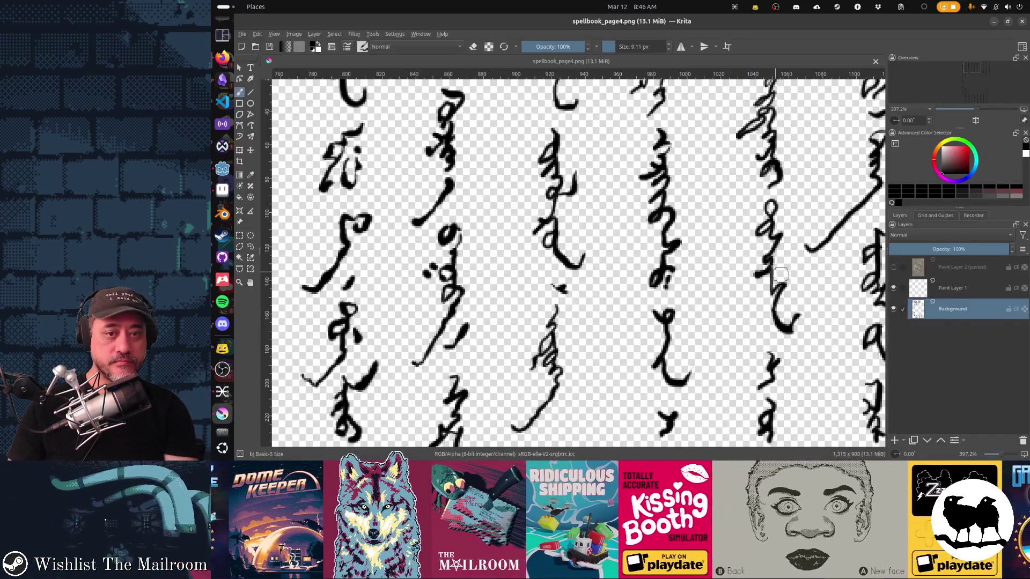
# Copy the selected script strip to a new layer and move it down the right edge
pyautogui.scroll(-5, 500, 152)
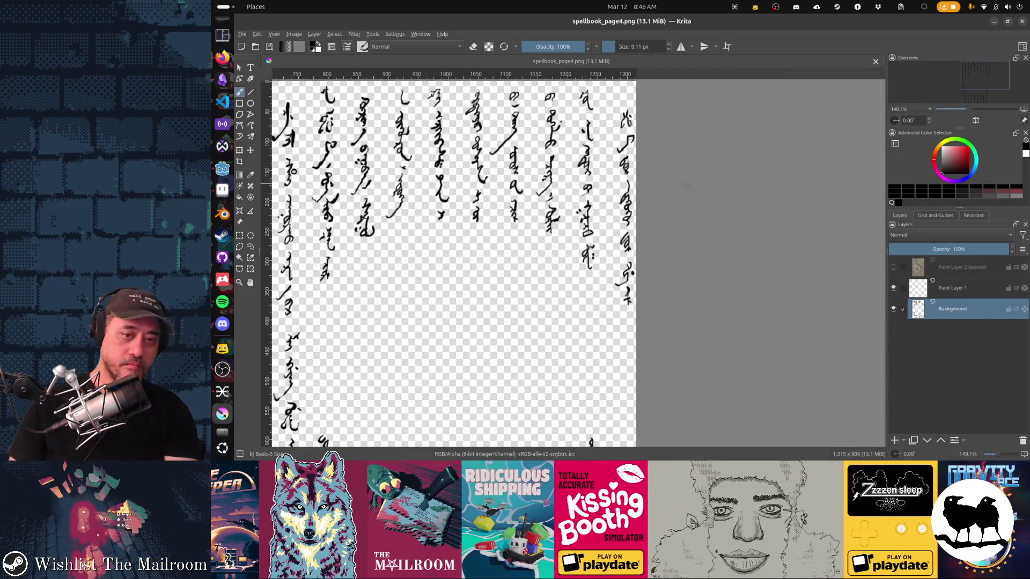
pyautogui.moveTo(278, 108); pyautogui.dragTo(278, 109)
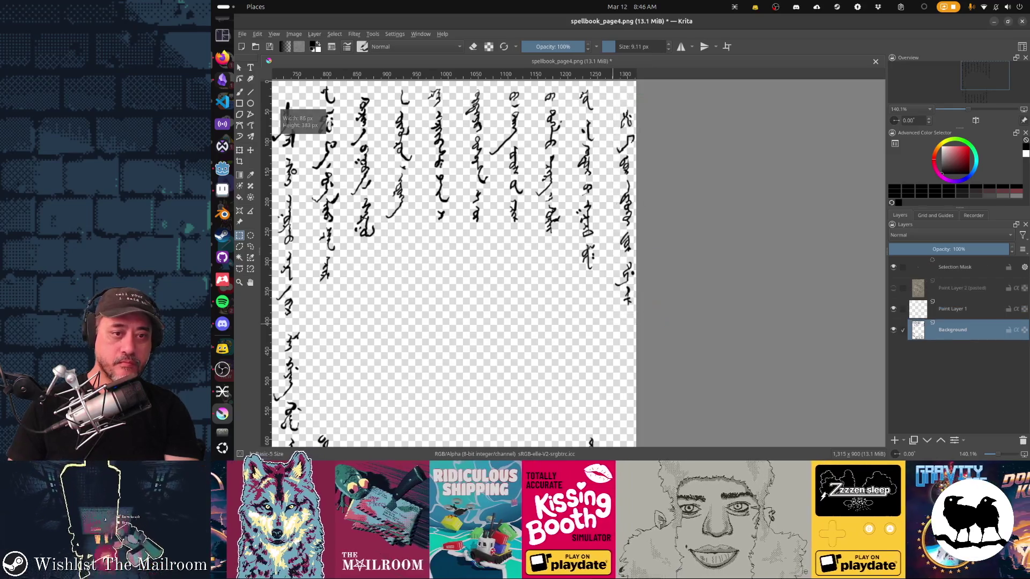
pyautogui.hotkey('ctrl', 'alt', 'j')
pyautogui.scroll(-4, 454, 257)
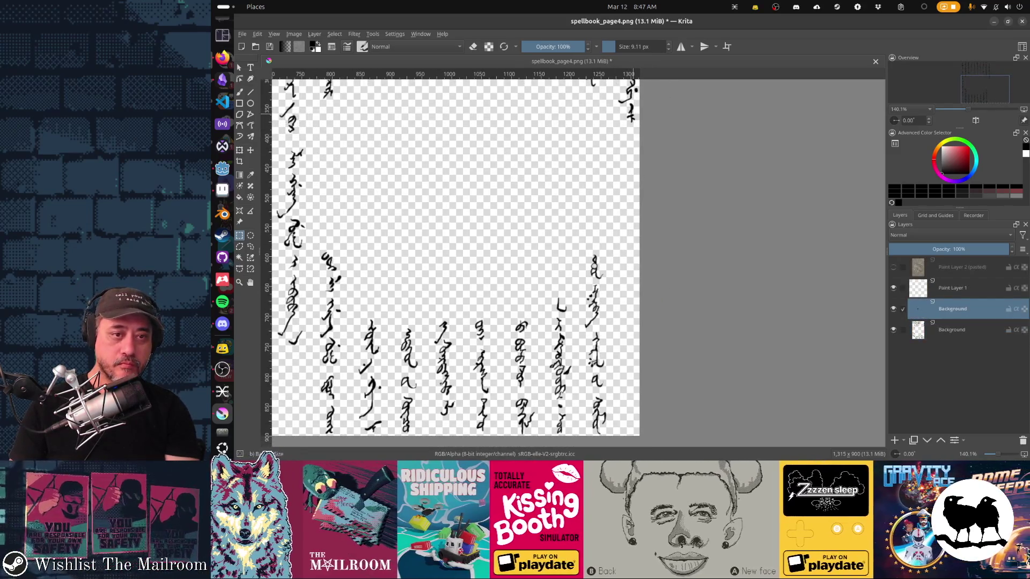
pyautogui.press('v')
pyautogui.moveTo(628, 161); pyautogui.dragTo(632, 389)
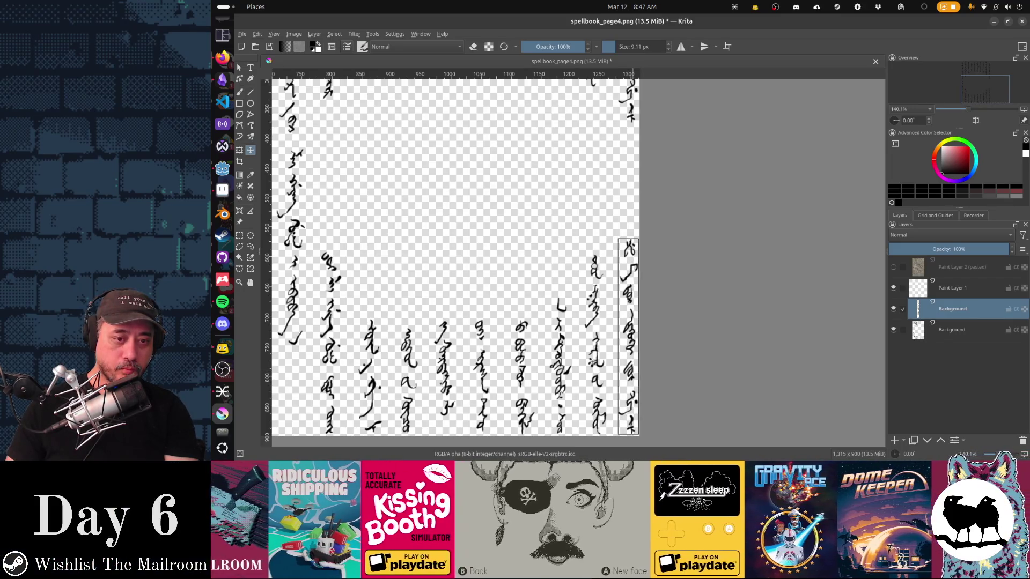
# Save the page as PNG and check it in Godot before returning
pyautogui.hotkey('ctrl', 's')
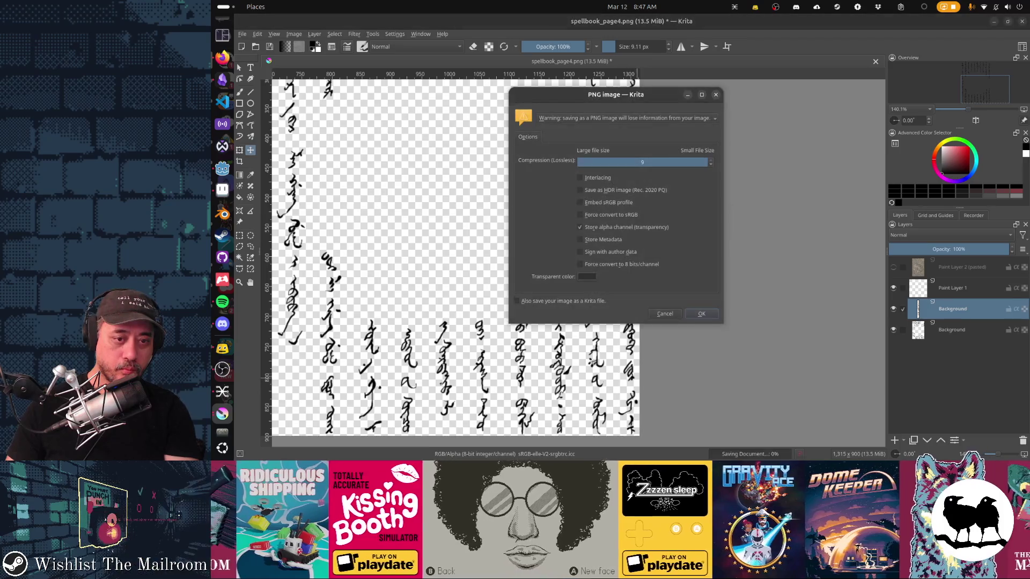
pyautogui.press('Return')
pyautogui.hotkey('alt', 'Tab')
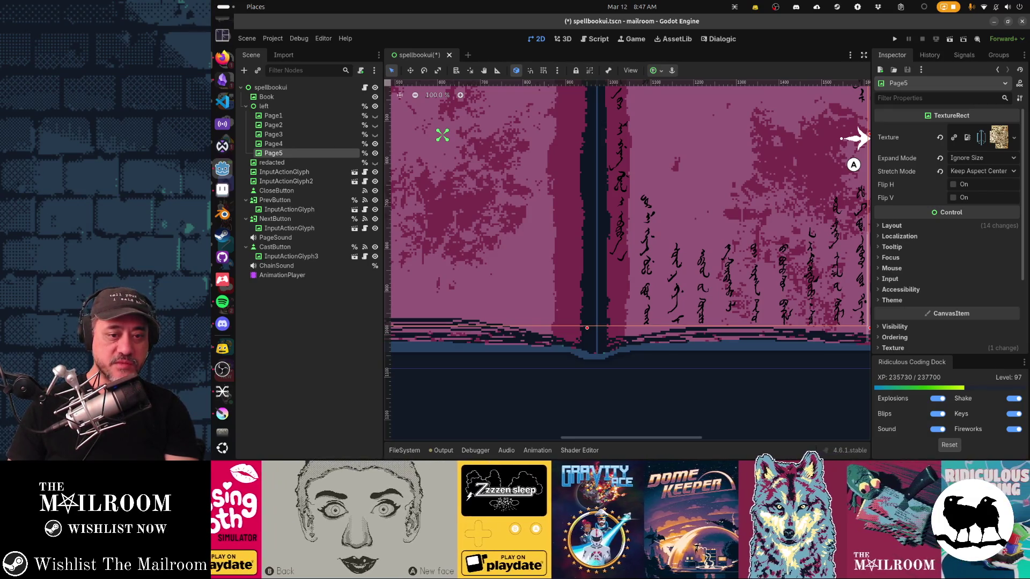
pyautogui.hotkey('alt', 'Tab')
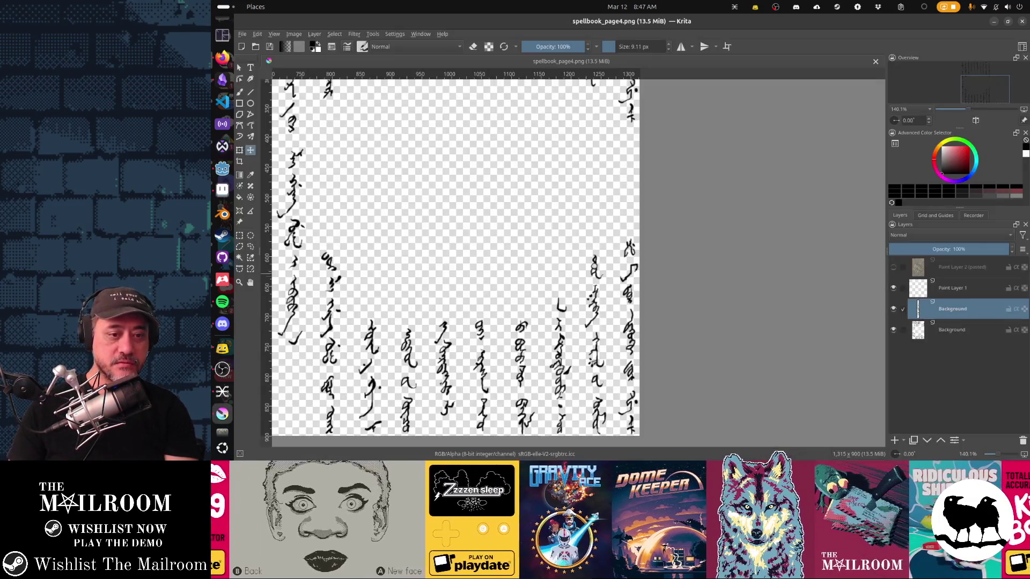
# Show the parchment layer and merge the moved strip into the script layer
pyautogui.click(893, 267)
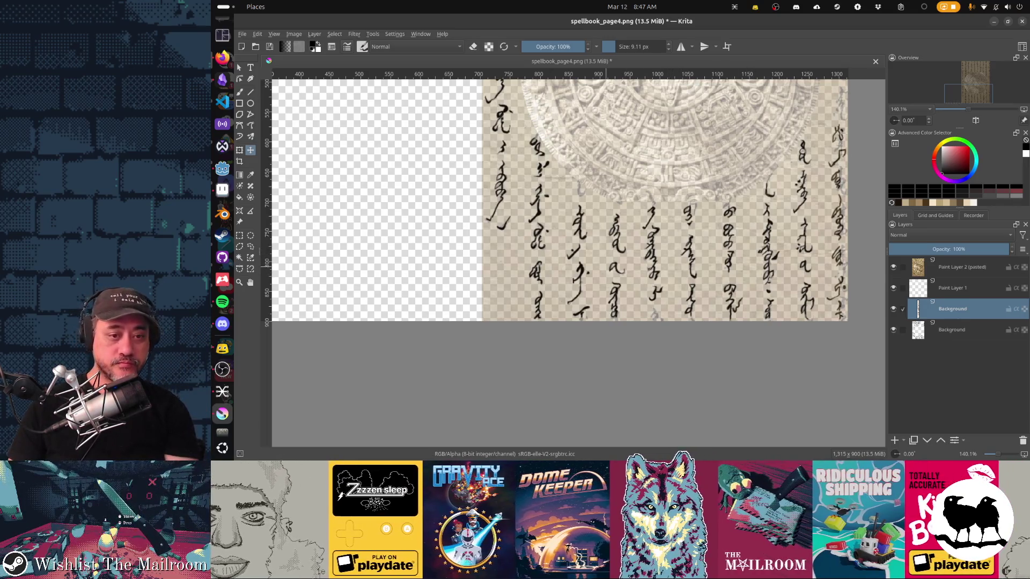
pyautogui.press('m')
pyautogui.press('m')
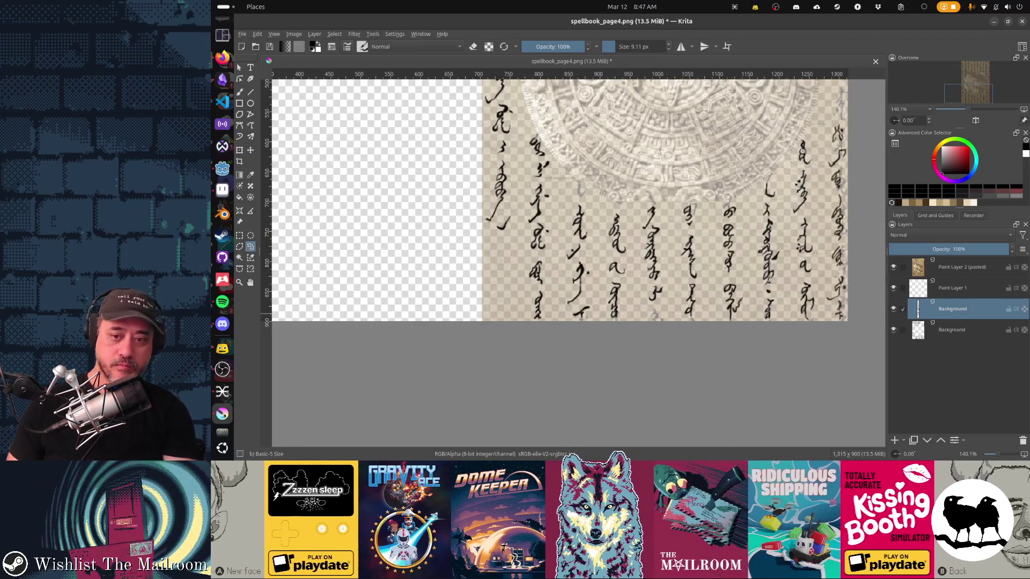
pyautogui.hotkey('ctrl', 'e')
# Copy a single glyph onto its own layer, undoing a trial move to the left
pyautogui.hotkey('ctrl', 'r')
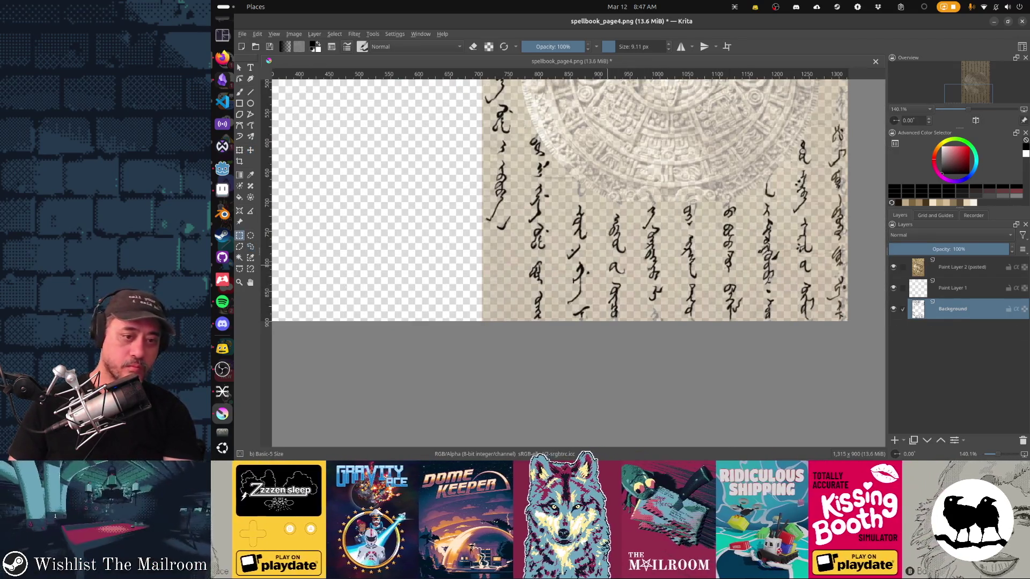
pyautogui.click(599, 258)
pyautogui.moveTo(599, 258); pyautogui.dragTo(643, 340)
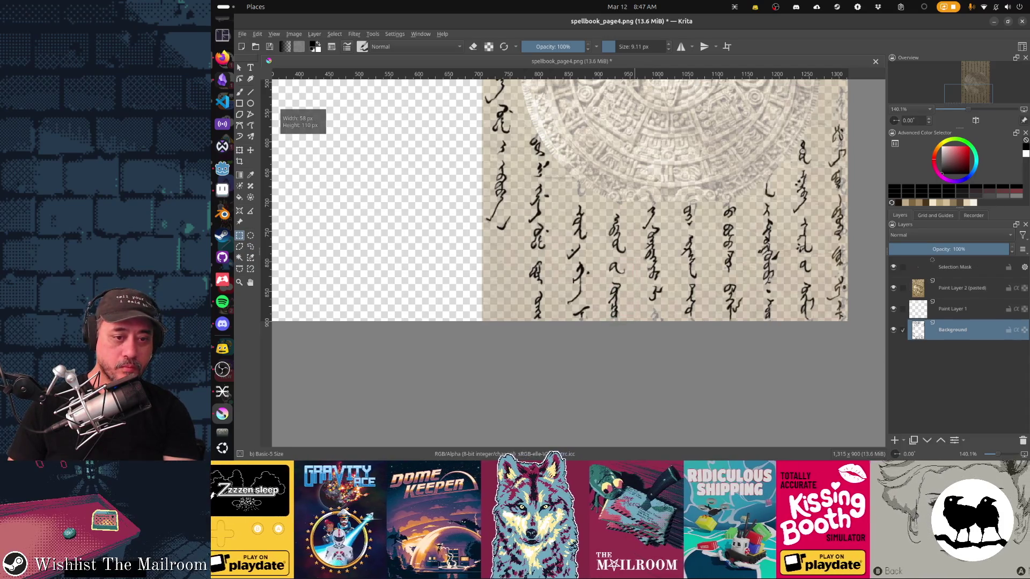
pyautogui.hotkey('ctrl', 'alt', 'j')
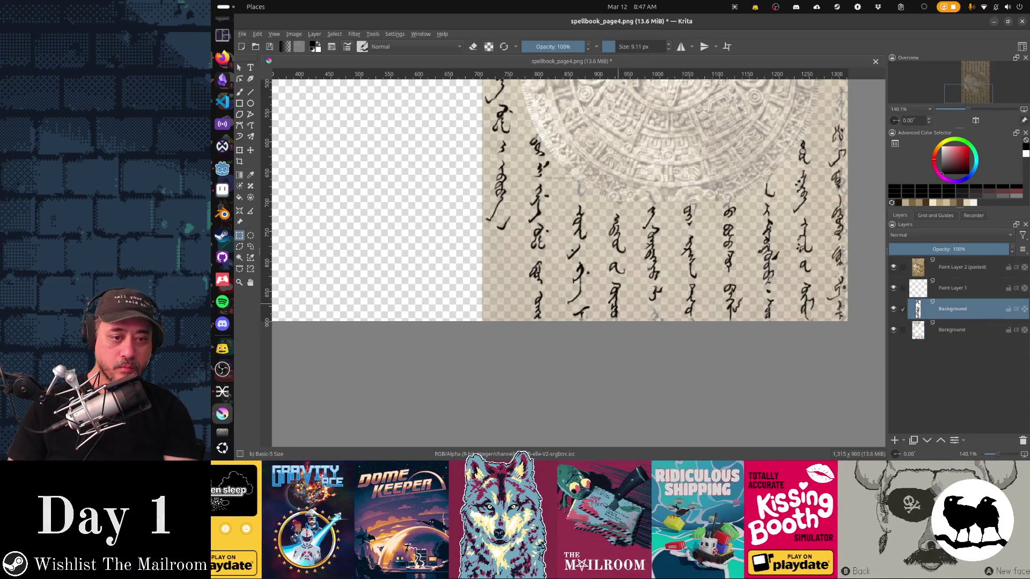
pyautogui.moveTo(616, 290); pyautogui.dragTo(502, 277)
pyautogui.hotkey('ctrl', 'z')
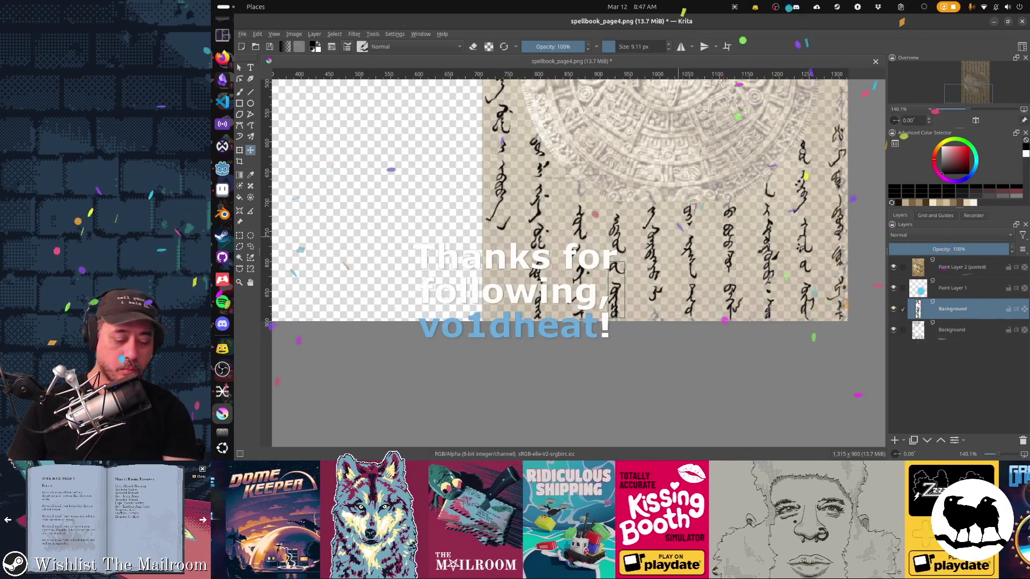
# Fit the glyph piece into the leftmost column's gap, merge it down, and save
pyautogui.hotkey('ctrl', 'r')
pyautogui.moveTo(674, 232); pyautogui.dragTo(705, 320)
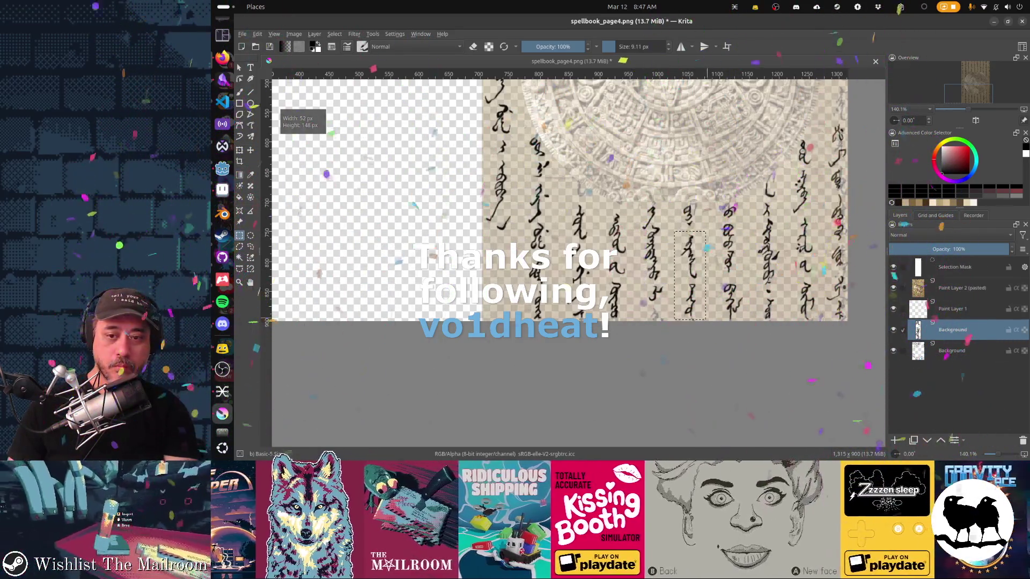
pyautogui.hotkey('ctrl', 'shift', 'a')
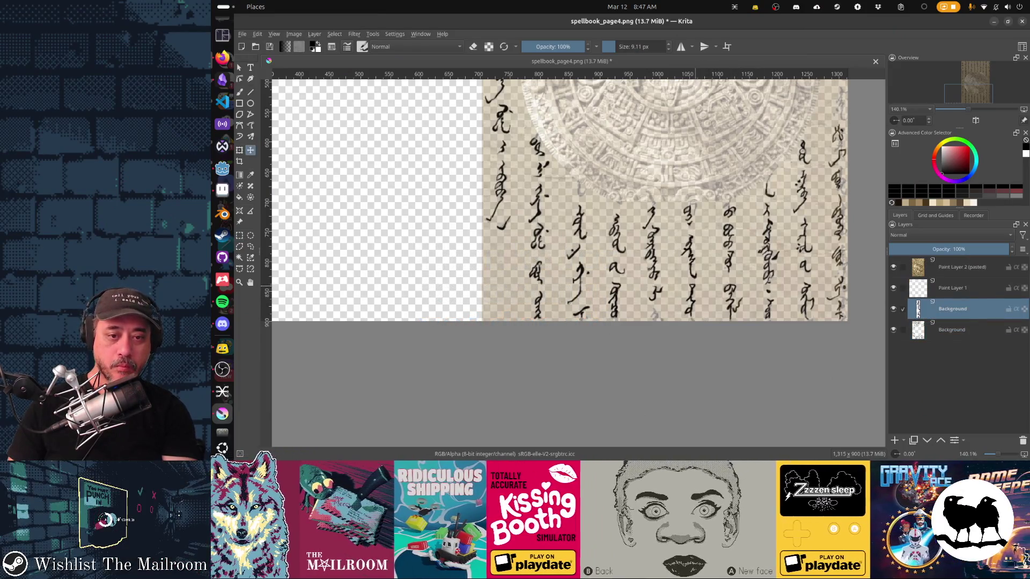
pyautogui.moveTo(492, 236); pyautogui.dragTo(508, 320)
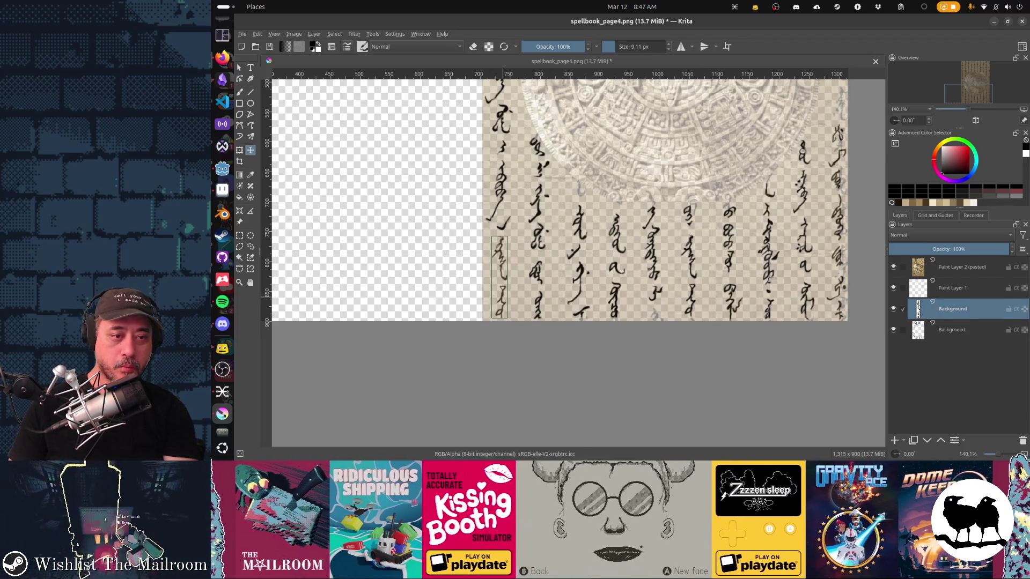
pyautogui.hotkey('ctrl', 'e')
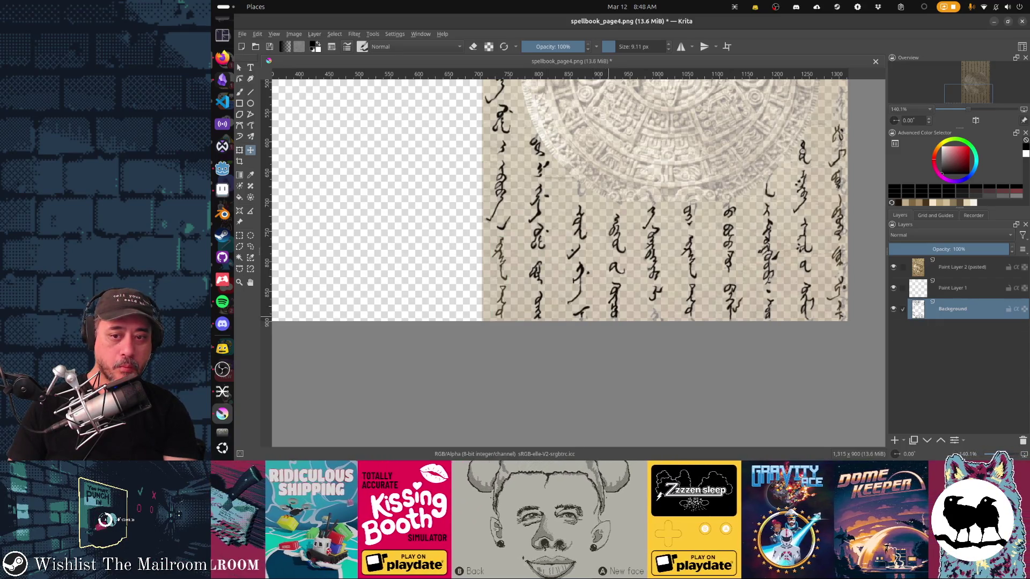
pyautogui.press('Return')
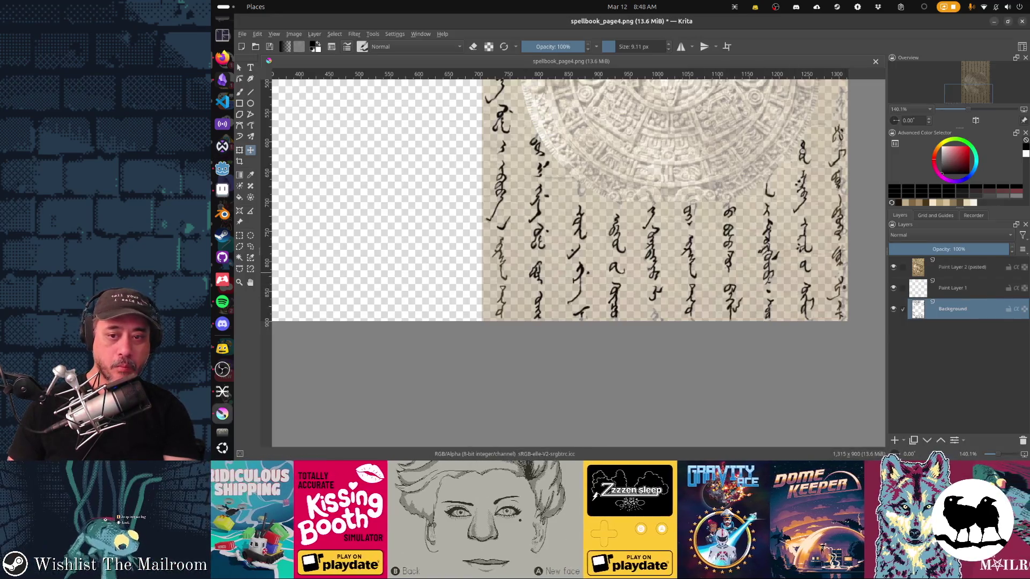
# Hide the parchment reference layer and re-save the page as PNG
pyautogui.click(893, 267)
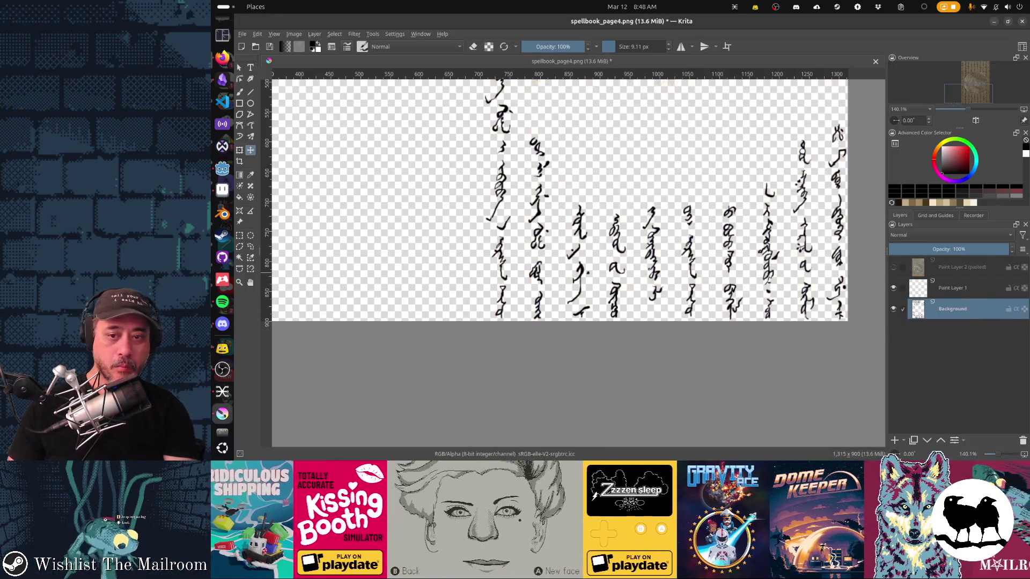
pyautogui.hotkey('ctrl', 's')
pyautogui.press('Return')
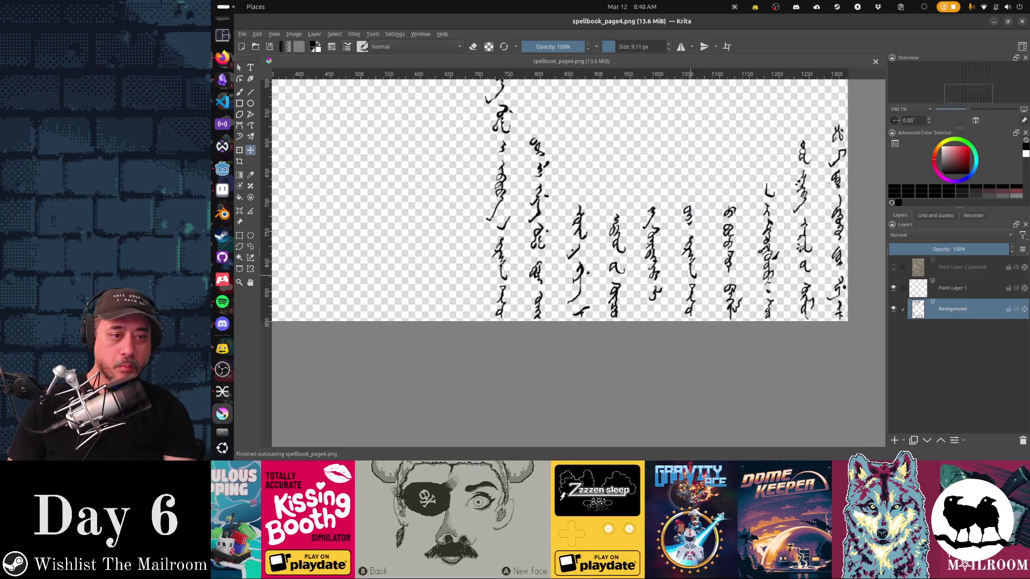
# Pan around Page5 in Godot to inspect the new texture, then return to Krita
pyautogui.hotkey('alt', 'Tab')
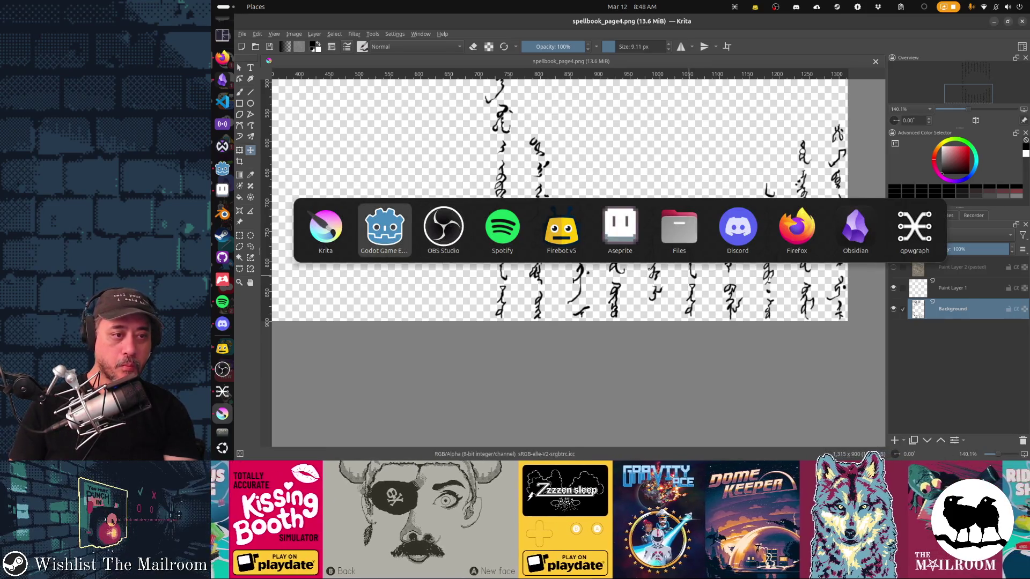
pyautogui.scroll(5, 626, 241)
pyautogui.hscroll(3, 626, 242)
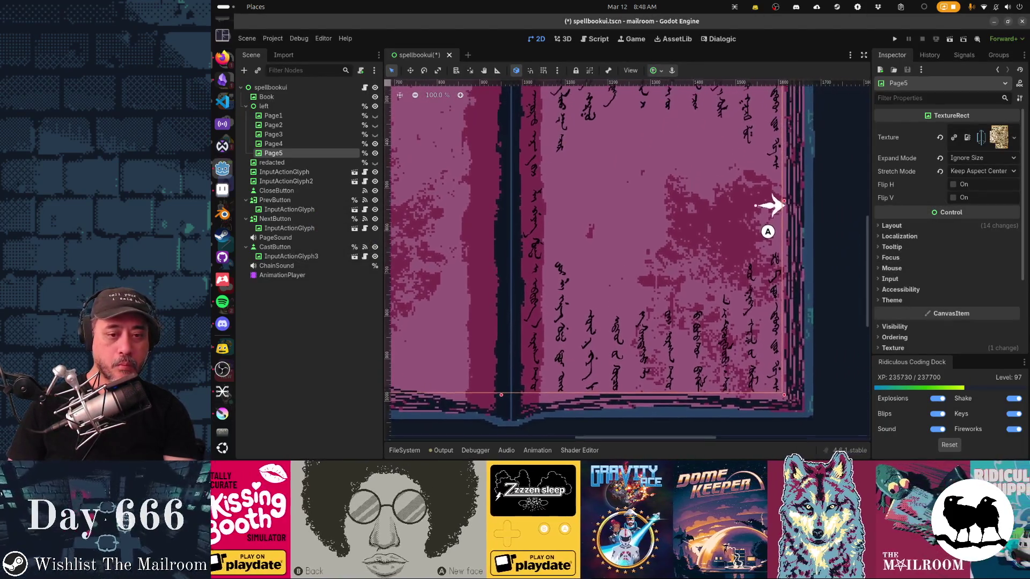
pyautogui.scroll(-2, 401, 226)
pyautogui.hscroll(-3, 401, 225)
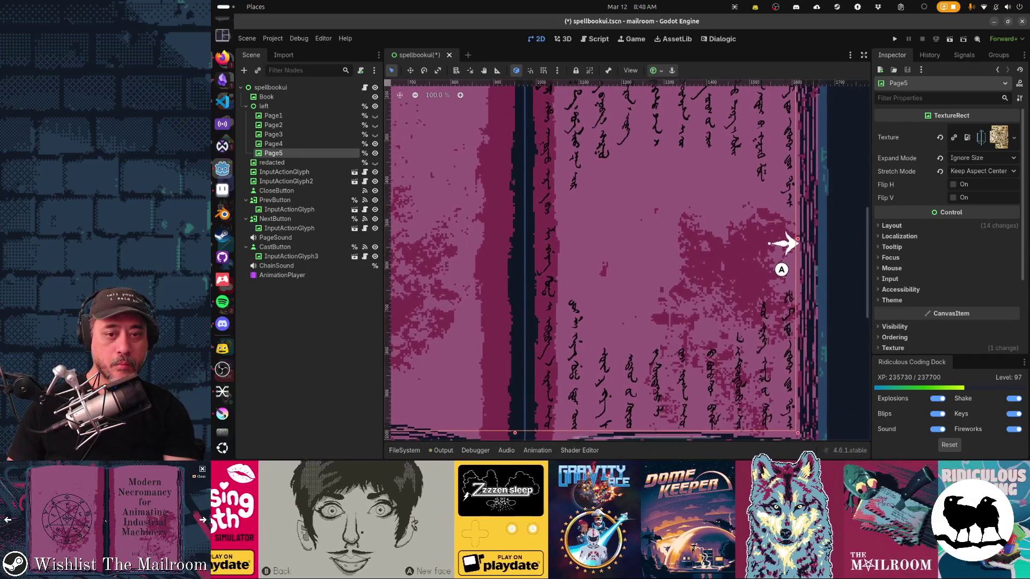
pyautogui.scroll(-2, 402, 226)
pyautogui.hscroll(-1, 401, 226)
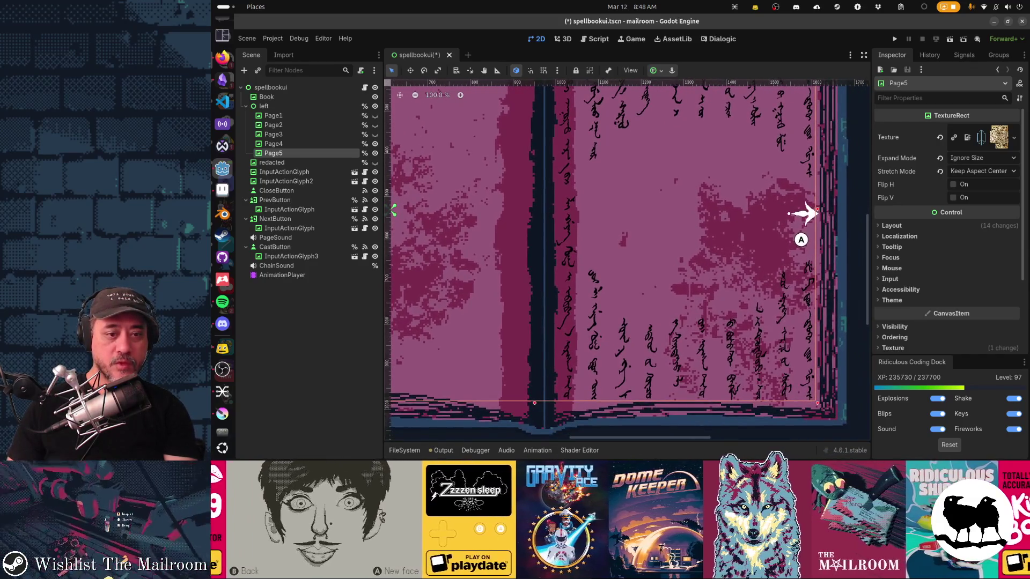
pyautogui.hotkey('alt', 'Tab')
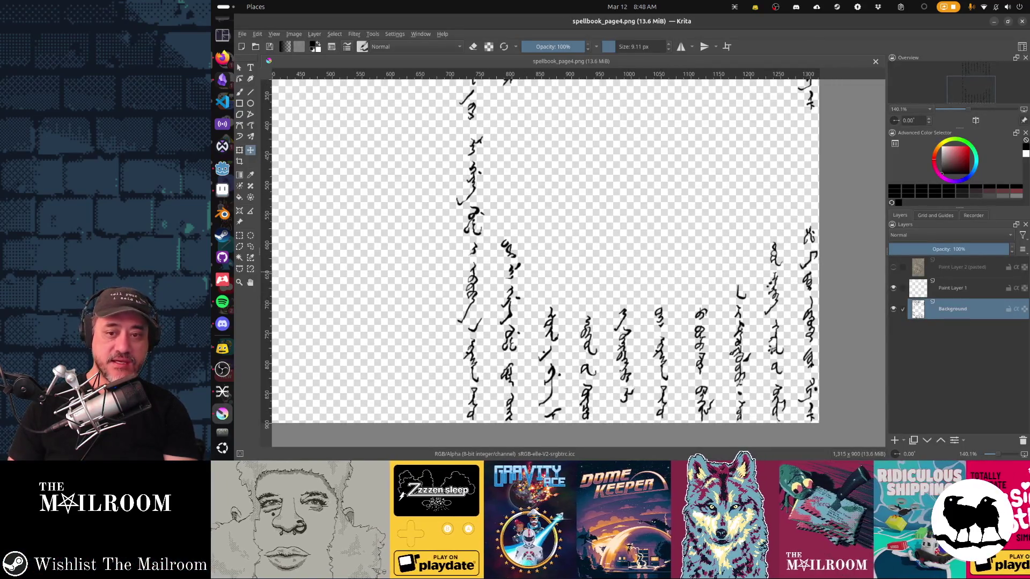
# Re-show Paint Layer 2 (pasted) and bring up the Mongolian manuscript photo in Firefox
pyautogui.click(893, 267)
pyautogui.scroll(2, 545, 257)
pyautogui.hscroll(1, 545, 257)
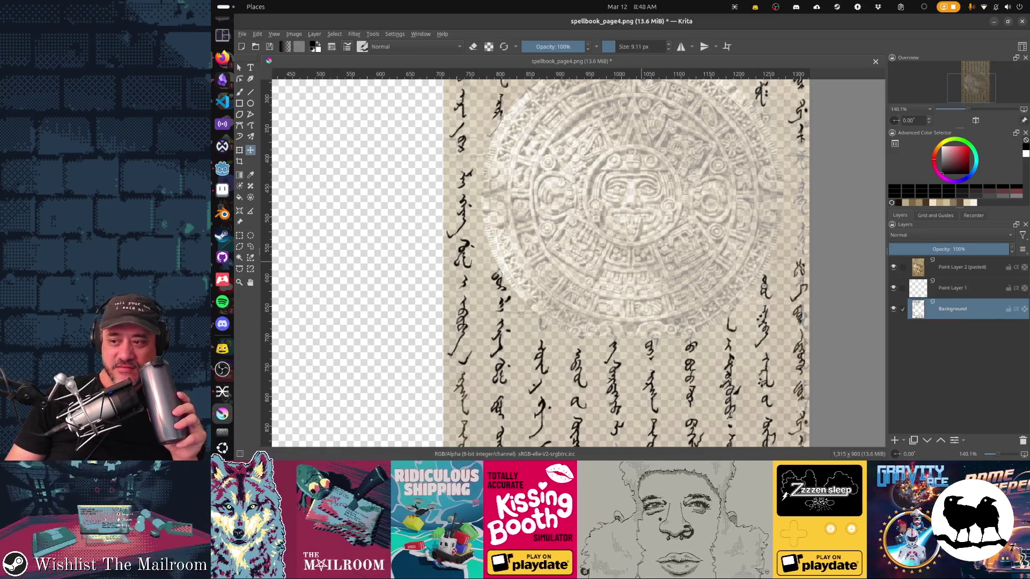
pyautogui.click(222, 56)
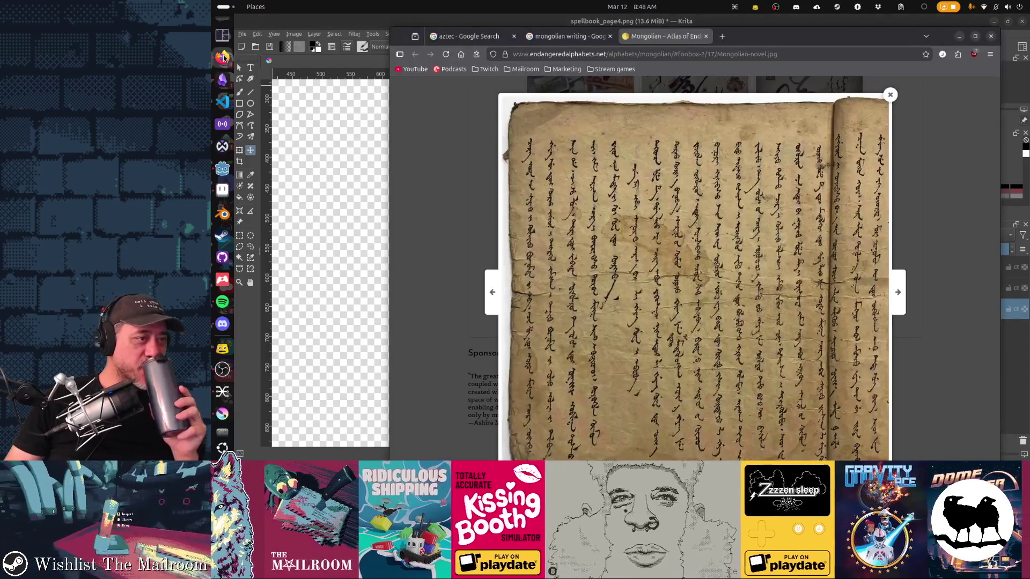